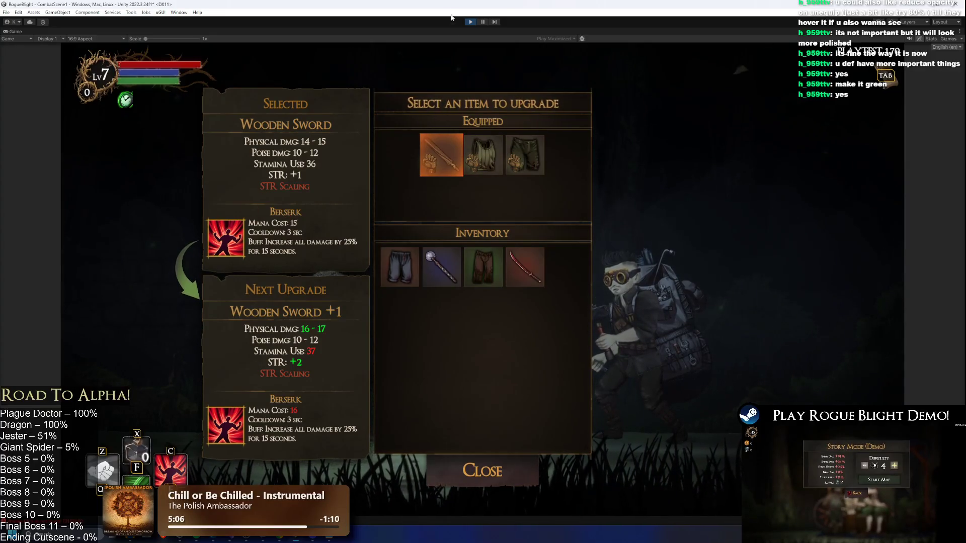
Restore the editor layout and find InventoryHeaderUpgraded through a Hierarchy search for 'upgrade hea'
key(ctrl+shift+p)
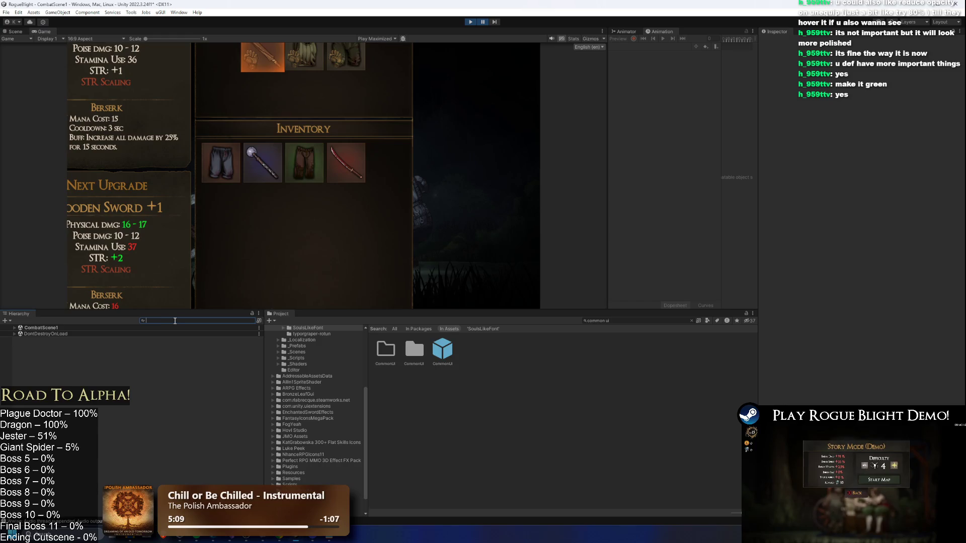
text(roxt u)
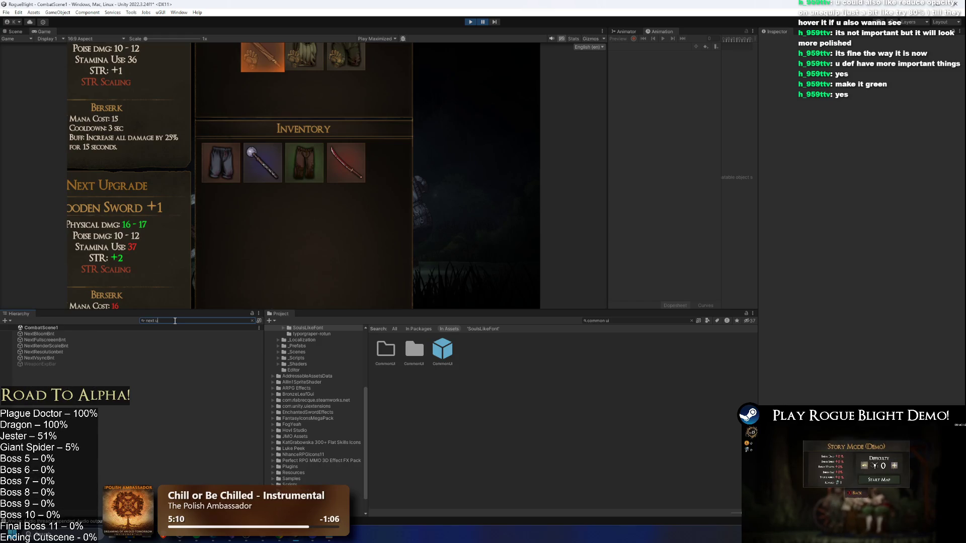
text(pgra)
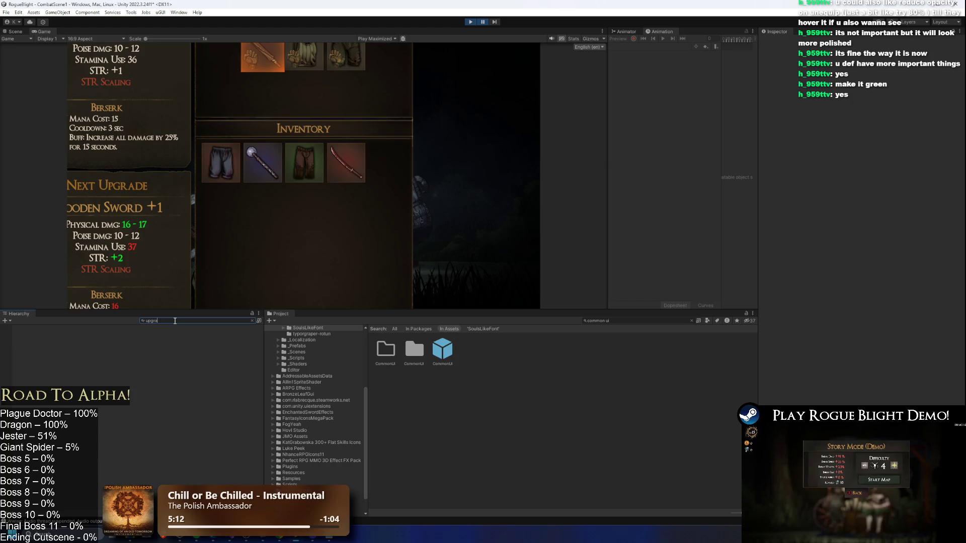
text( ghe)
text( hea)
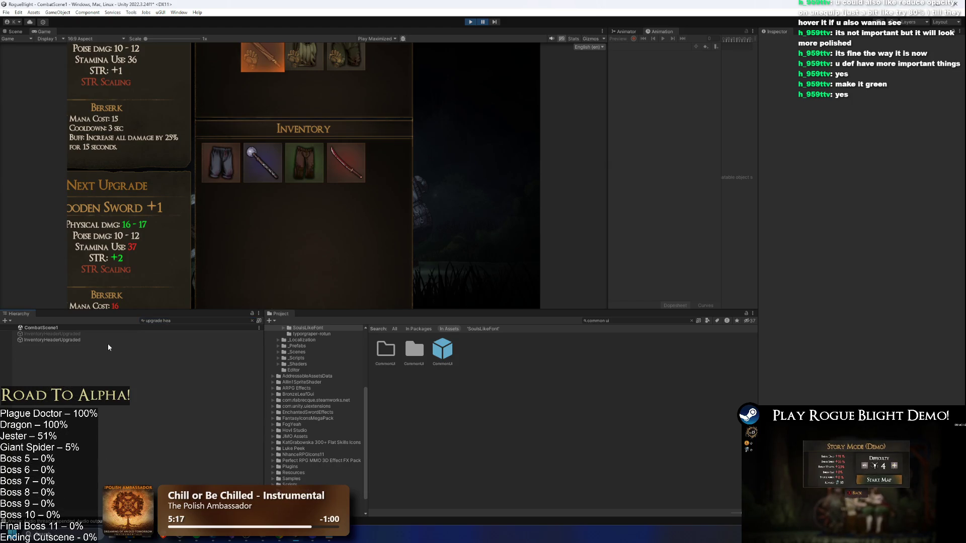
click(109, 341)
click(204, 322)
key(BackSpace)
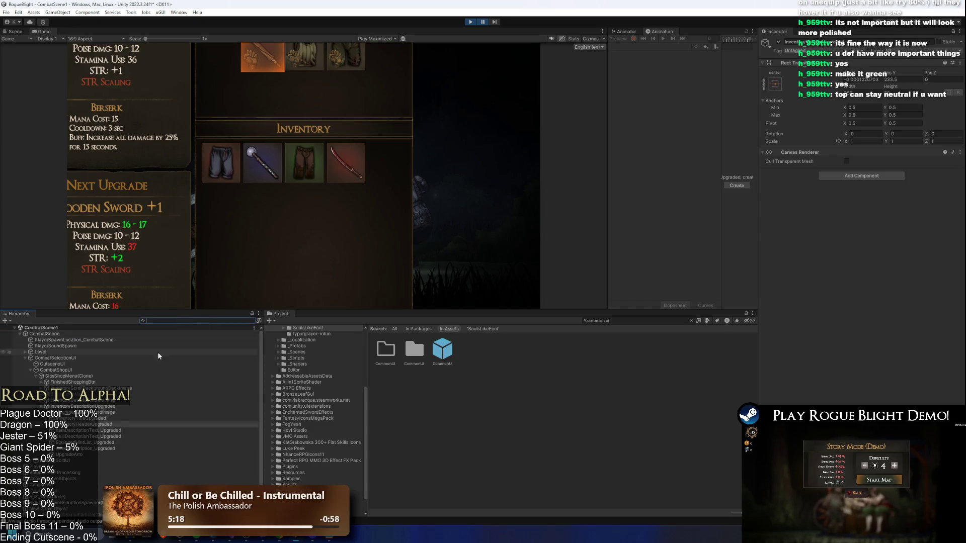
Make the Next Upgrade header text green and preview it in the enlarged game view
click(109, 430)
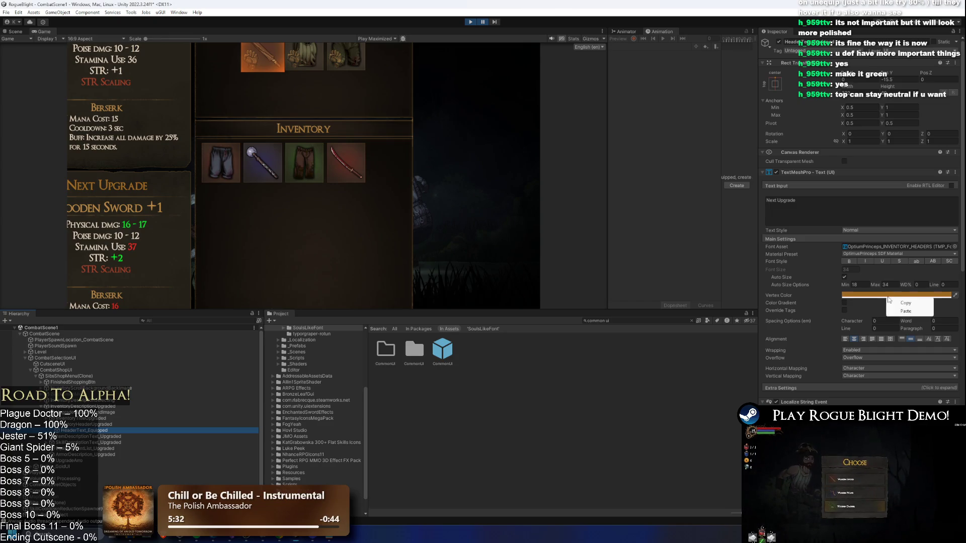
key(shift+space)
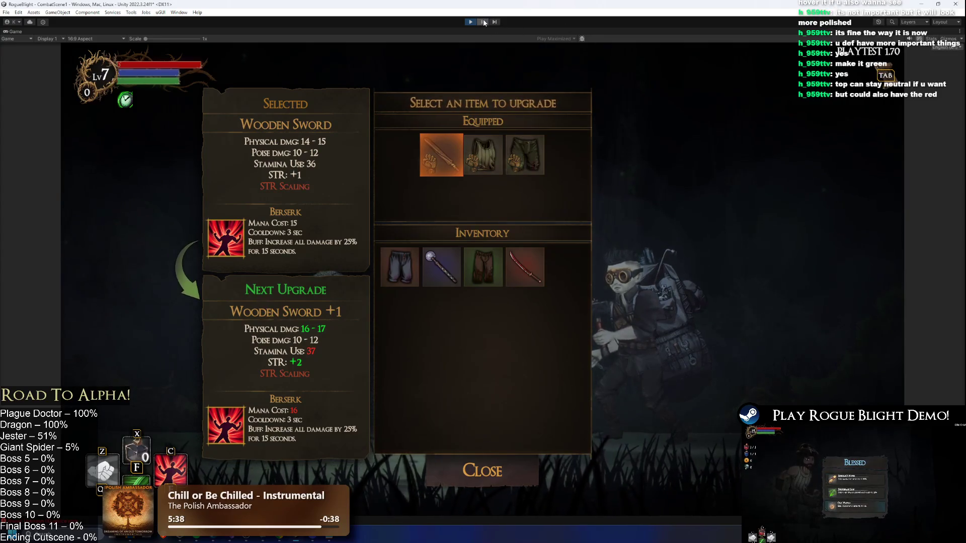
key(shift+space)
Paste a light green colour into the upgraded BackgroundImage's Image Color
click(111, 412)
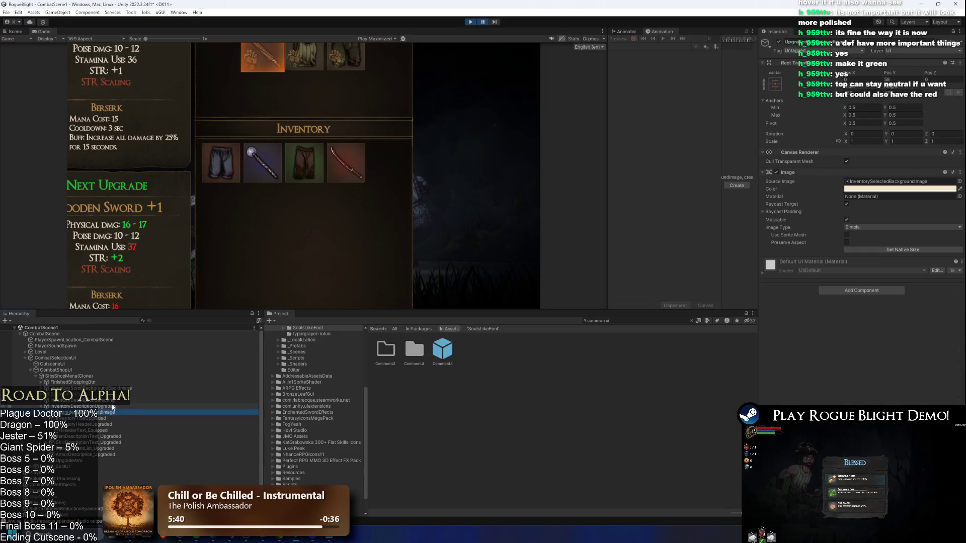
key(alt+Tab)
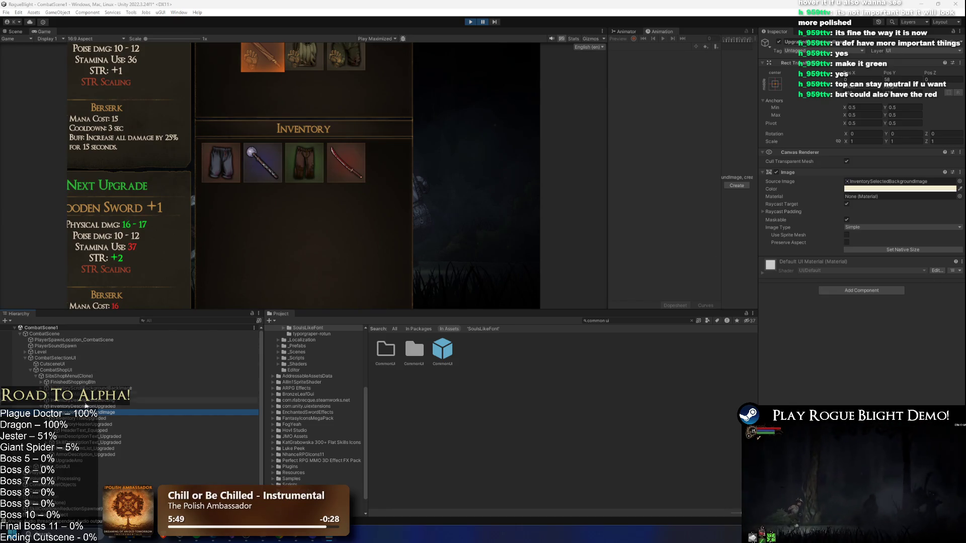
click(83, 425)
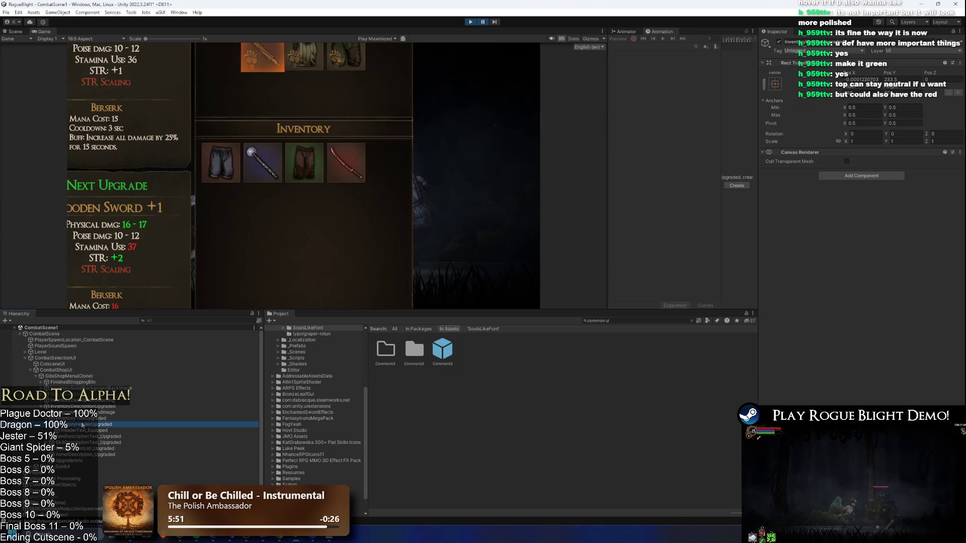
key(Up)
key(Up)
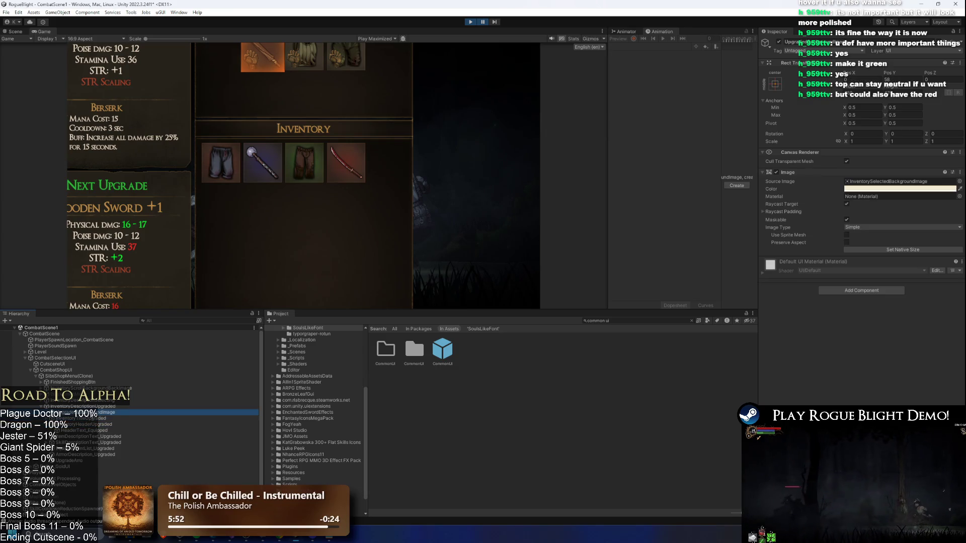
right_click(866, 188)
click(885, 203)
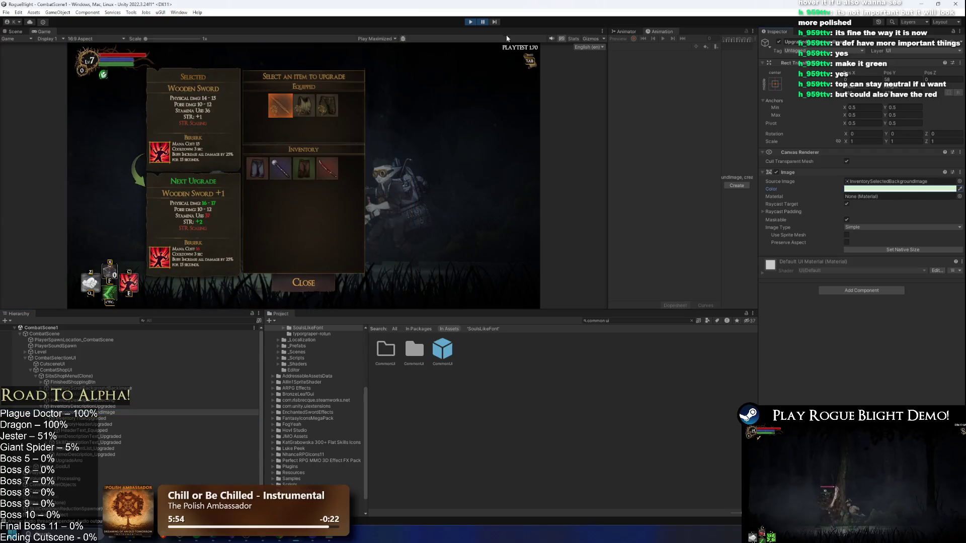
click(482, 22)
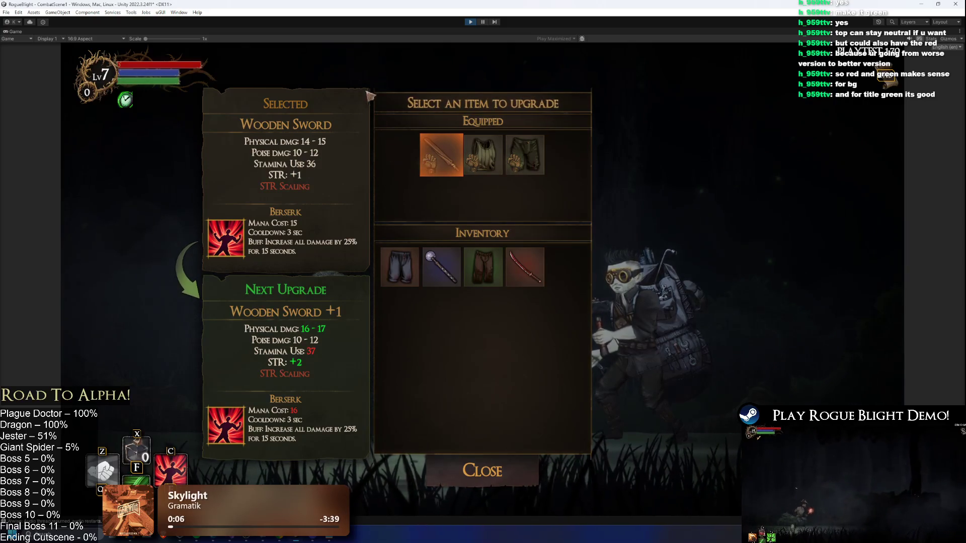
key(shift+space)
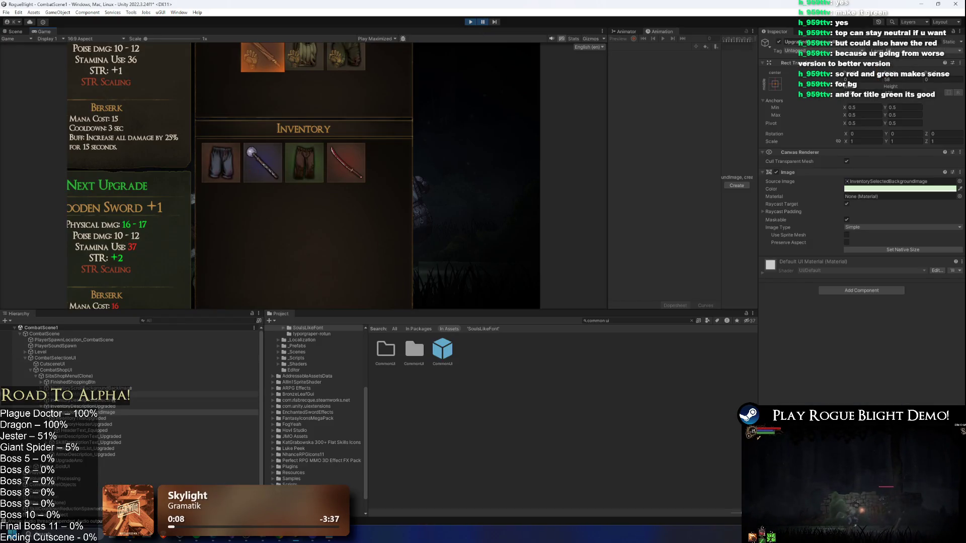
Browse the shop menu's children, including Equipped Scroll View and the HeaderEquippedTMP text
key(Up)
key(Up)
key(Up)
key(Up)
key(Up)
key(Left)
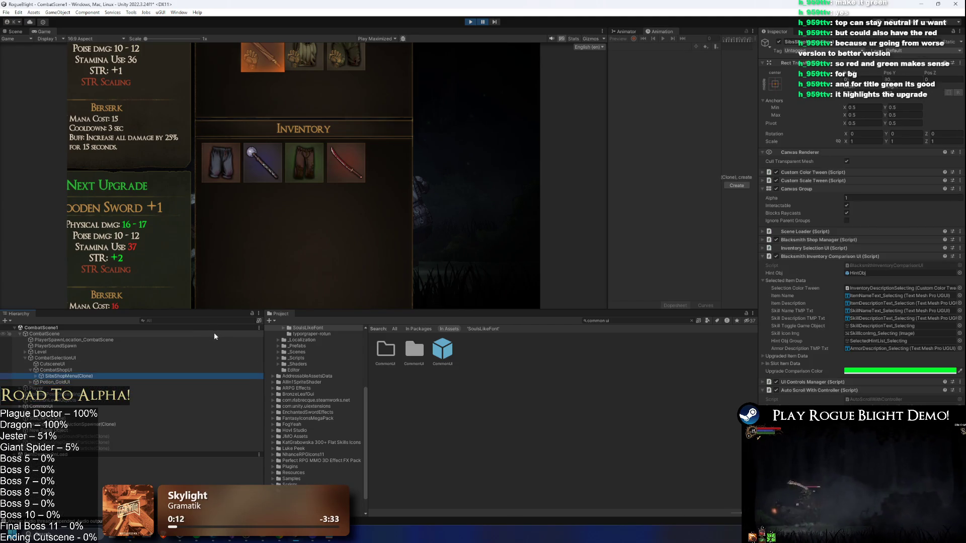
key(Right)
key(Down)
key(Down)
key(Down)
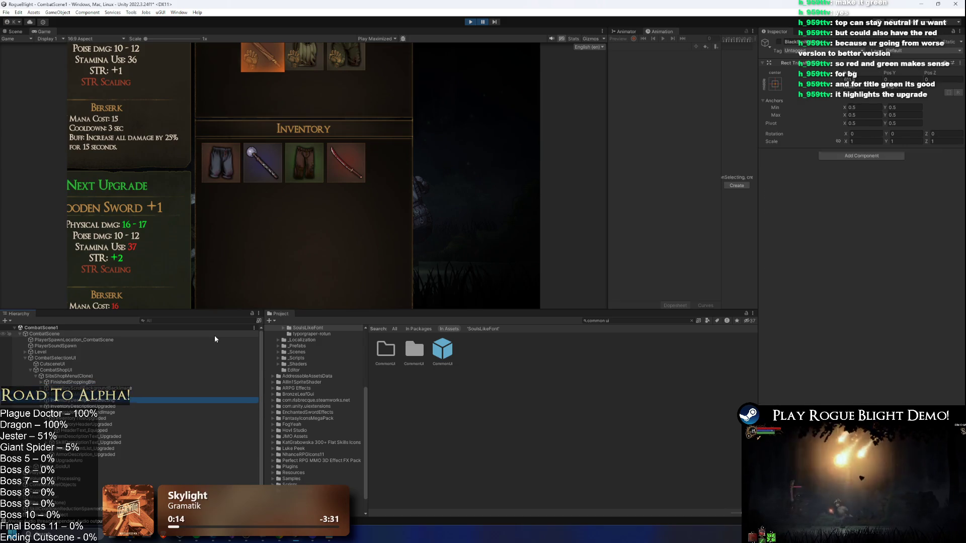
key(Left)
key(Right)
key(Down)
key(Right)
key(Down)
key(Down)
key(Down)
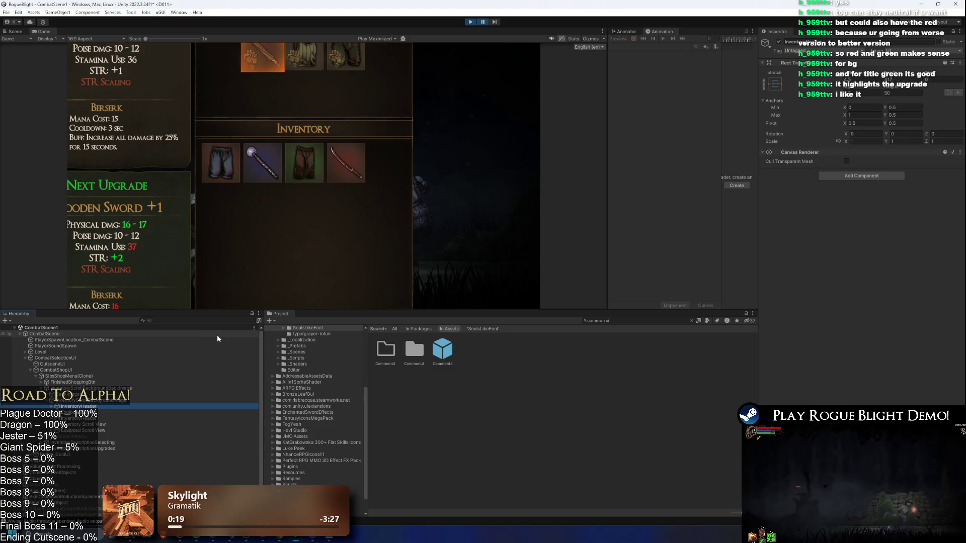
key(Down)
key(Up)
key(Up)
key(Up)
key(Down)
key(Down)
key(Right)
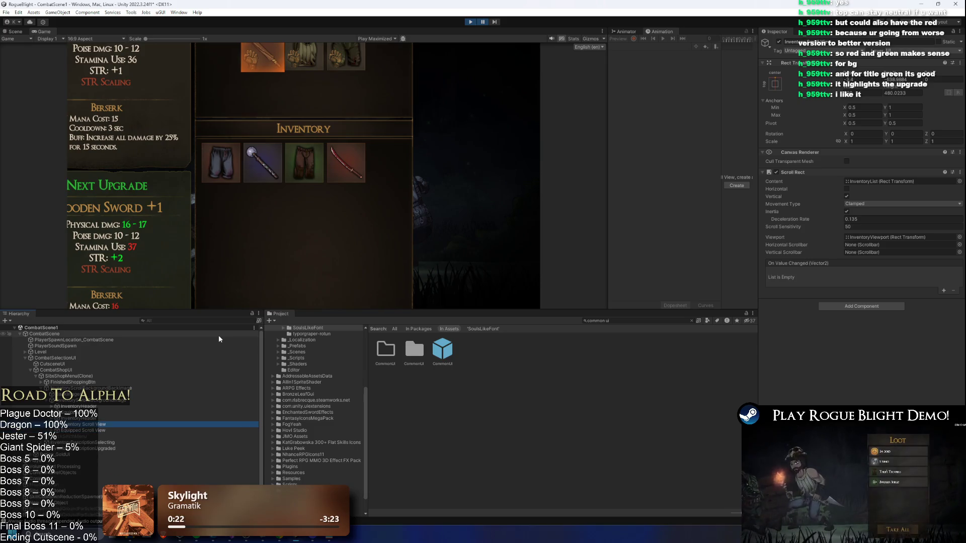
key(Down)
key(Left)
key(Left)
key(Up)
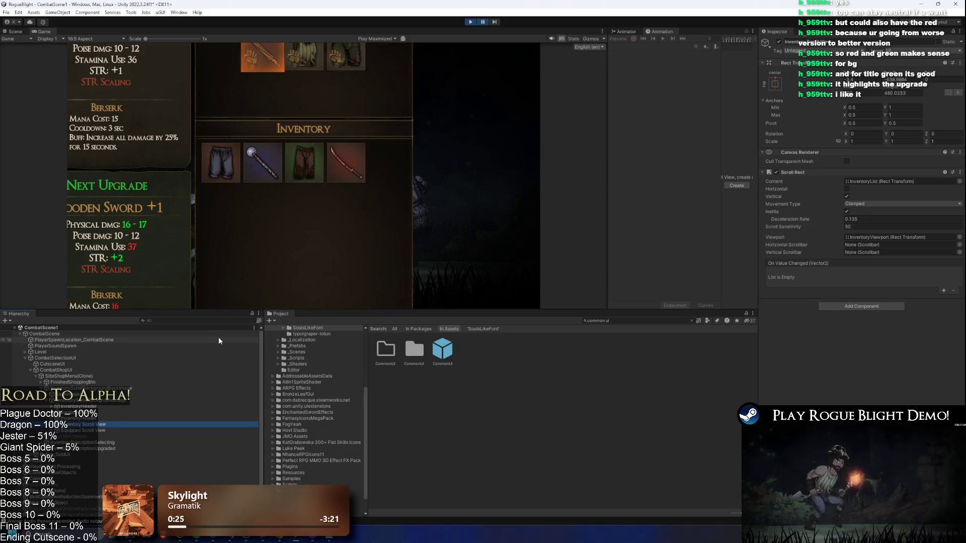
key(Up)
key(Right)
key(Down)
key(Left)
key(Left)
key(Up)
key(Right)
key(Down)
key(Up)
key(Down)
key(Up)
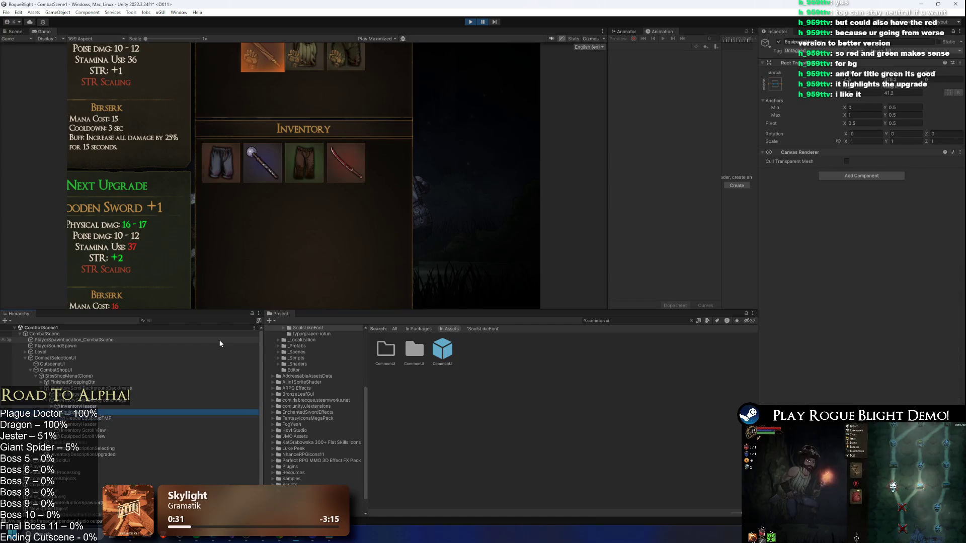
key(Down)
key(Up)
key(Left)
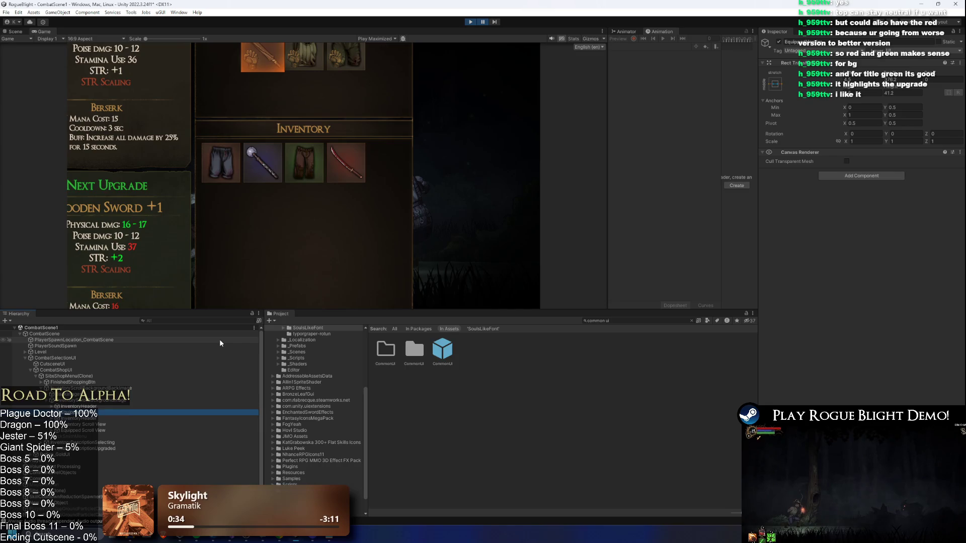
Inspect InventoryViewport, EquippedViewport and header text, then expand InventoryDescriptionUpgraded
key(Up)
key(Up)
key(Down)
key(Down)
key(Down)
key(Right)
key(Down)
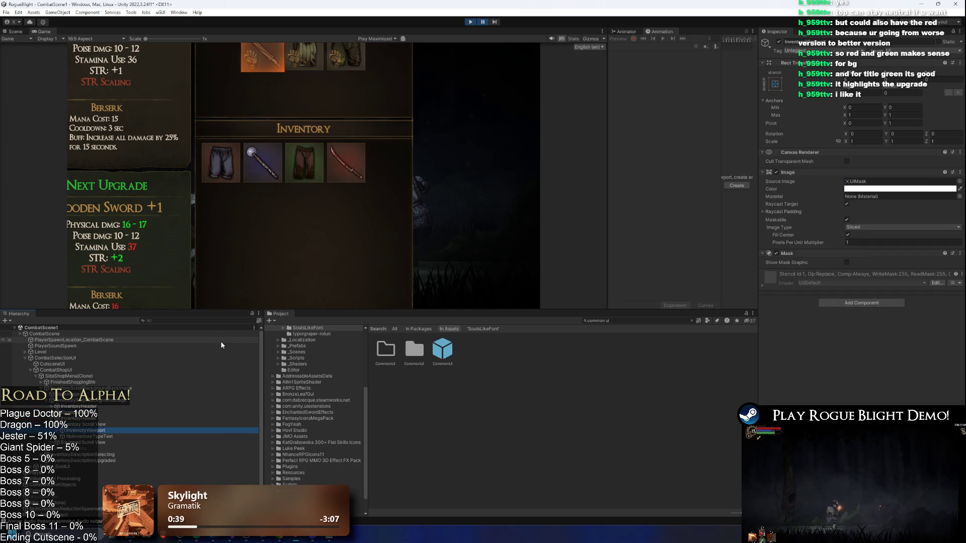
key(Down)
key(Left)
key(Left)
key(Down)
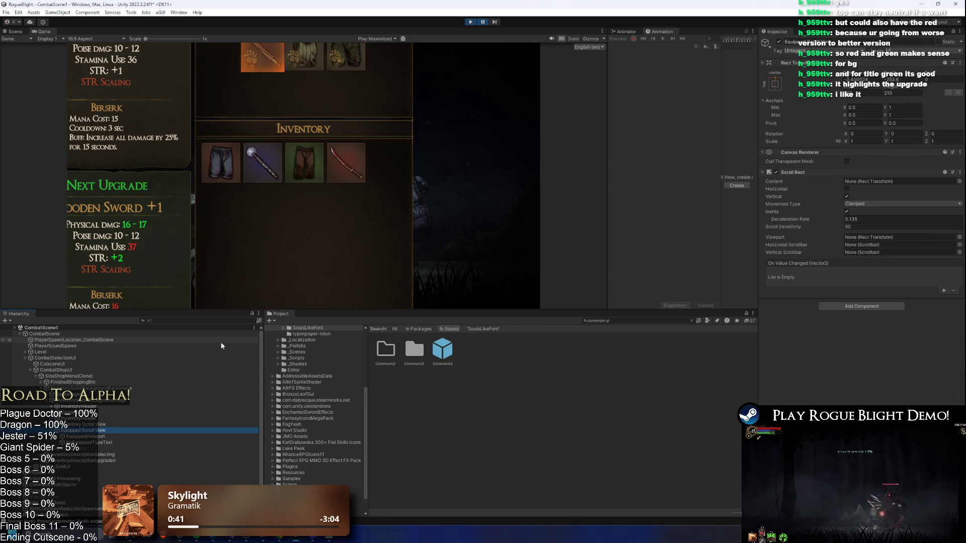
key(Right)
key(Down)
key(Up)
key(Left)
key(Up)
key(Up)
key(Up)
key(Right)
key(Down)
key(Left)
key(Left)
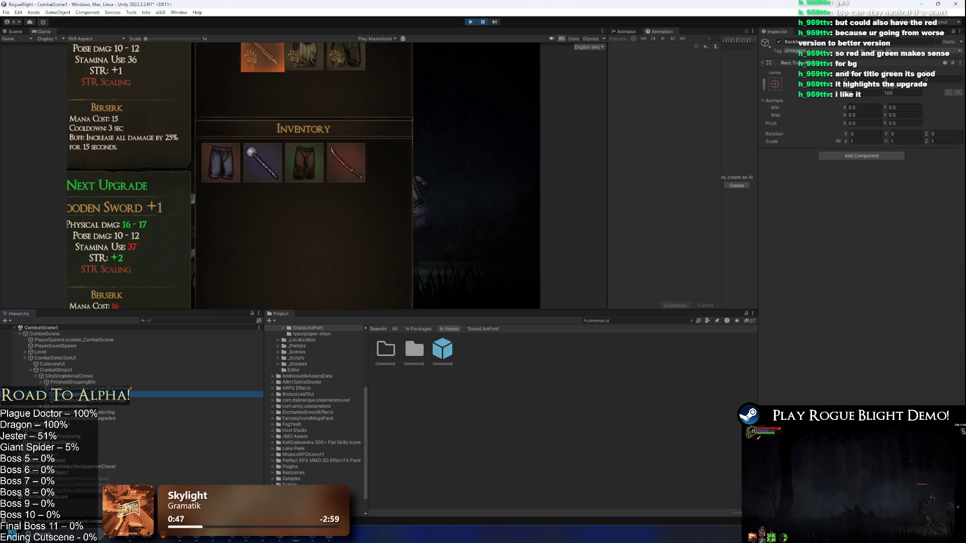
key(Up)
key(Down)
key(Left)
key(Up)
key(Down)
key(Down)
key(Down)
key(Right)
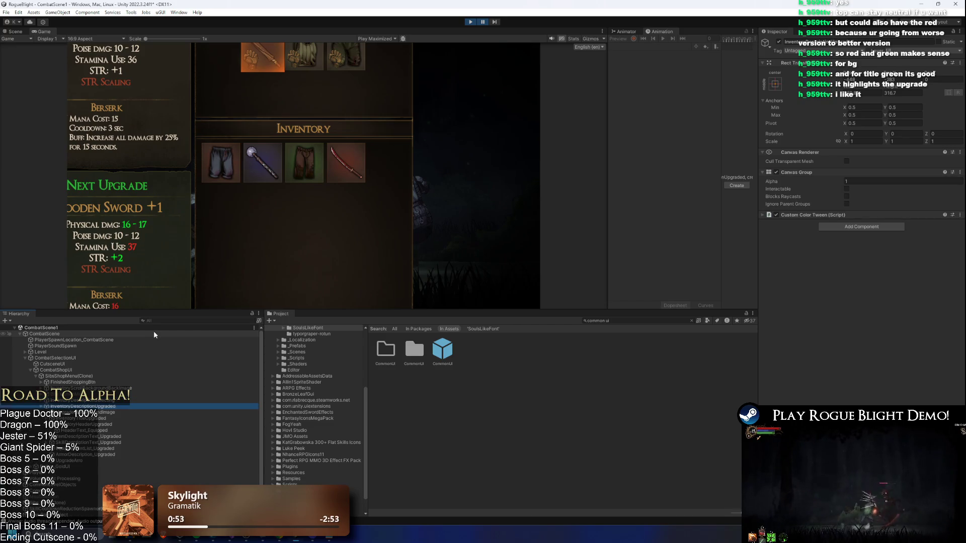
Select SelectedBackgroundImage and set its Image Color to light pink
right_click(154, 333)
click(101, 412)
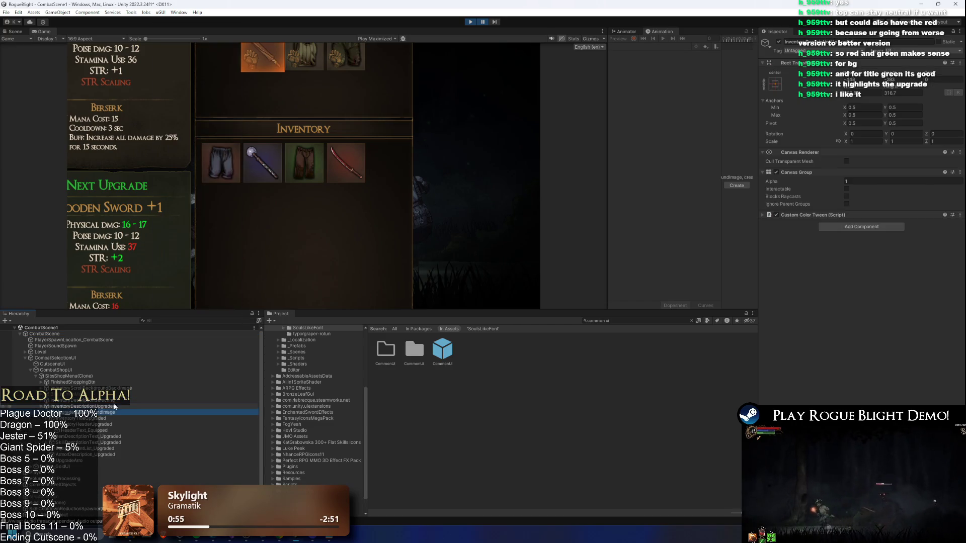
click(124, 400)
key(Right)
key(Down)
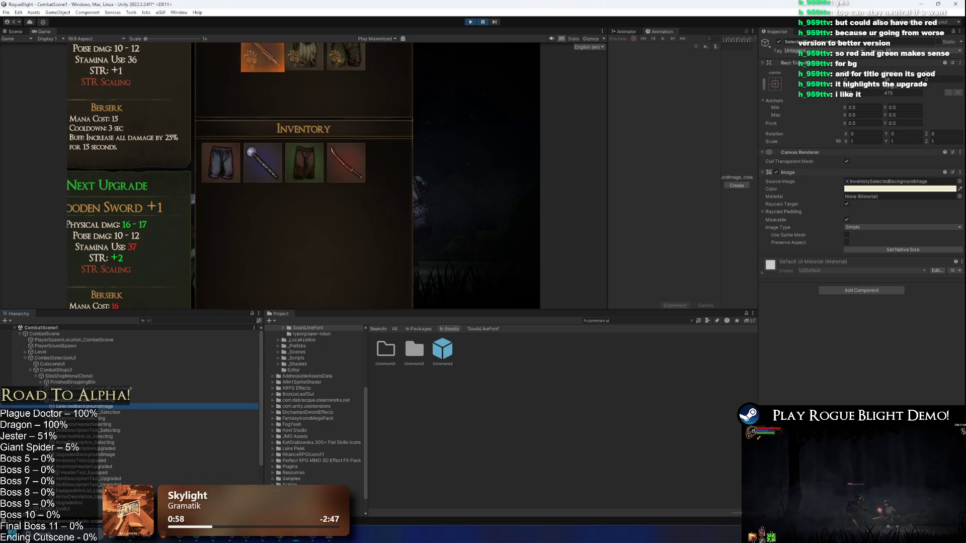
click(861, 189)
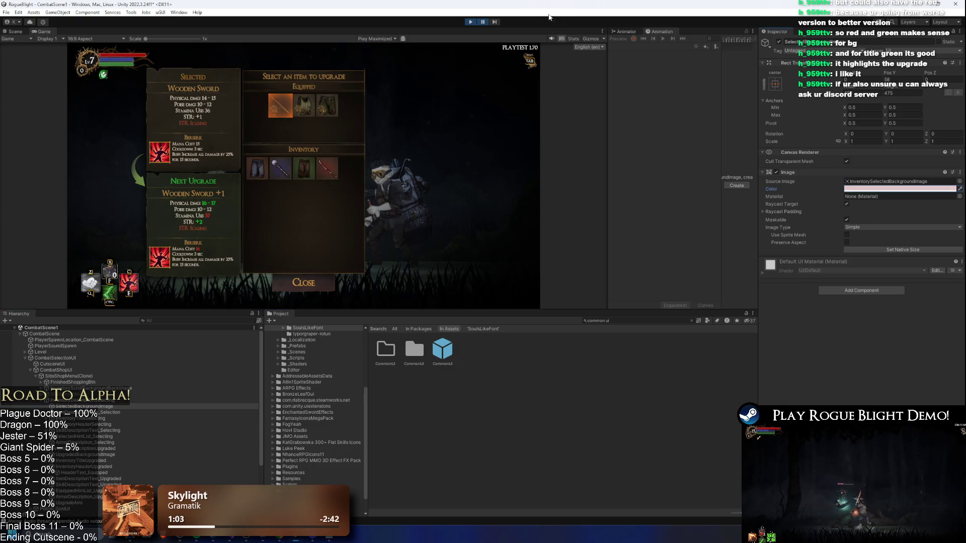
Resume the playtest, check the Wooden Sword upgrade panel, then exit Play mode
click(485, 24)
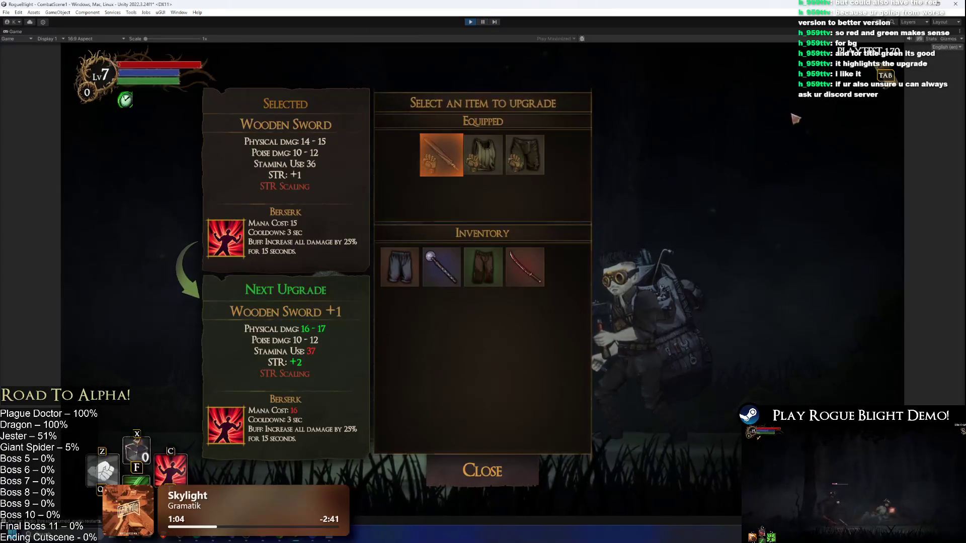
mouse_move(444, 171)
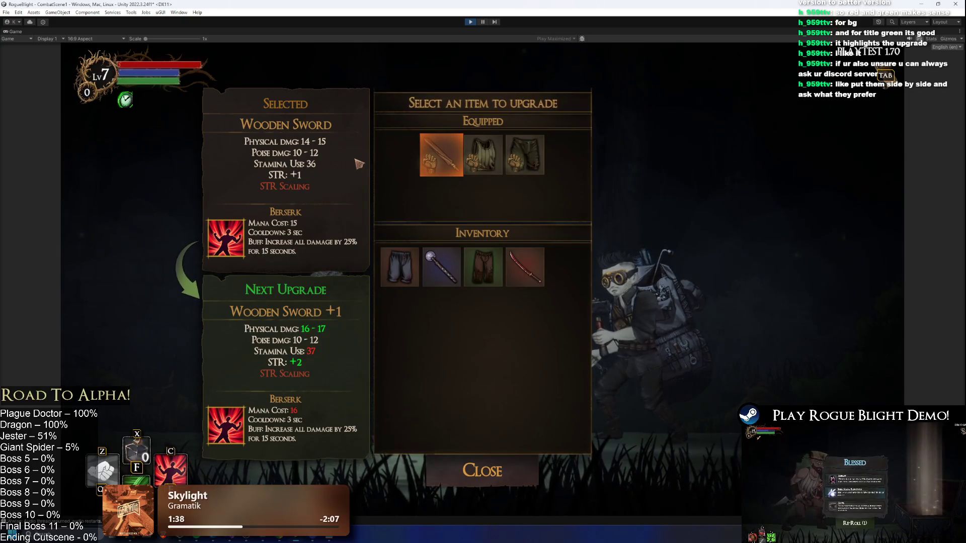
click(472, 23)
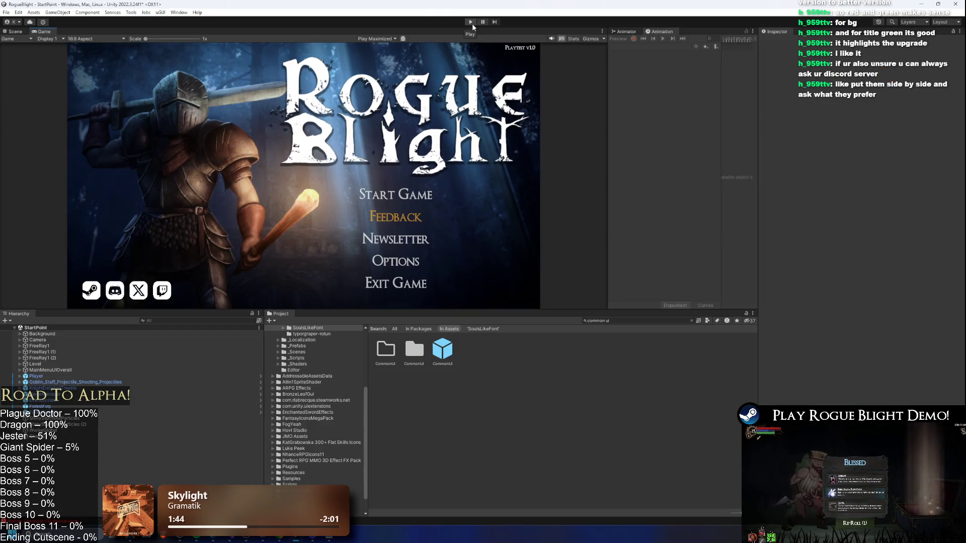
Search the Project for 'sibs' and inspect the Sibs Glasses item prefab
click(635, 319)
key(BackSpace)
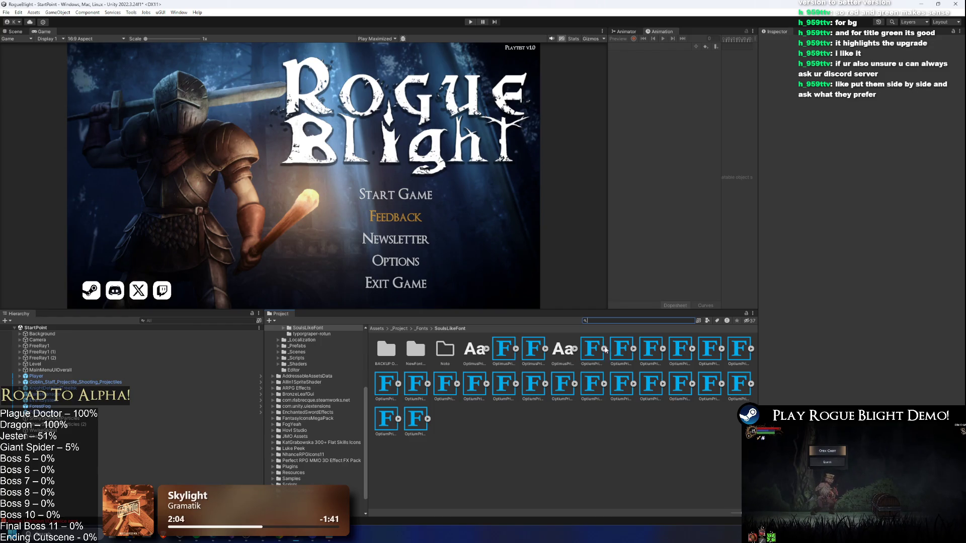
text(common)
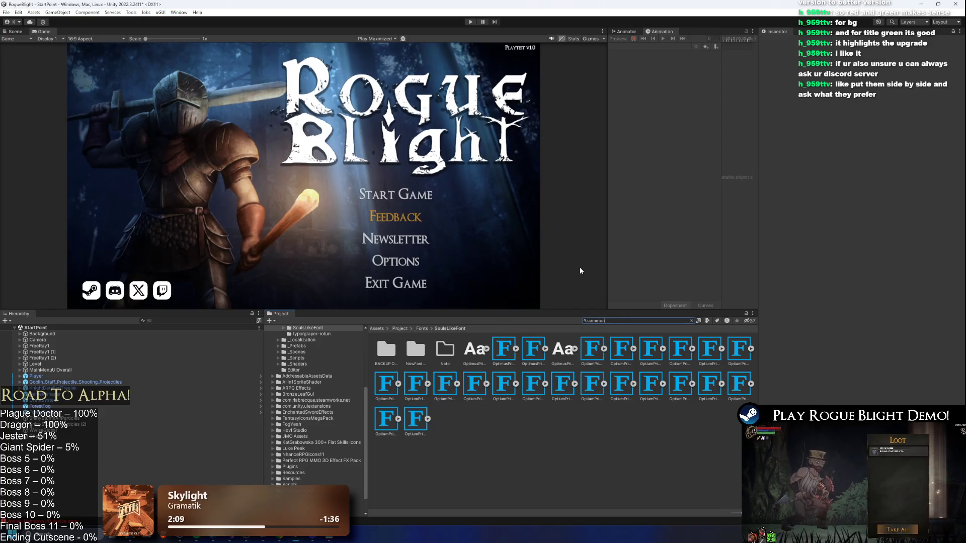
key(BackSpace)
key(BackSpace)
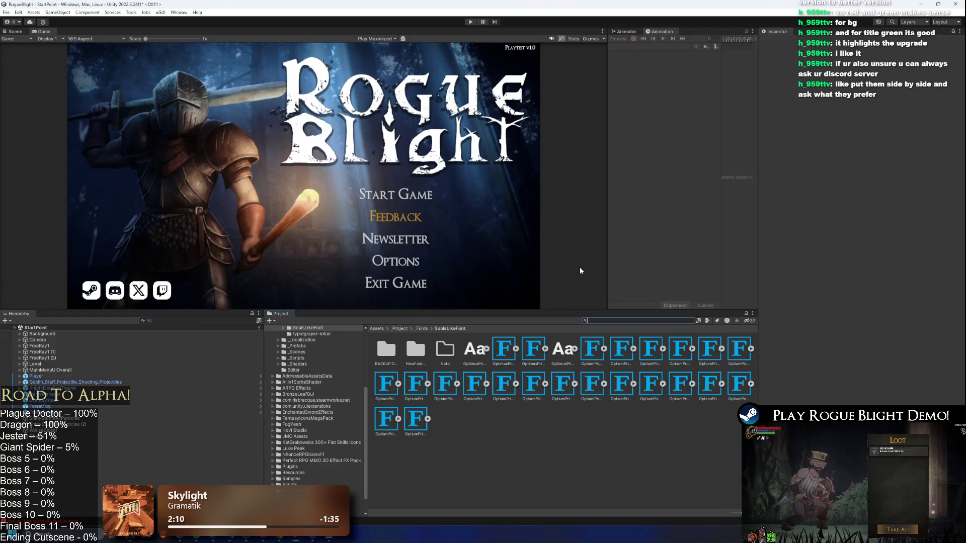
text(sibs)
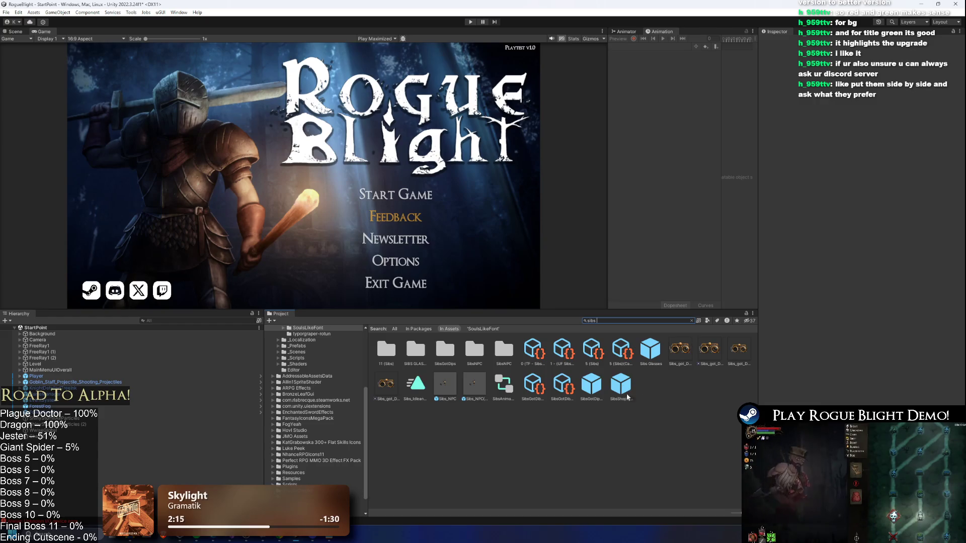
click(651, 350)
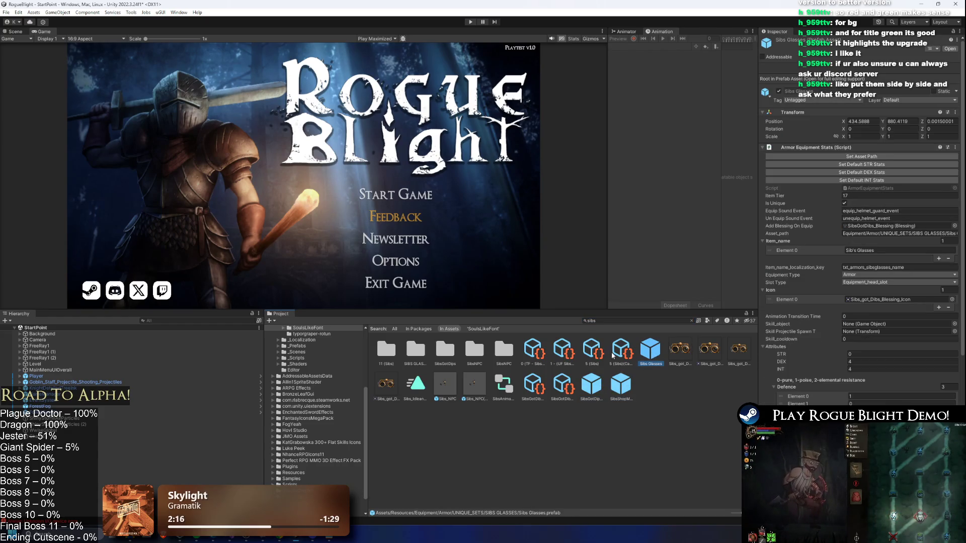
Search 'common ui' and open the CommonUI prefab to view its equipment layout
click(633, 321)
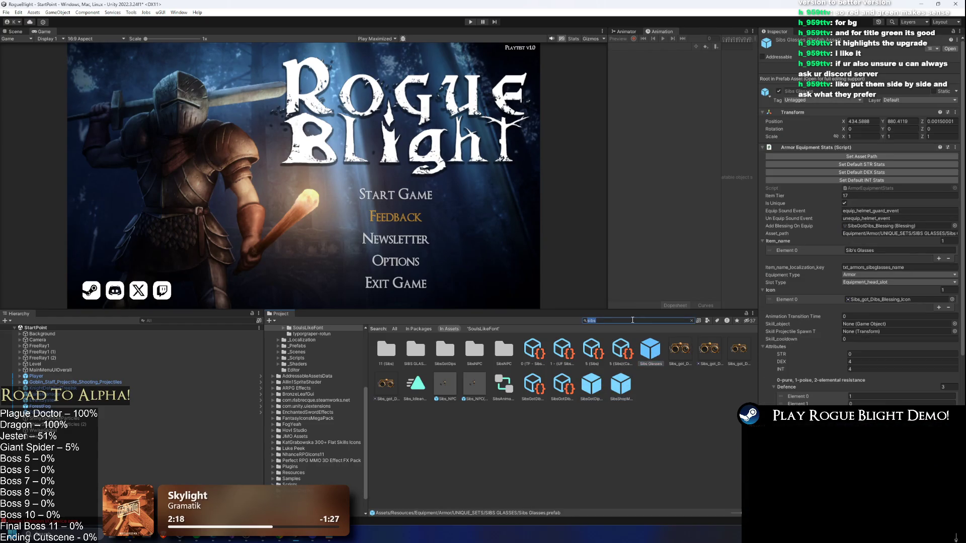
text(common ui)
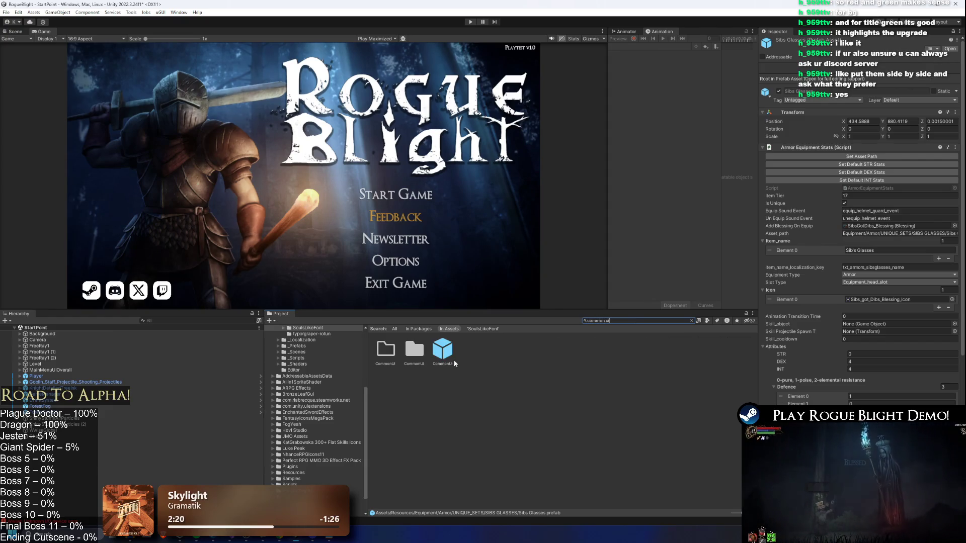
click(442, 351)
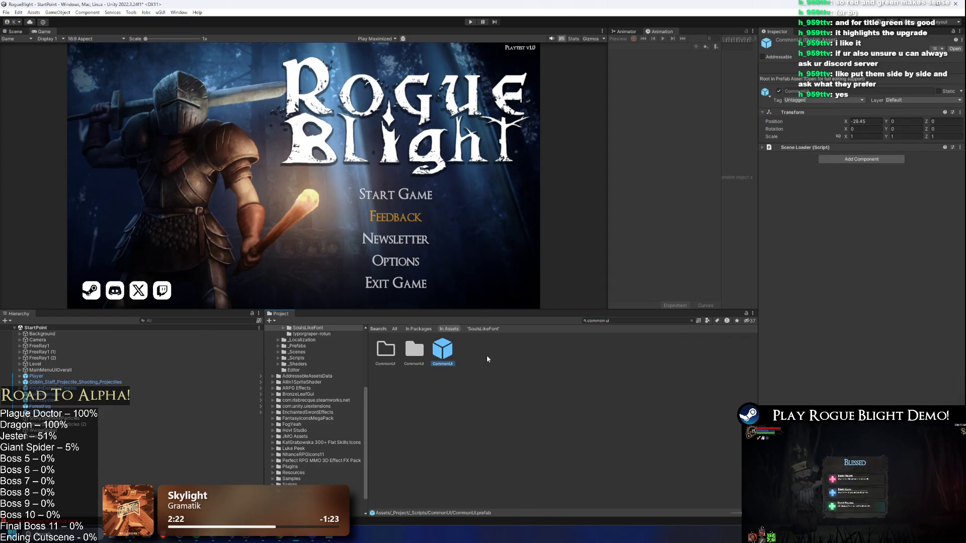
key(Return)
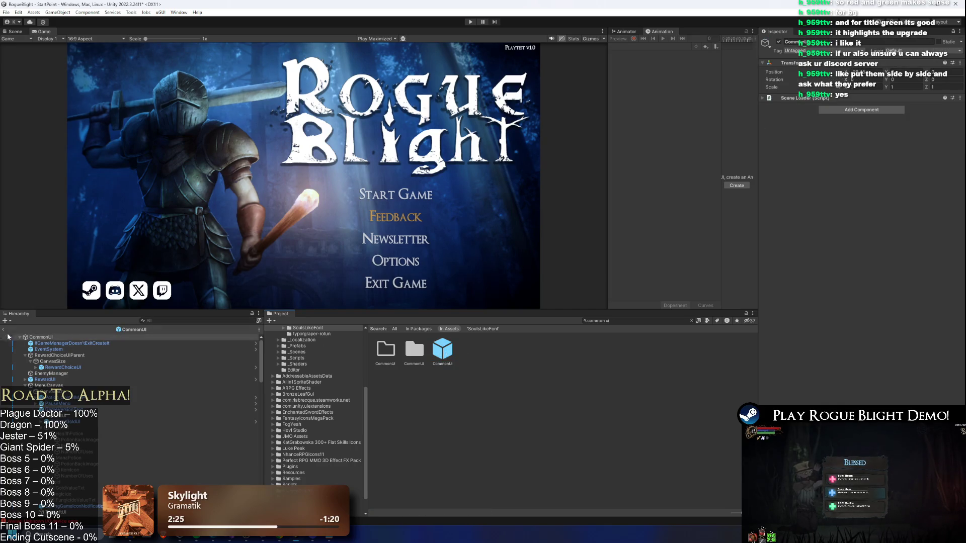
click(13, 32)
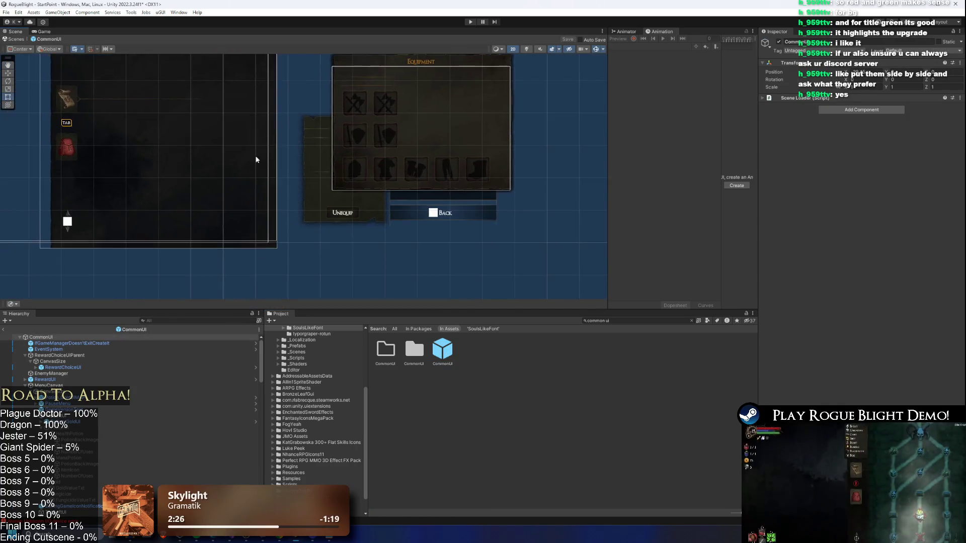
Check the Unequip elements, then edit EquippedBackgroundImage's Image Color to a pale tint
click(260, 201)
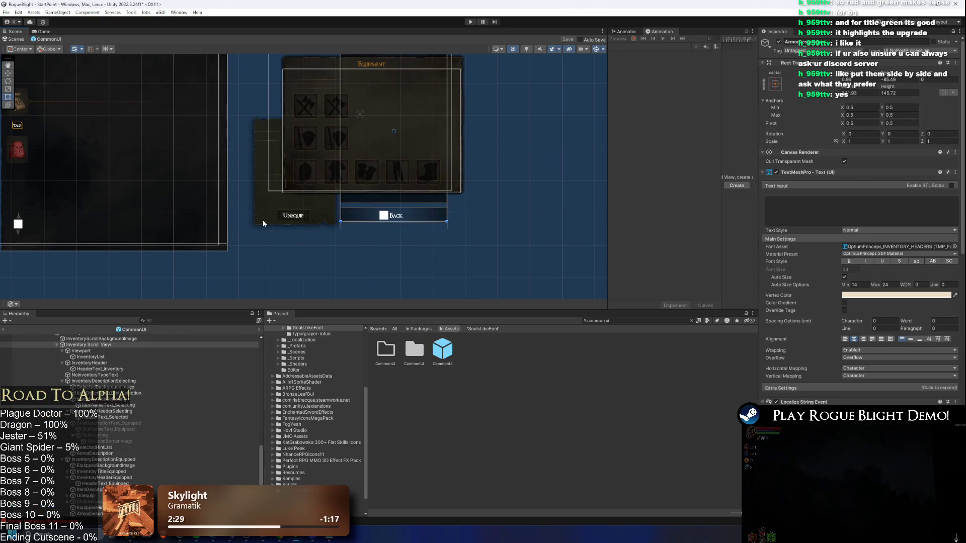
click(261, 212)
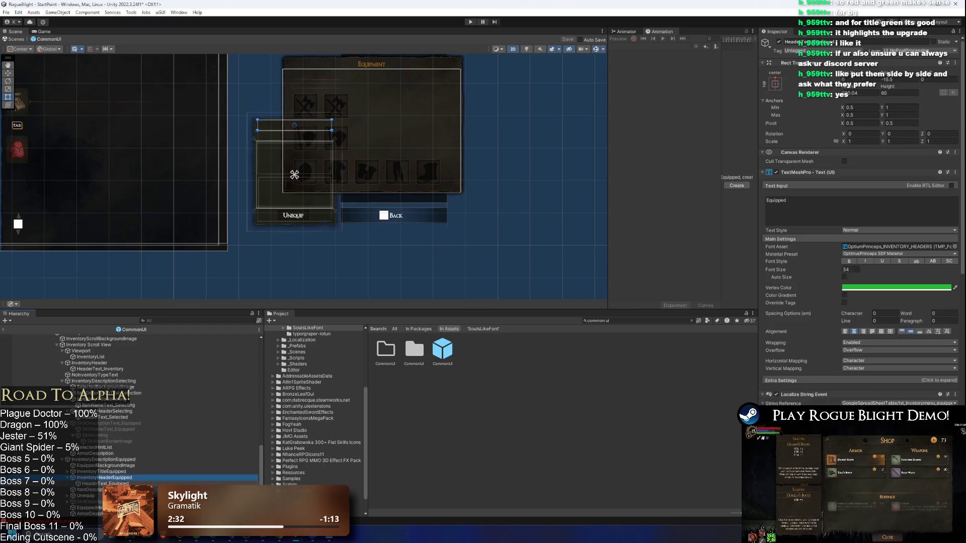
click(196, 465)
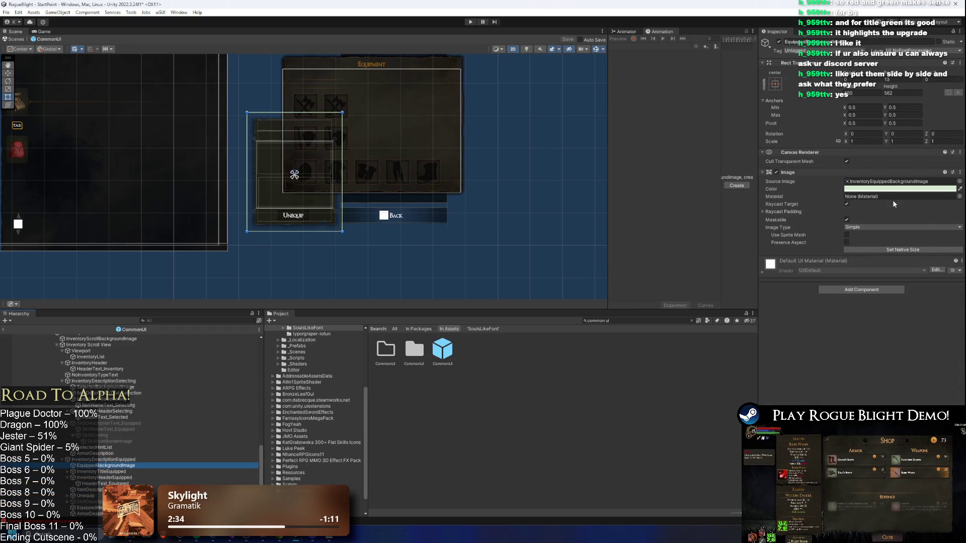
right_click(892, 189)
click(885, 193)
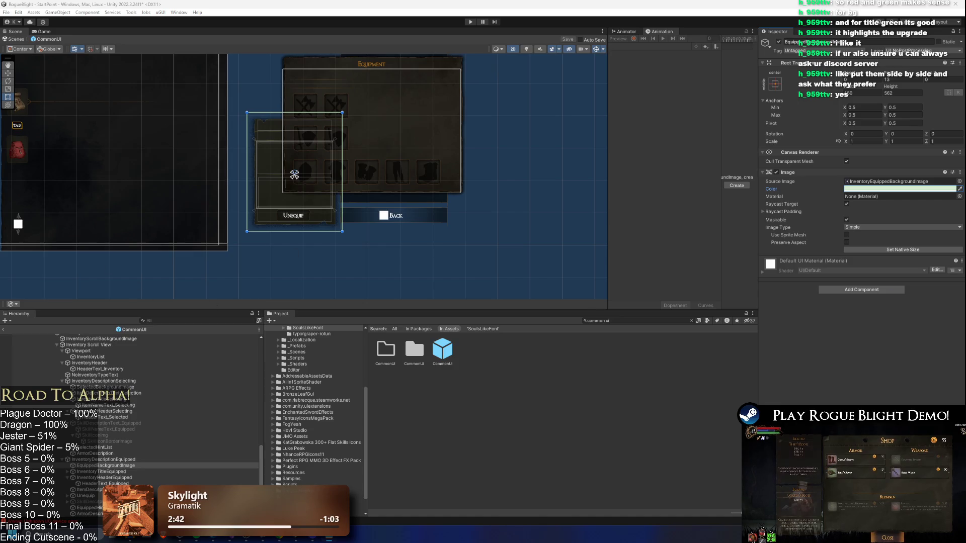
Search the Project for 'blacksmit' and inspect the Blacksmith NPC prefab
click(444, 375)
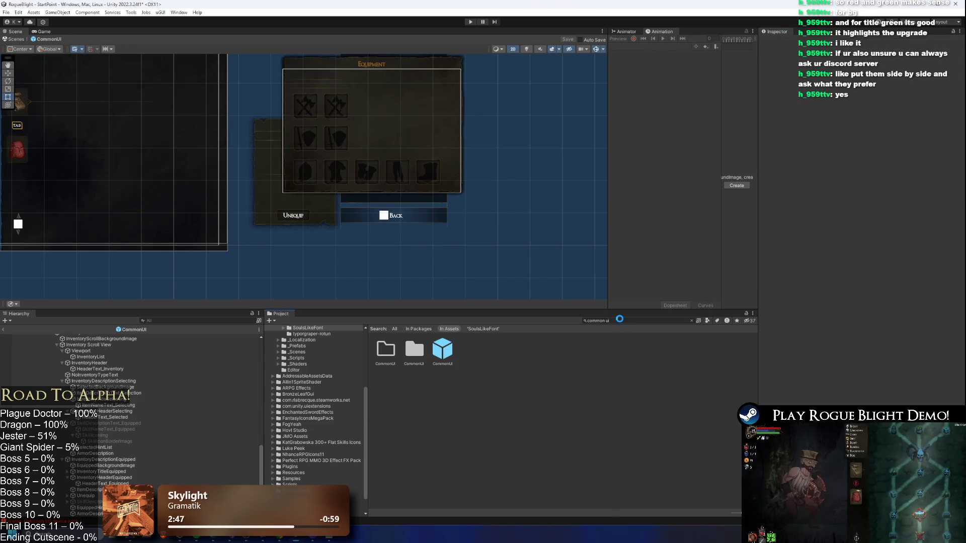
click(619, 321)
text(black)
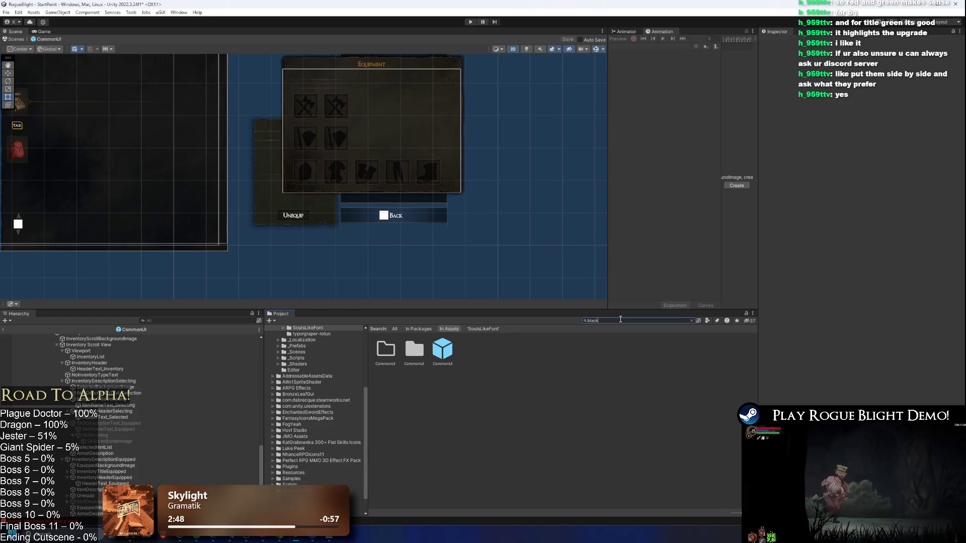
text(smith)
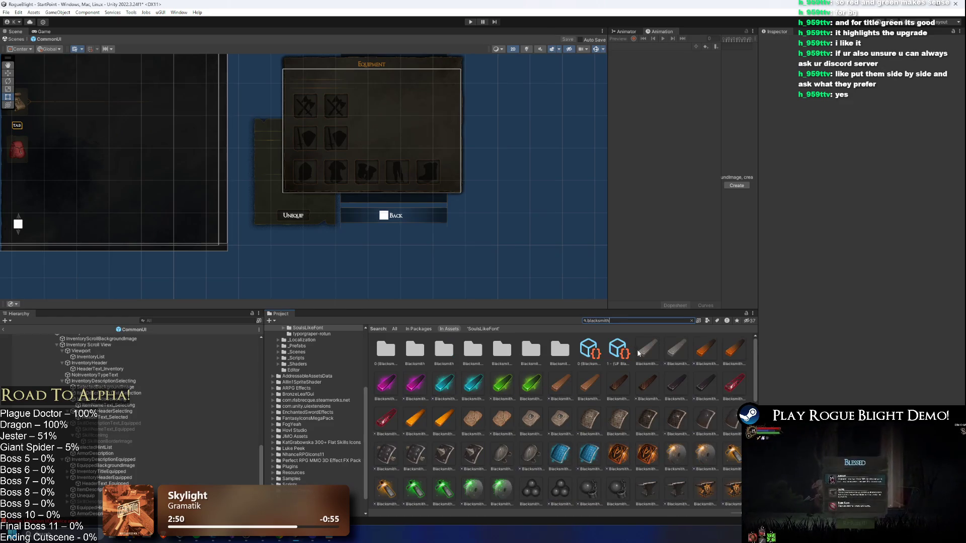
scroll(654, 382, down, 10)
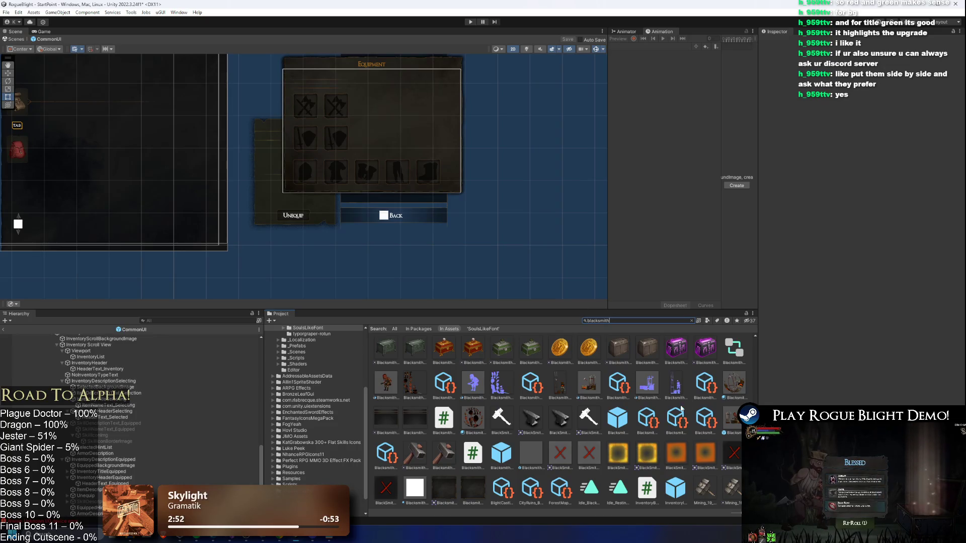
click(617, 417)
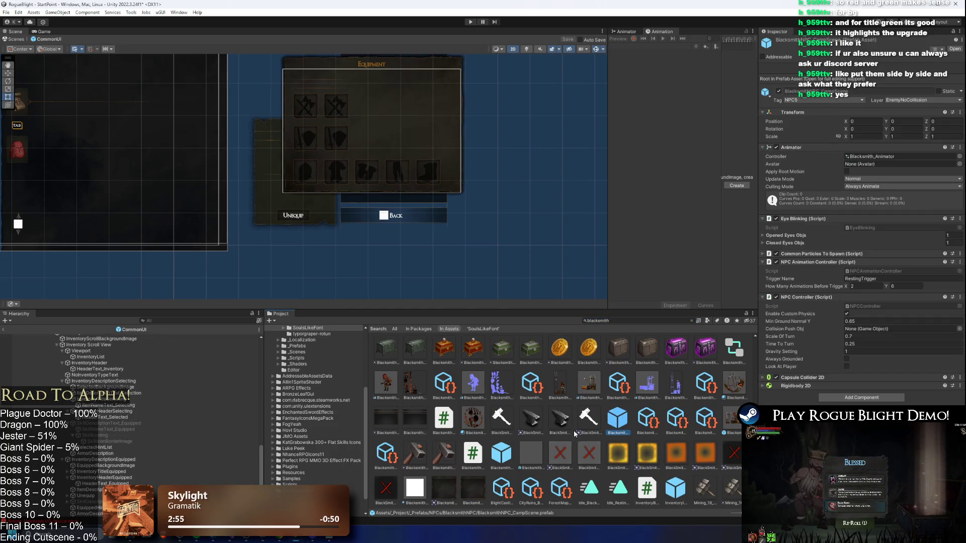
Inspect the Sibs intro flow, Got Dibs blessing, Upgrade UI flow and 5 (Sibs) cutscene
click(620, 319)
text(sibs)
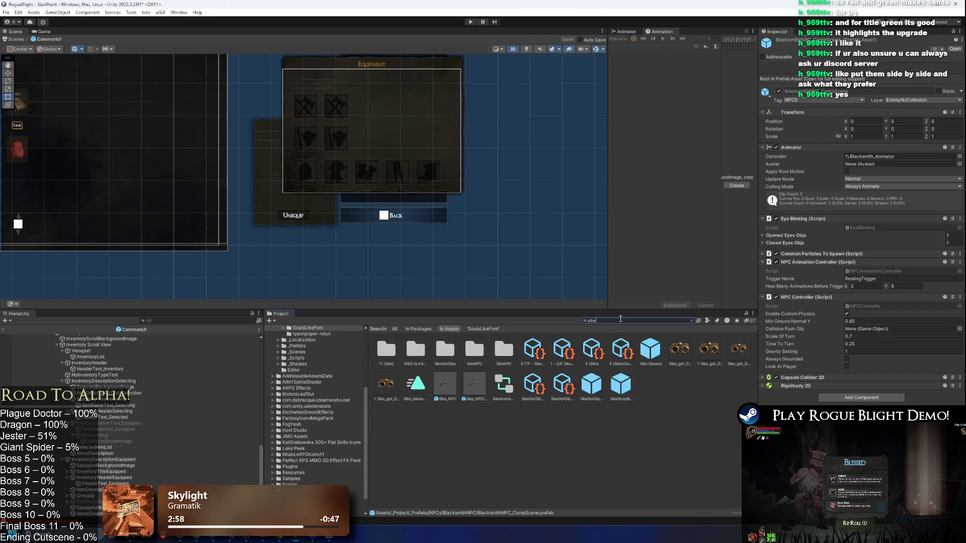
click(546, 345)
click(533, 384)
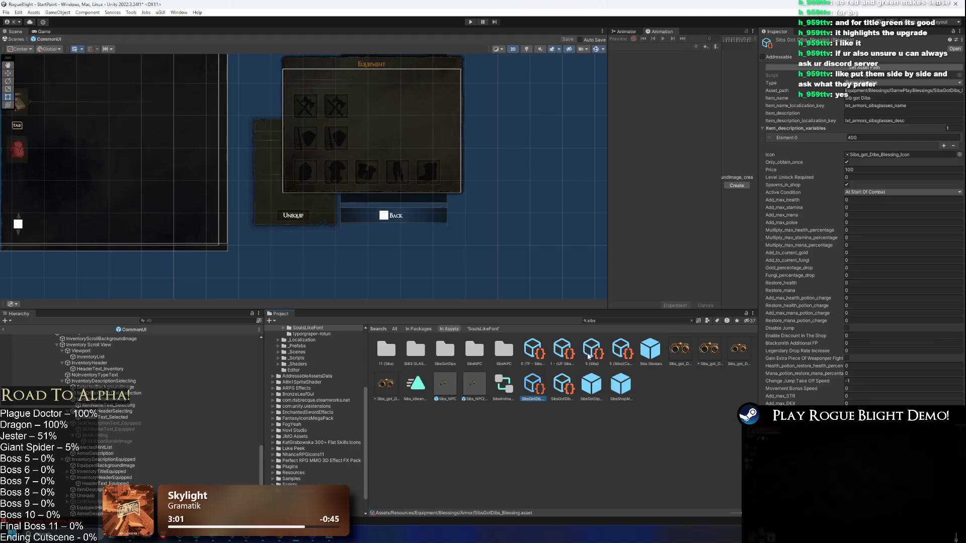
click(594, 353)
key(Left)
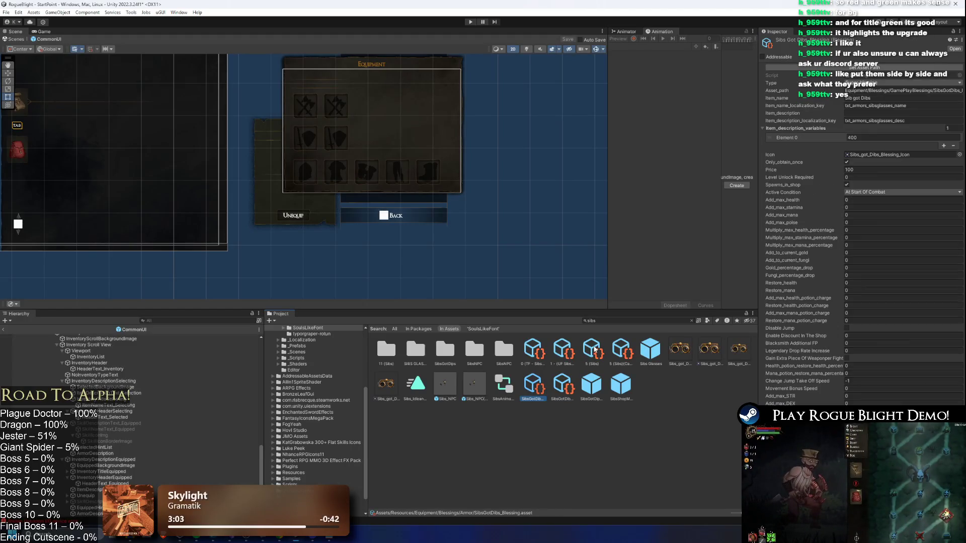
click(594, 351)
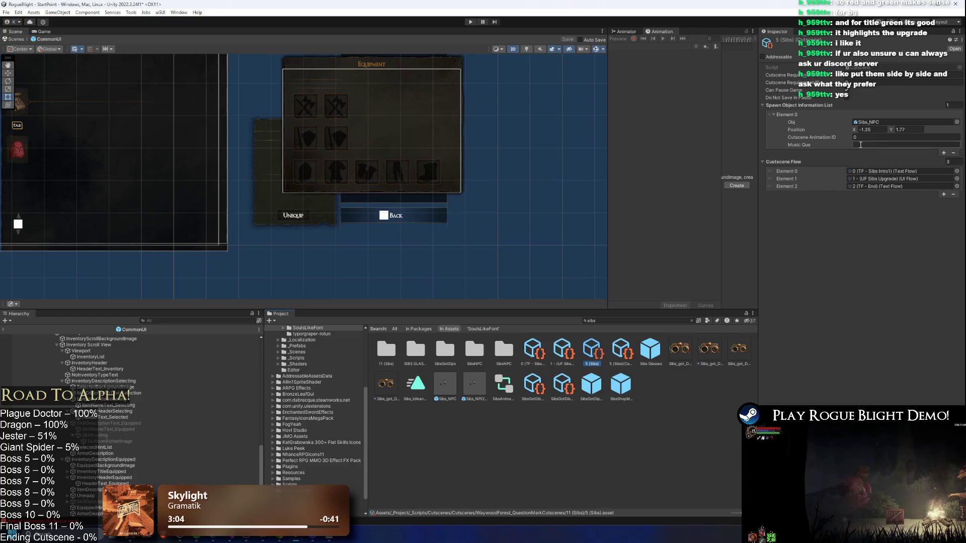
Open the UF Sibs Upgrade flow from the cutscene, then its SibsShopMenu prefab
click(885, 171)
double_click(877, 179)
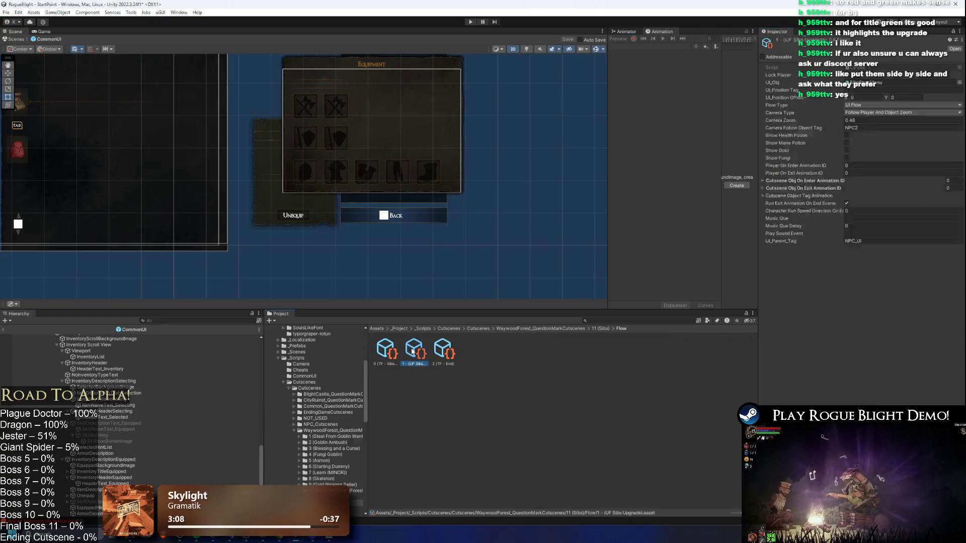
click(892, 82)
double_click(892, 83)
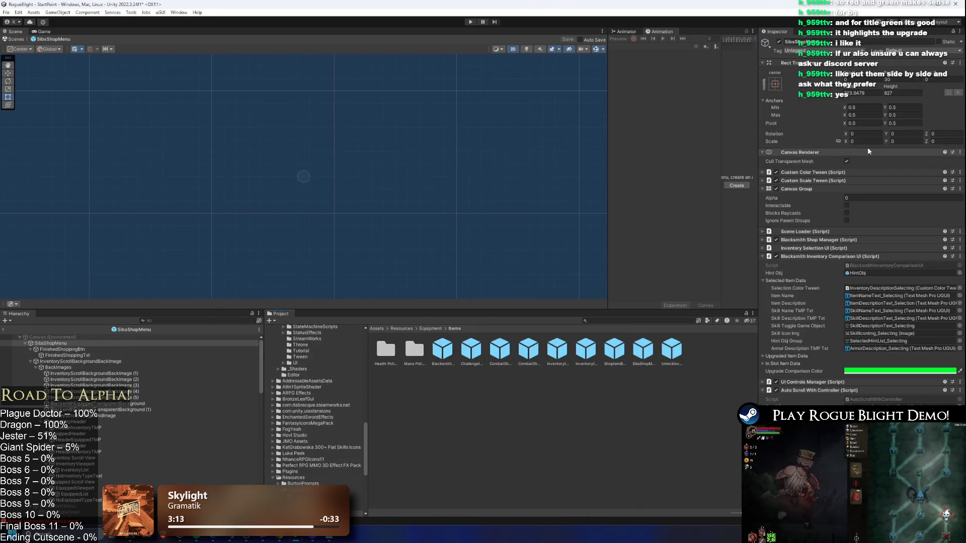
Paste green into the Equipped header text's Vertex Color
click(95, 366)
key(Left)
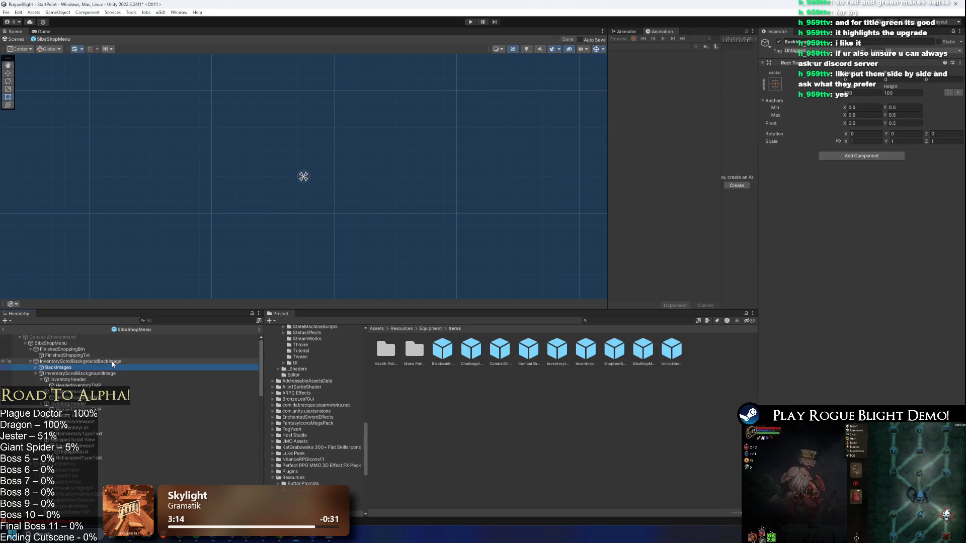
key(Down)
key(Down)
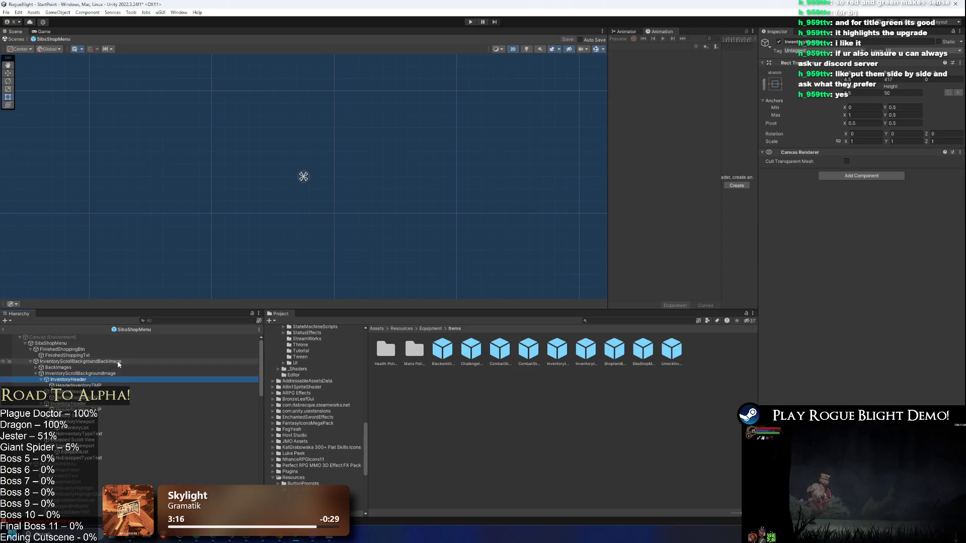
key(Down)
key(Down)
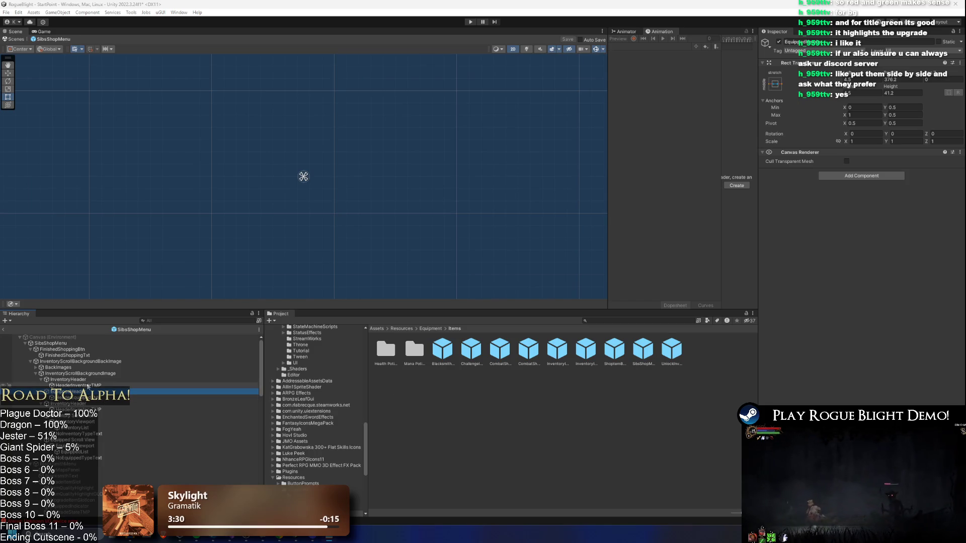
click(176, 397)
right_click(900, 295)
click(911, 308)
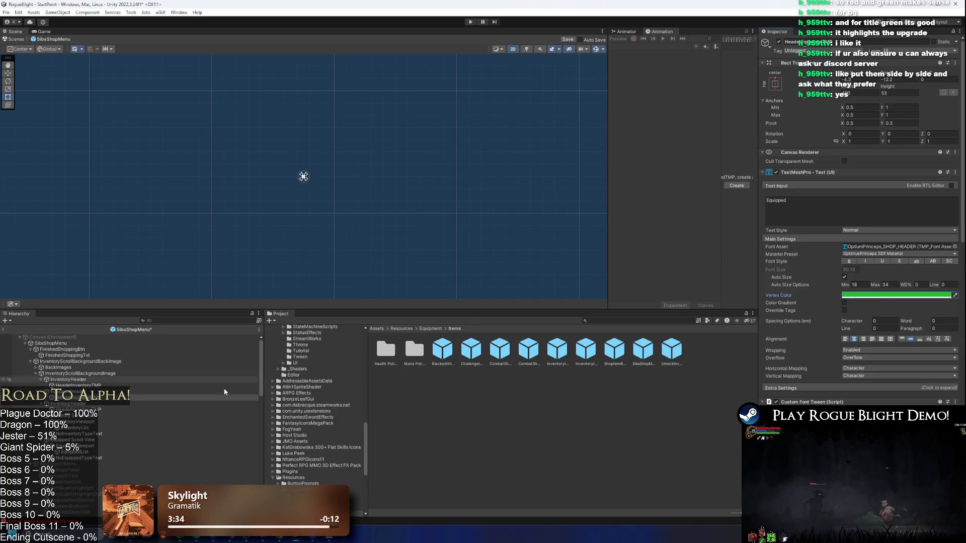
Browse InventoryHeader, EquippedHeader and the Equipped Scroll View siblings in the Hierarchy
click(84, 381)
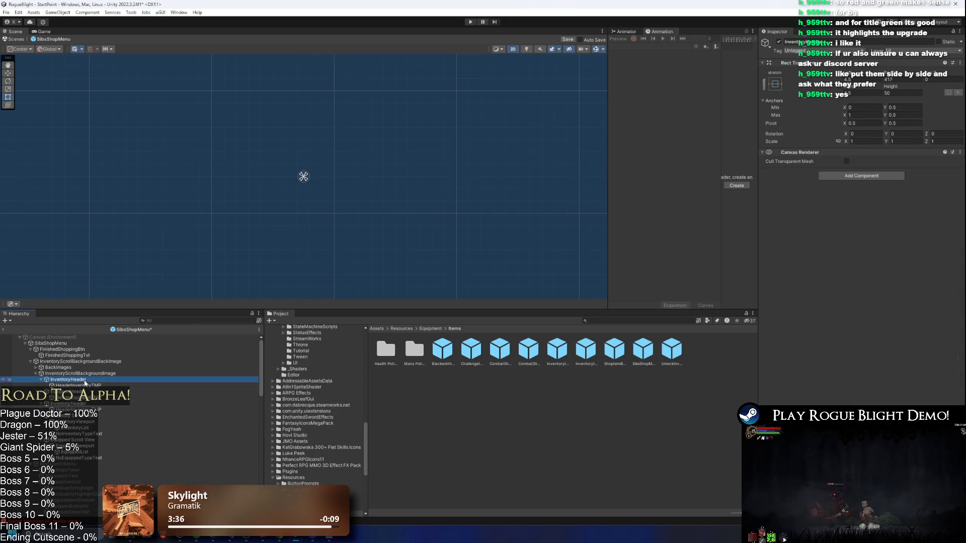
key(Left)
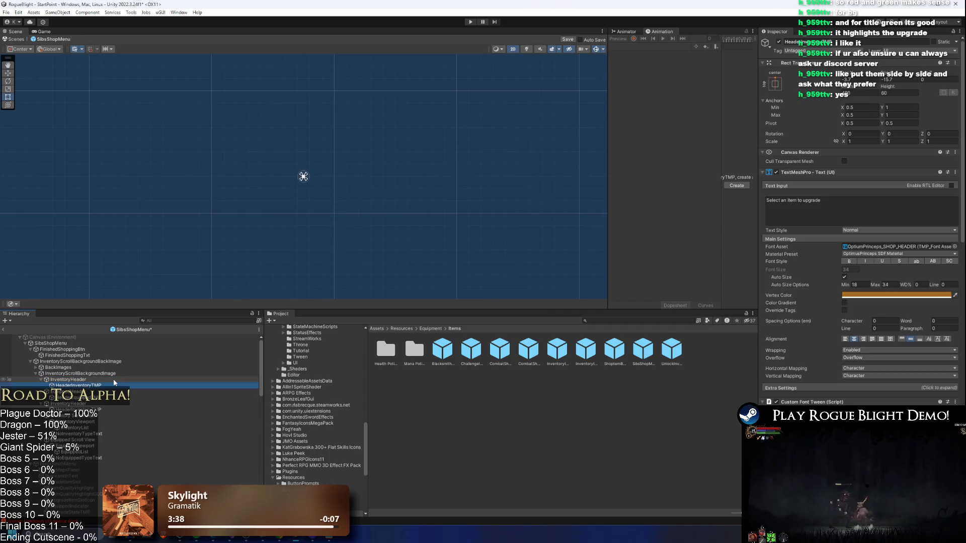
key(Down)
key(Down)
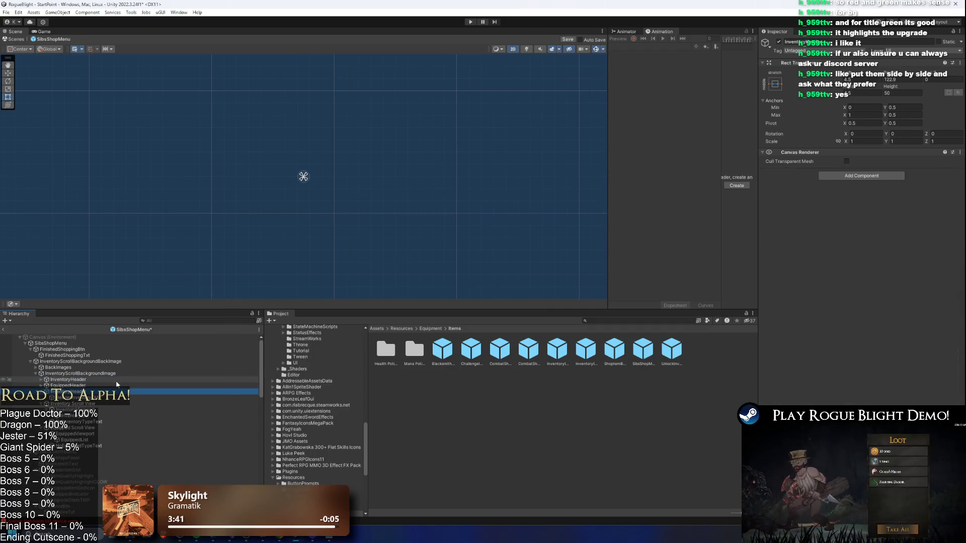
key(Down)
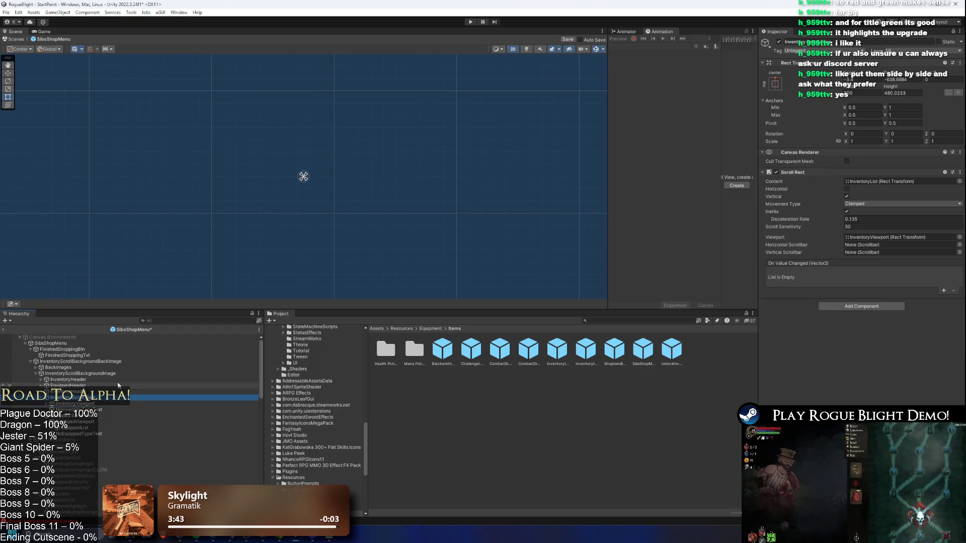
key(Down)
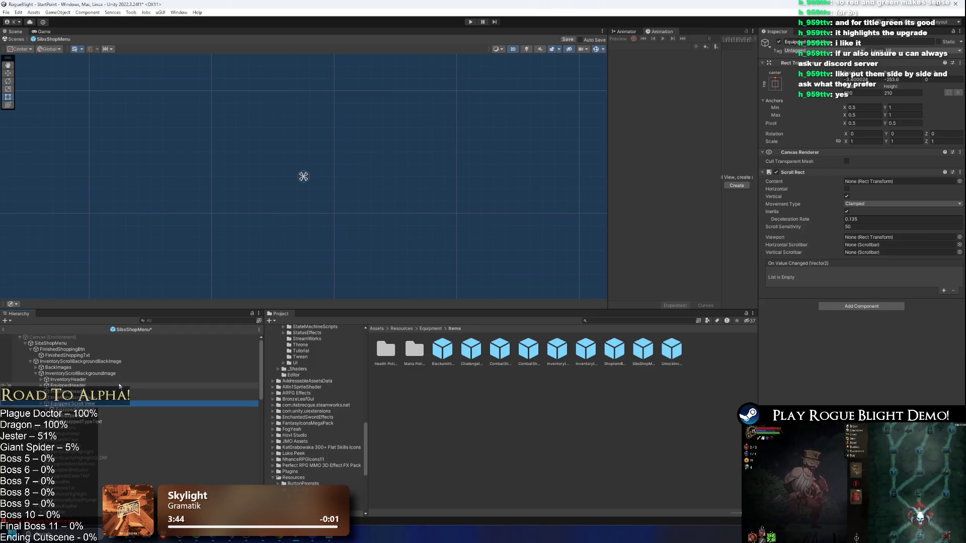
click(121, 386)
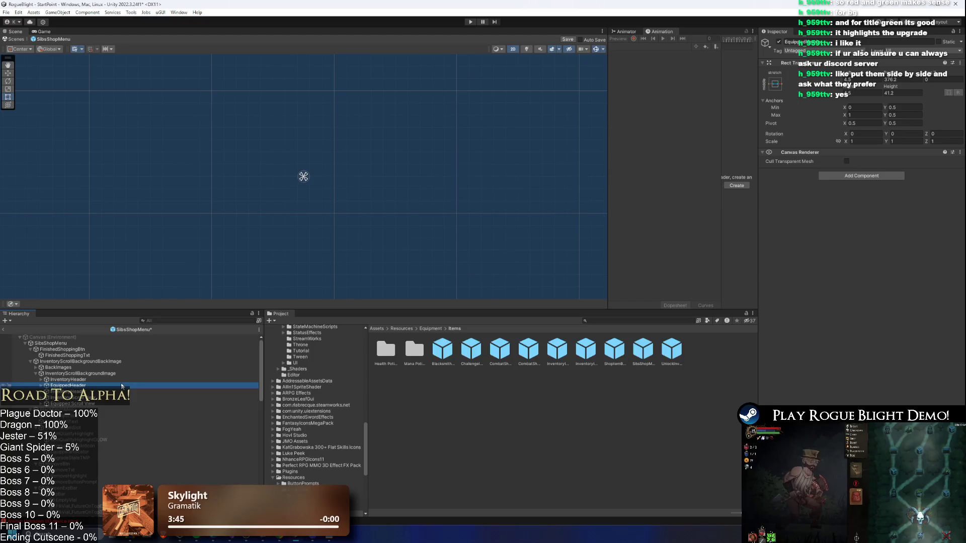
key(Left)
key(Left)
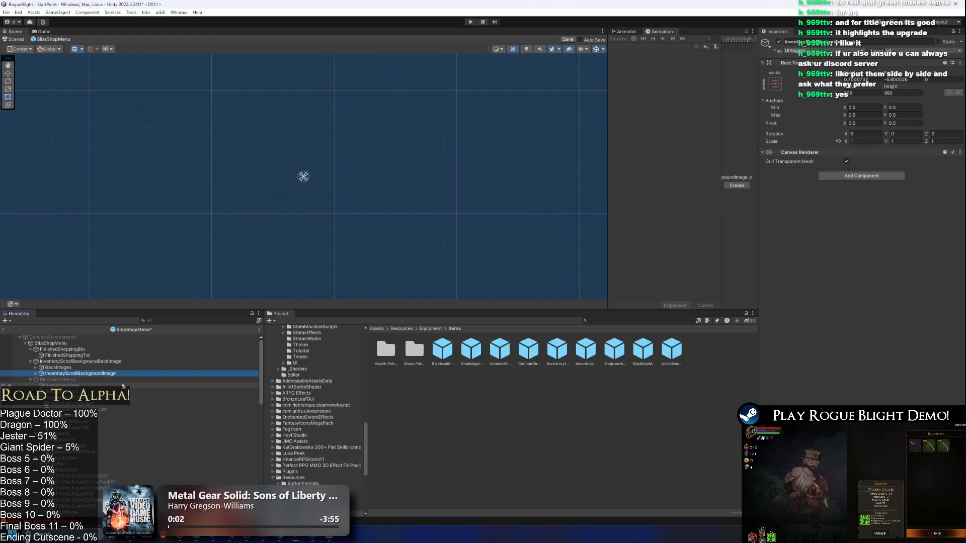
Inspect BlackSmithMenu's upgrade panel, RemoveBtn and BaseMapsPanel
key(Down)
scroll(121, 385, down, 5)
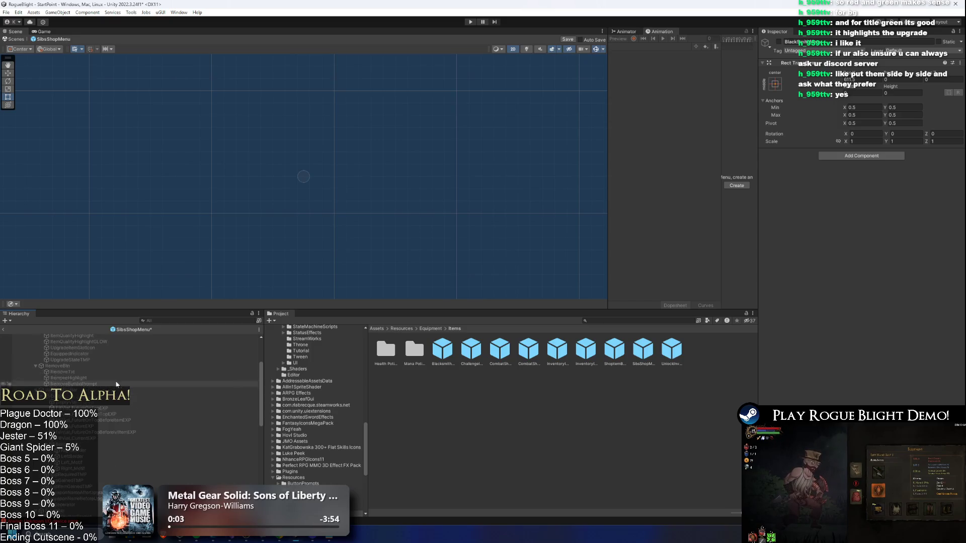
scroll(117, 385, up, 5)
click(134, 398)
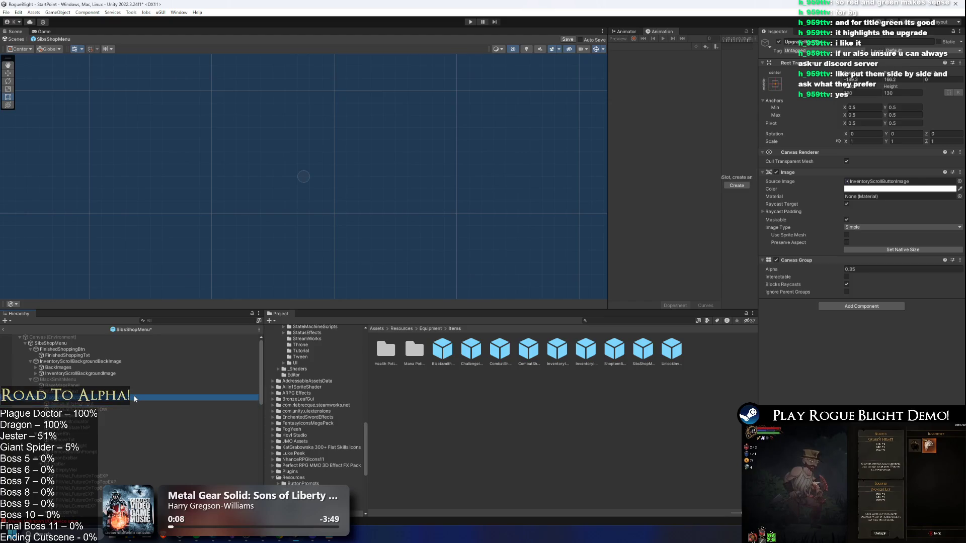
key(Down)
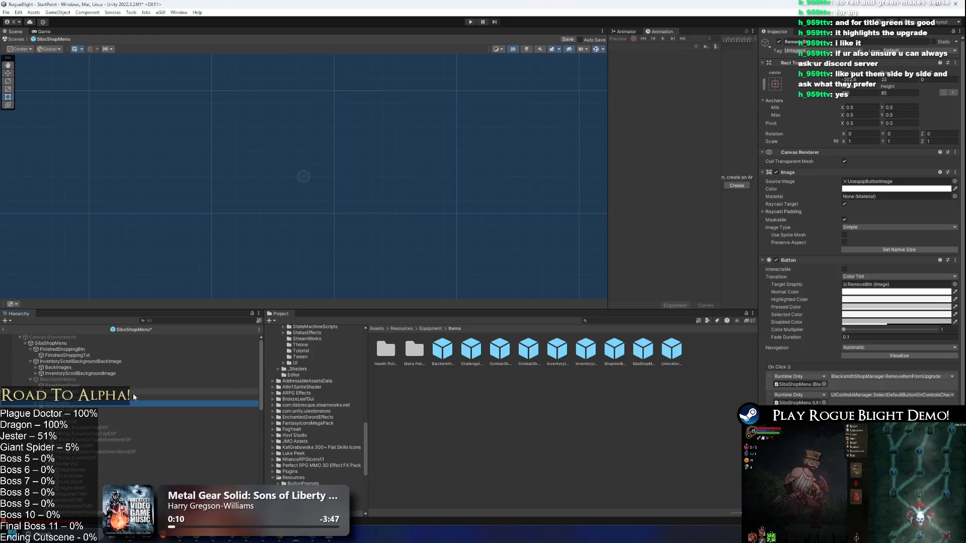
key(Up)
key(Up)
key(Up)
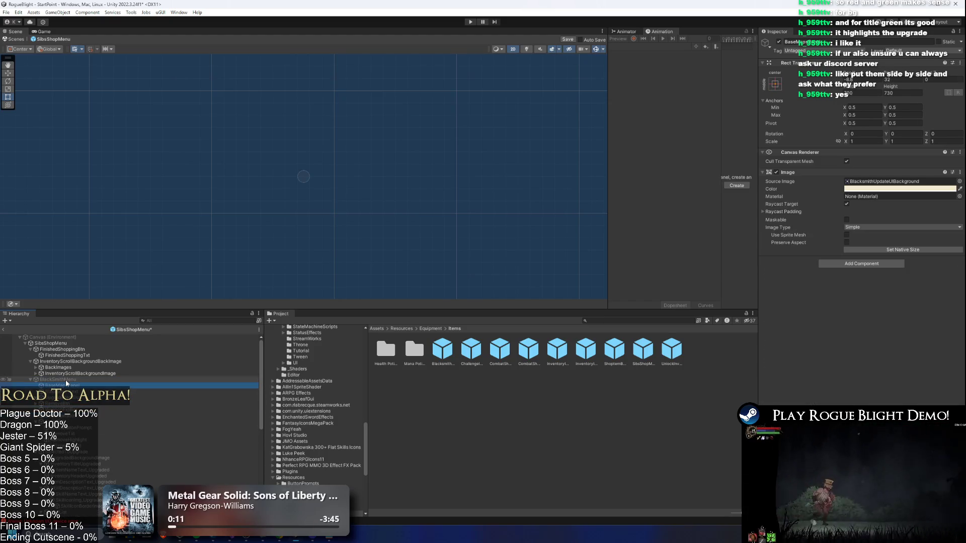
Collapse BlackSmithMenu and move to the selection background image under InventoryDescriptionSelecting
key(Left)
key(Left)
key(Down)
key(Down)
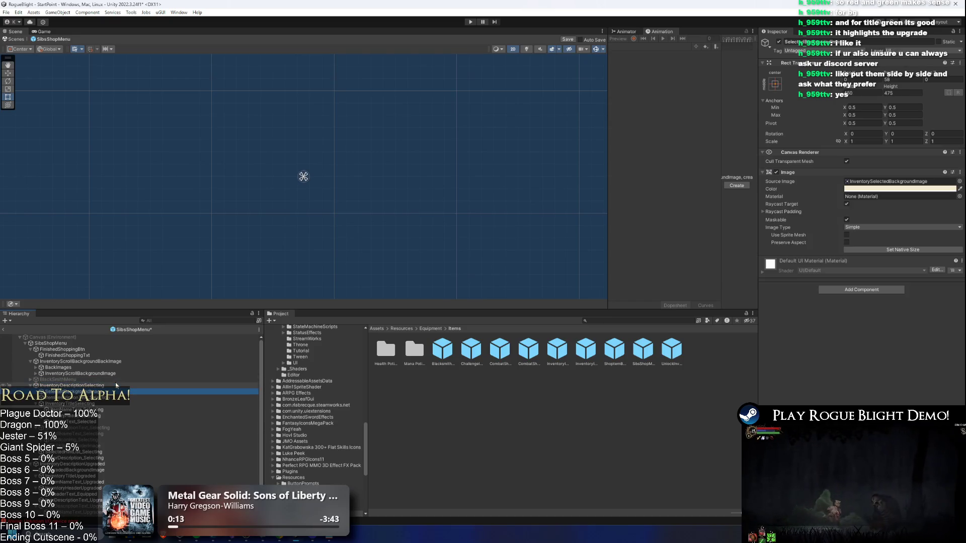
key(Down)
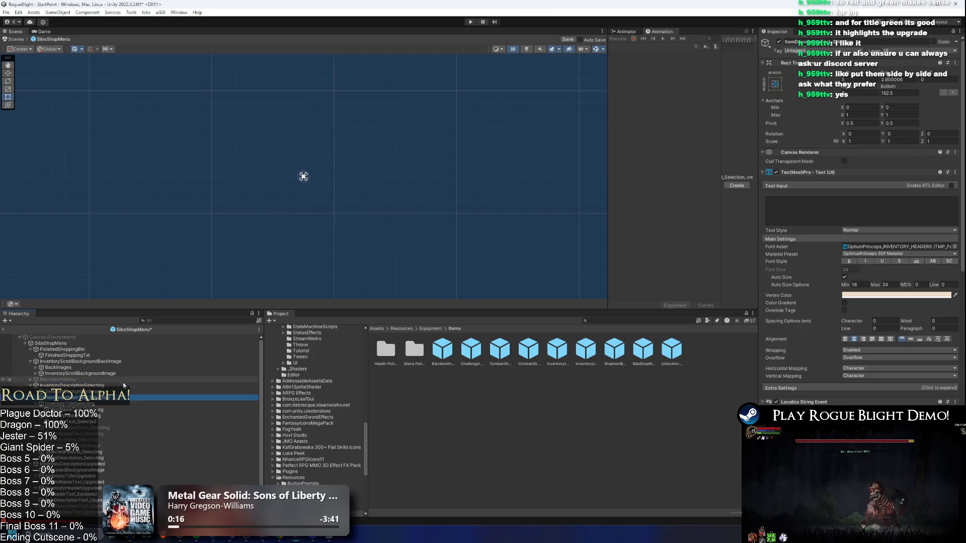
key(Down)
key(Down)
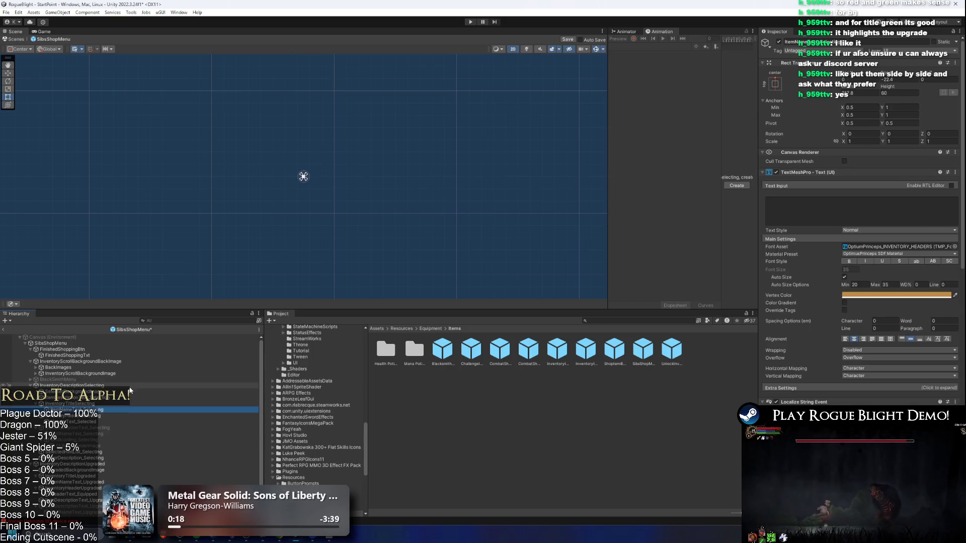
key(Left)
key(Left)
key(Up)
key(Up)
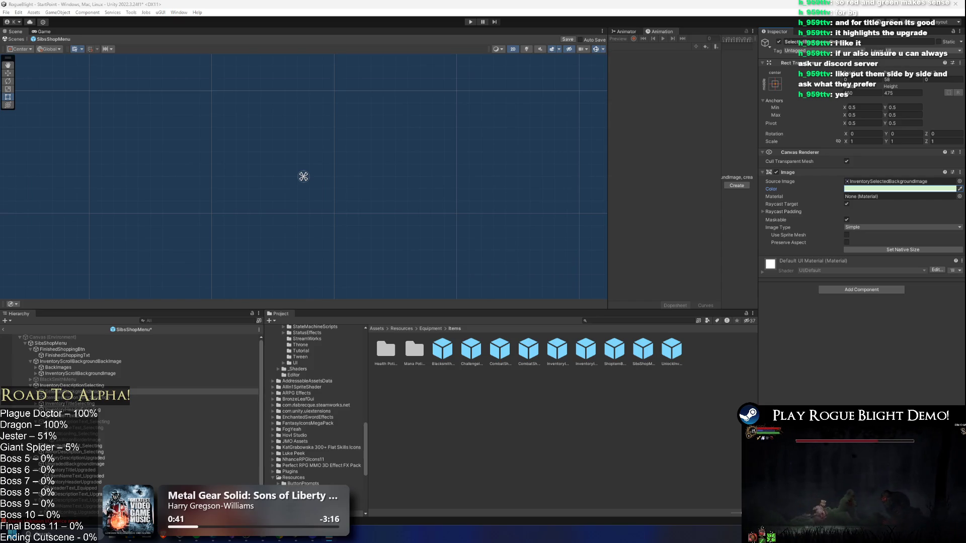
Paste pale pink onto the selecting background image and light green onto the upgraded background image
right_click(866, 189)
click(898, 201)
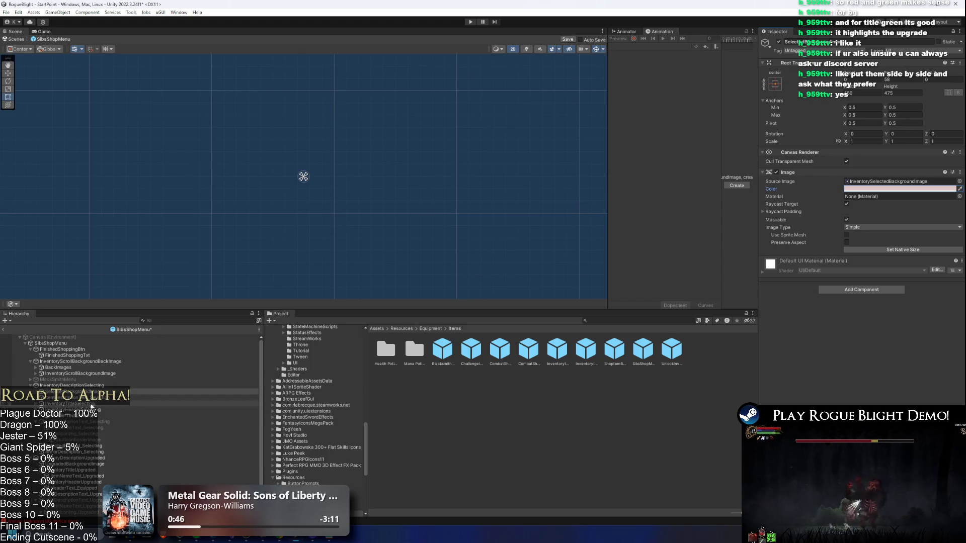
key(Down)
key(Down)
key(Down)
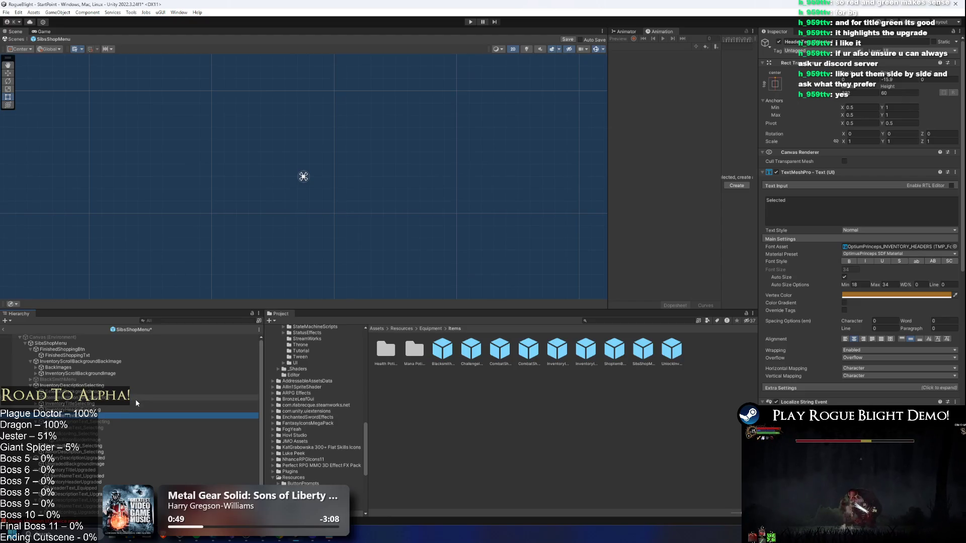
key(Up)
key(Up)
key(Up)
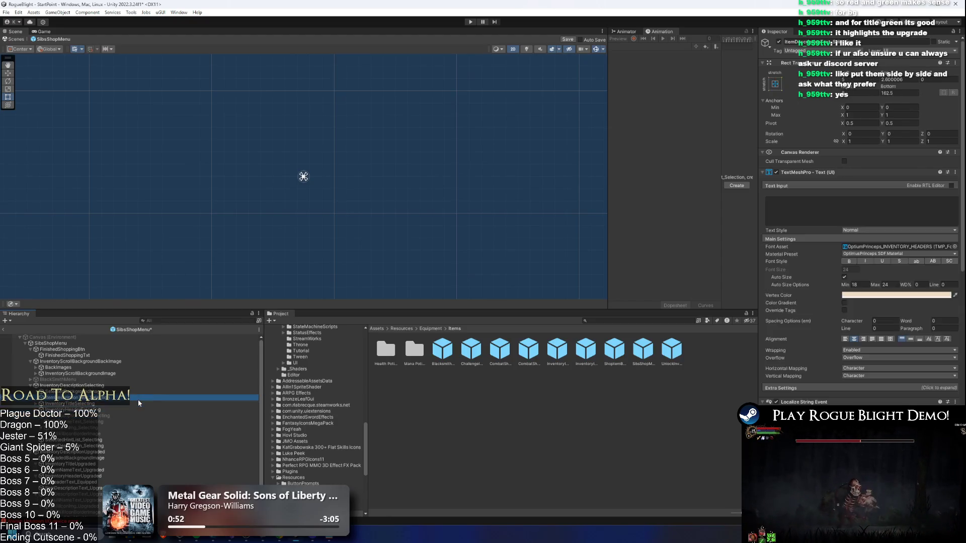
key(Left)
key(Left)
key(Down)
key(Down)
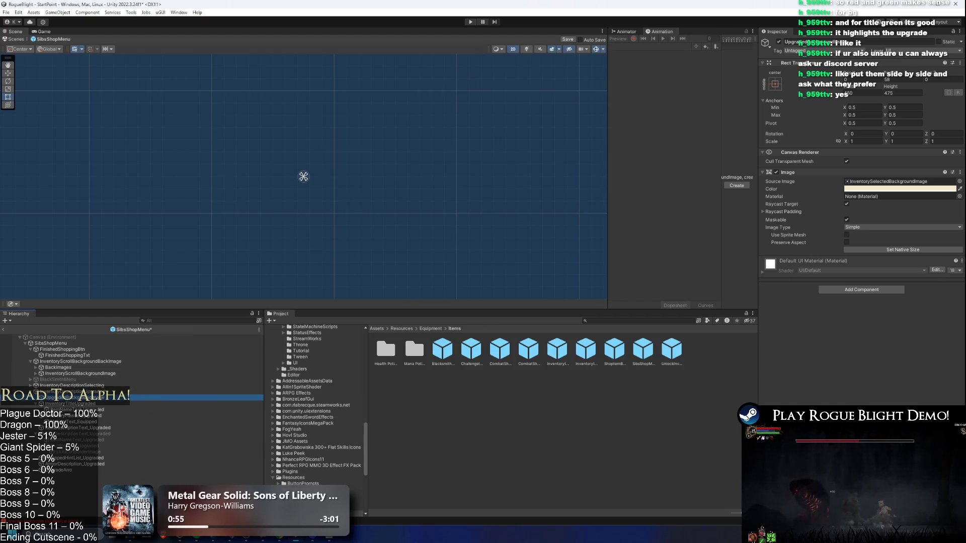
right_click(865, 189)
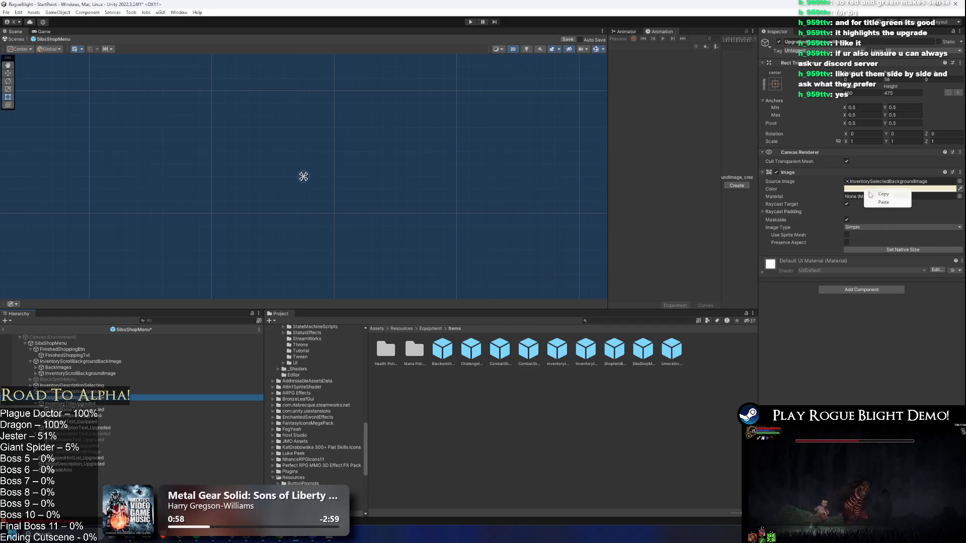
click(878, 203)
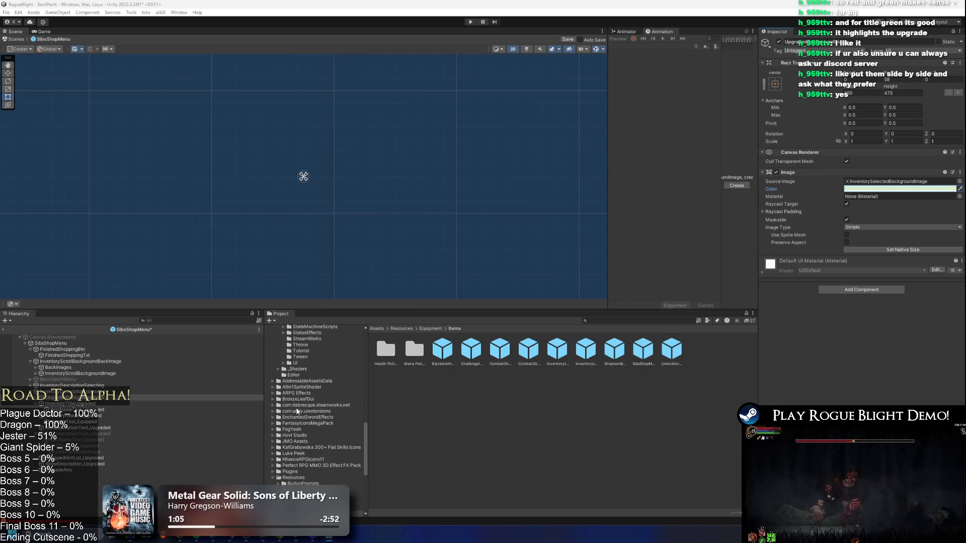
Recheck the pink selecting background and its title and Selected label texts, then enter Play mode
click(131, 388)
key(Down)
key(Down)
key(Right)
key(Down)
key(Left)
key(Left)
key(Up)
key(Up)
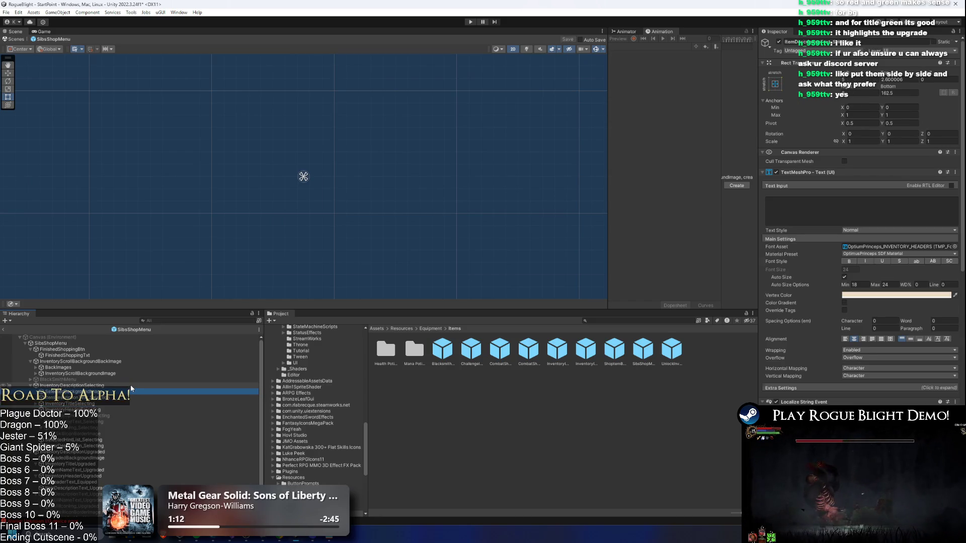
key(Down)
key(Down)
key(Down)
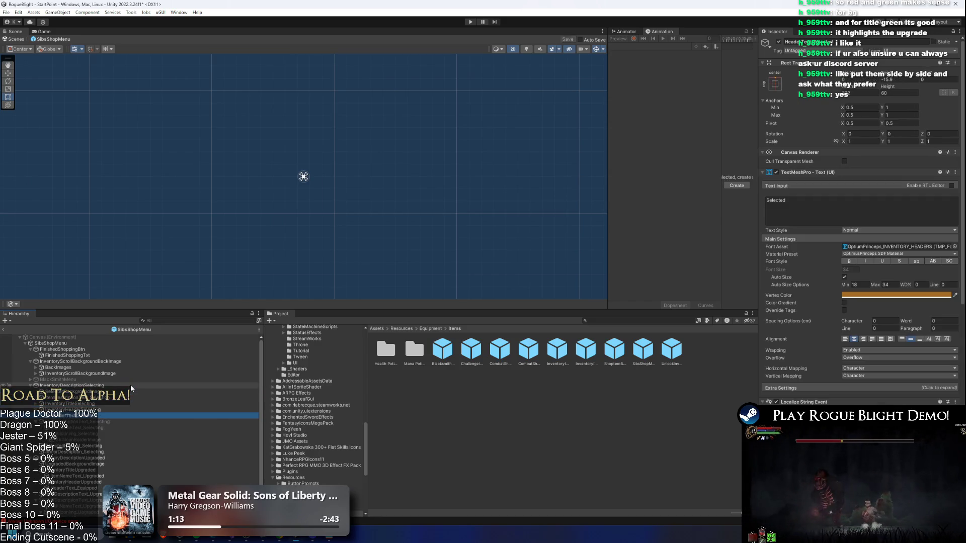
key(Up)
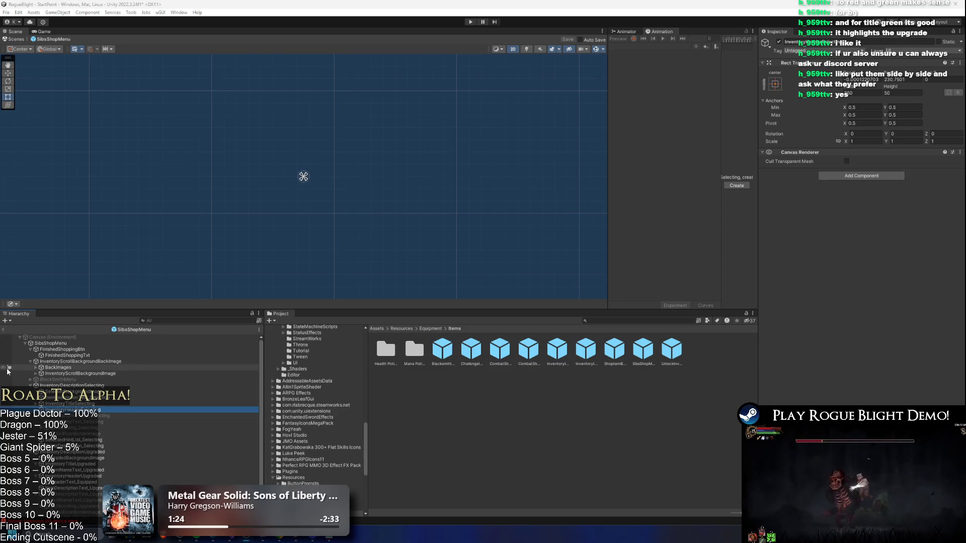
click(470, 21)
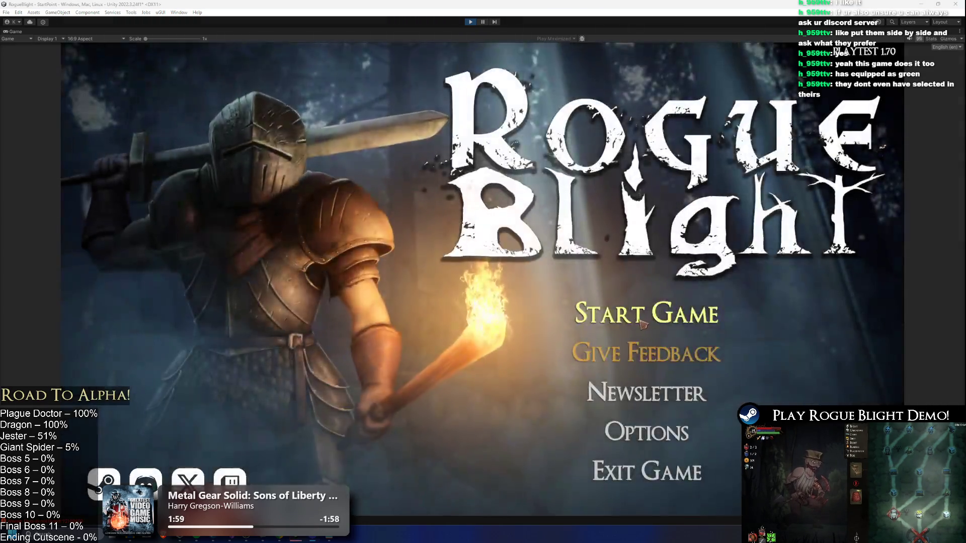
Load the existing save, finish Sibs' dialogue, view the Ragged Top and Wooden Sword upgrades, then stop playing
click(658, 300)
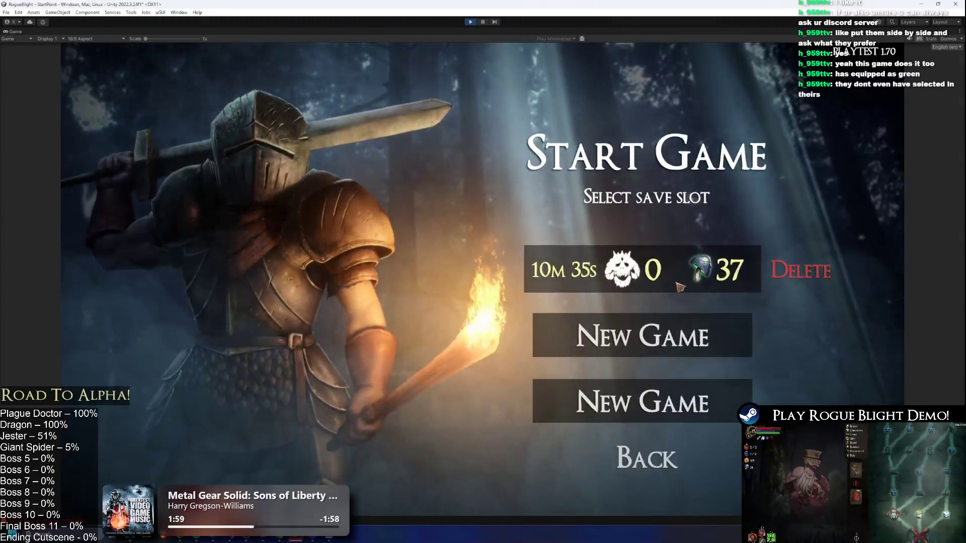
click(672, 290)
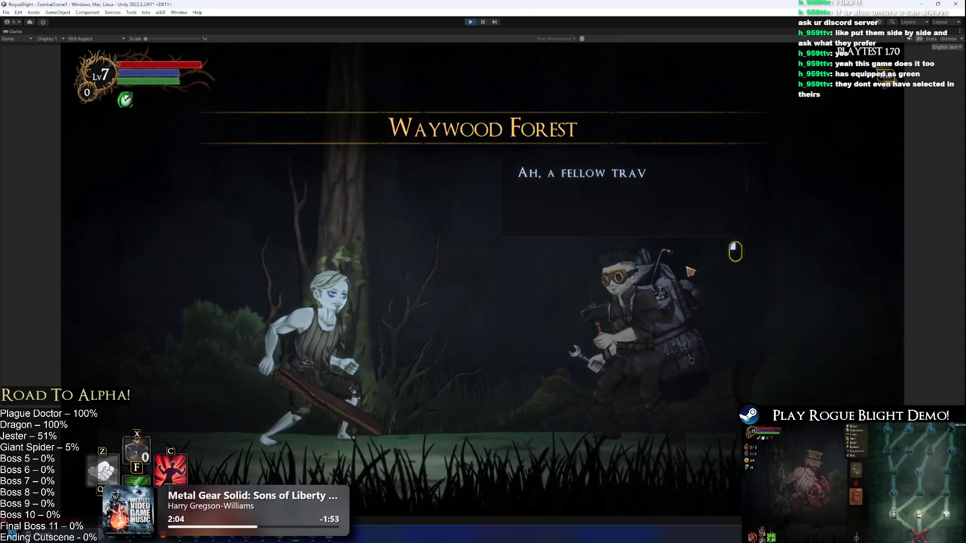
click(690, 271)
click(496, 169)
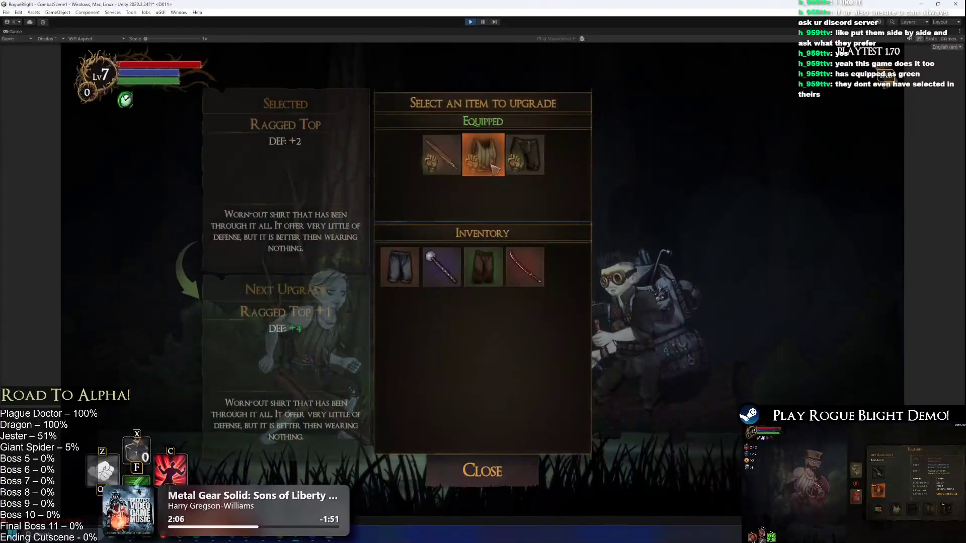
click(437, 153)
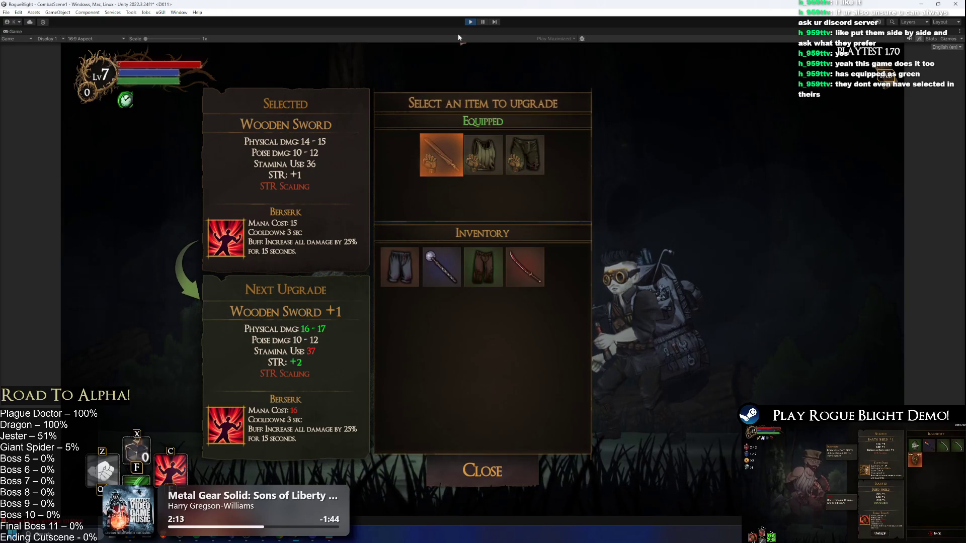
click(466, 21)
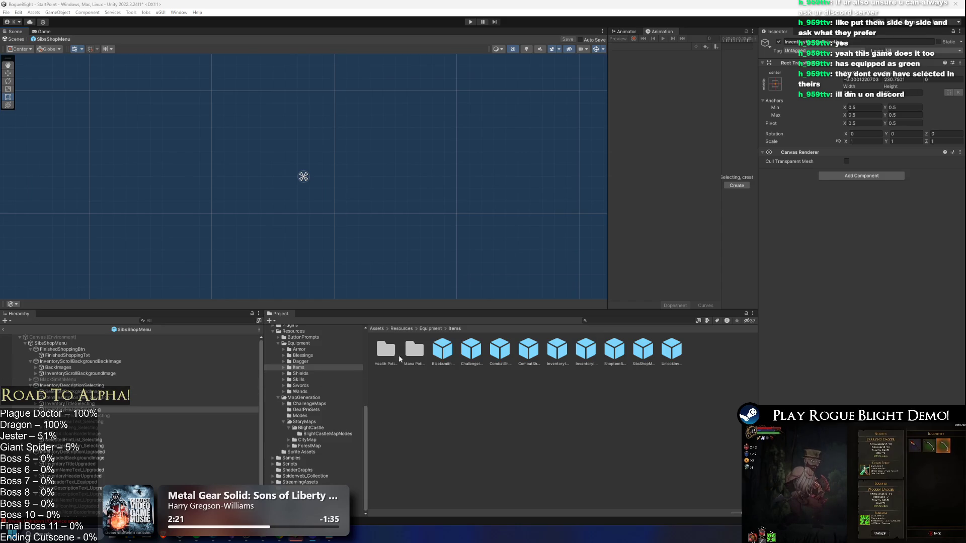
Back in Unity, inspect InventoryDescriptionSelecting and InventoryScrollBackgroundBackImage
key(alt+Tab)
key(Escape)
click(91, 384)
click(168, 361)
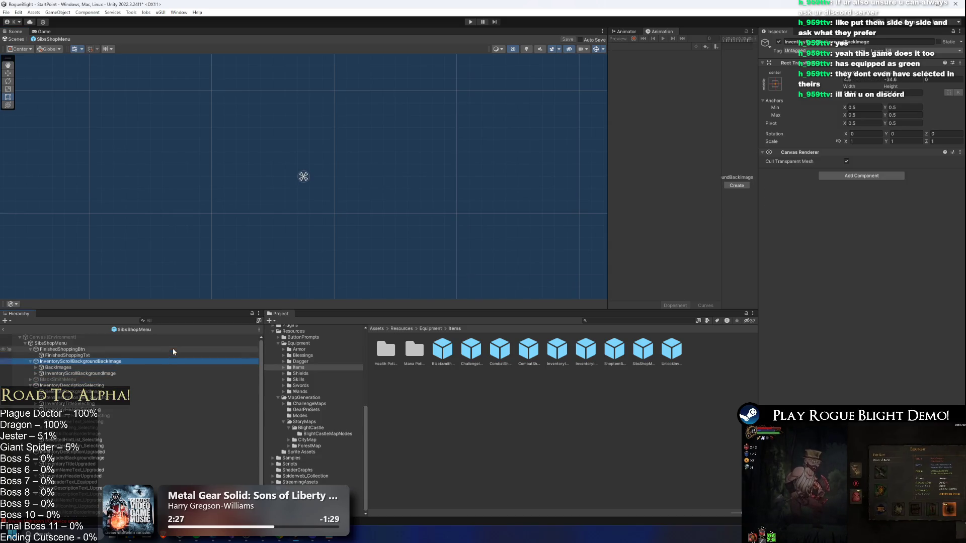
Filter the hierarchy by 'equipp' and inspect EquippedHeader, EquippedViewport and BlacksmithEquippedTransparentBackground (1)
click(171, 320)
text(equioppo)
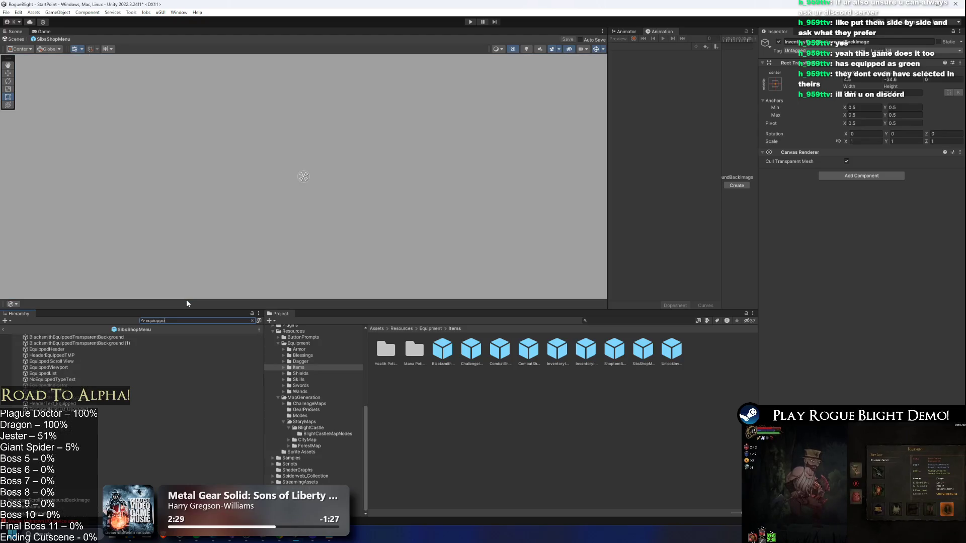
key(BackSpace)
key(BackSpace)
key(BackSpace)
key(BackSpace)
text(pp)
click(48, 349)
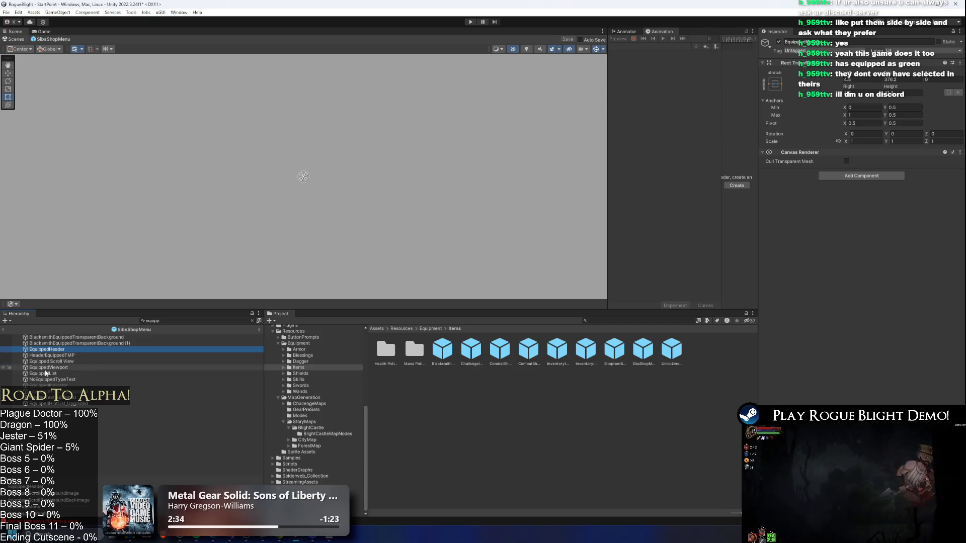
click(49, 367)
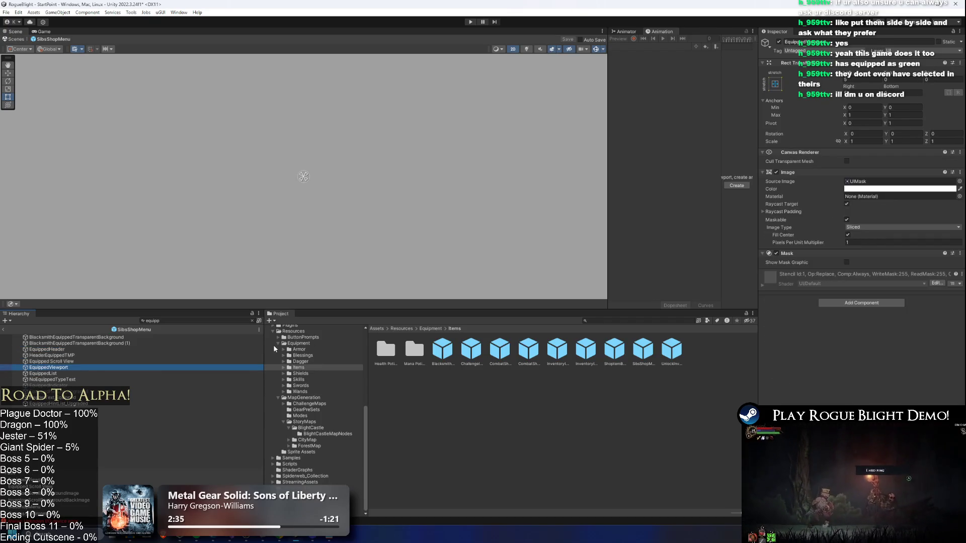
key(Up)
key(Up)
key(Up)
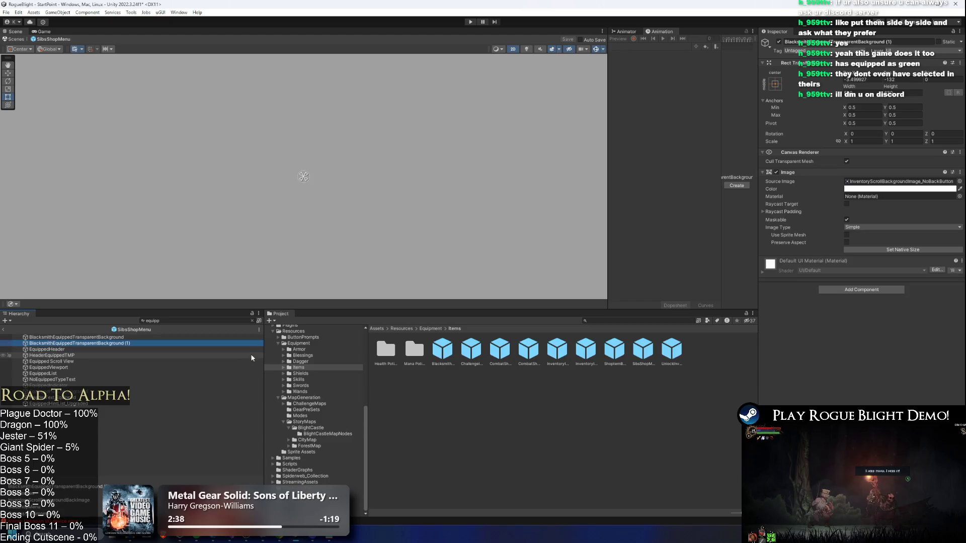
key(super)
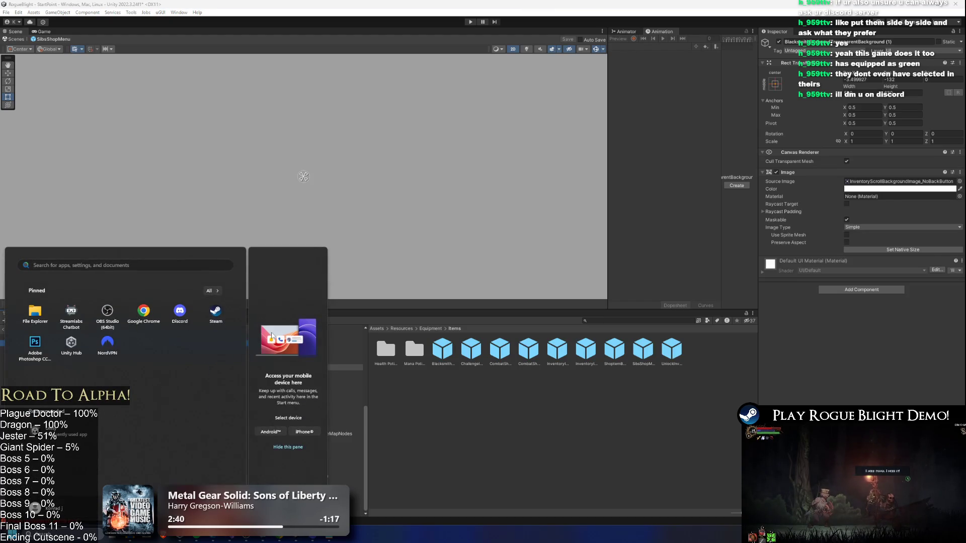
Launch GitHub Desktop, maximize it and view the OptimumPrinceps_LOOT_HEADERS.asset diff
text(github)
key(Return)
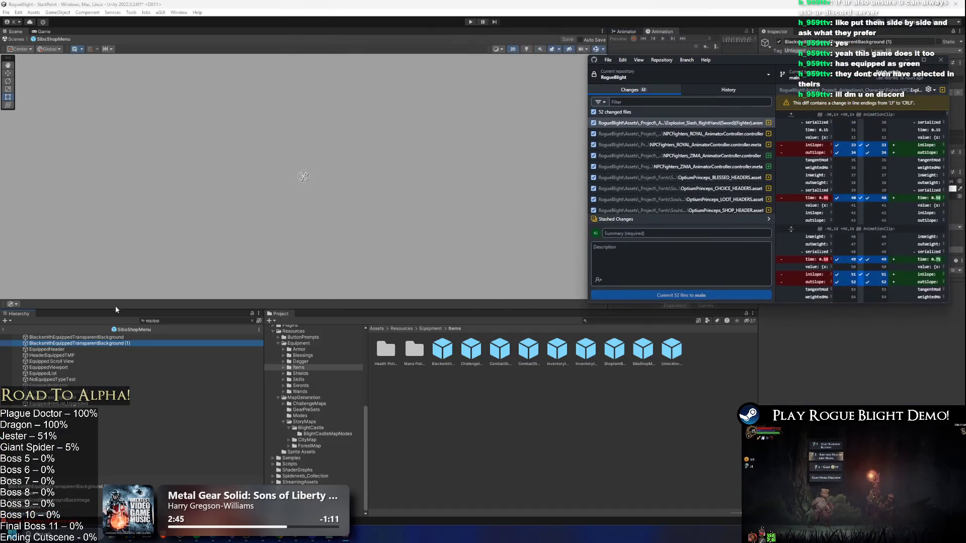
click(228, 320)
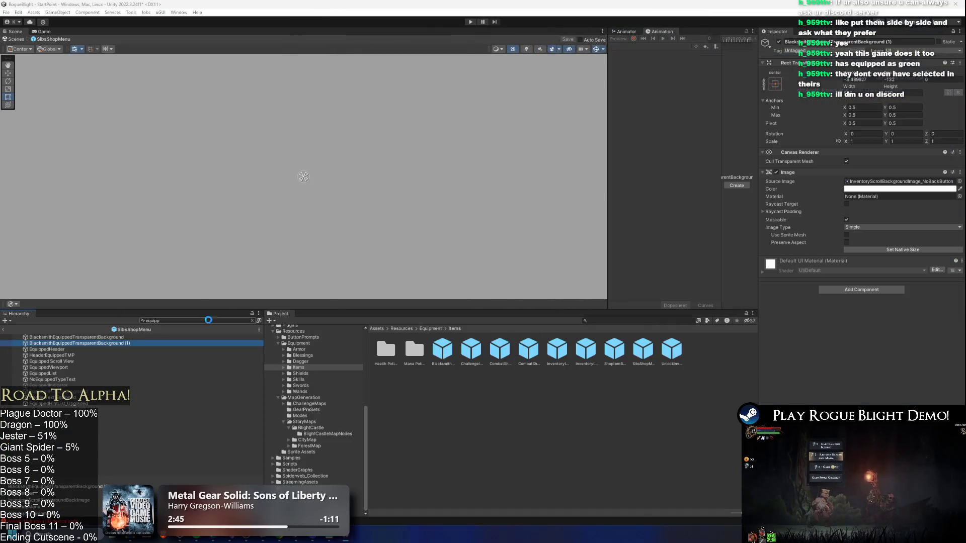
key(alt+Tab)
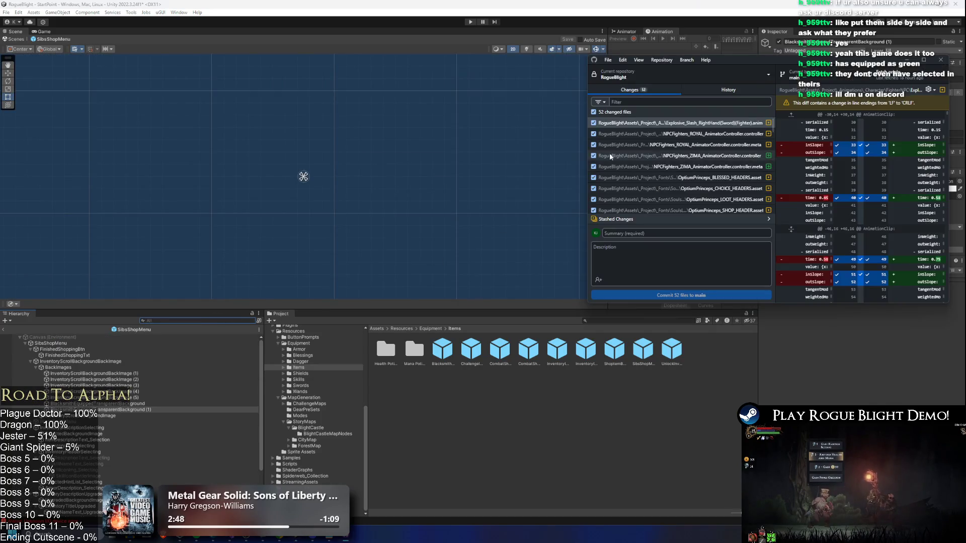
double_click(749, 61)
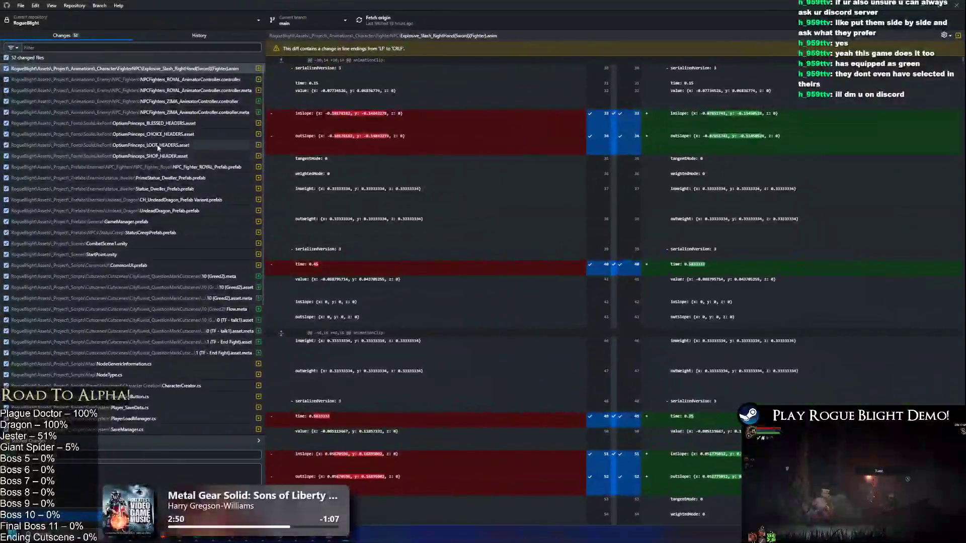
click(157, 145)
Discard all changes to SibsShopMenu.prefab, then return to Unity's SibsShopMenu root object
scroll(167, 265, down, 5)
click(141, 322)
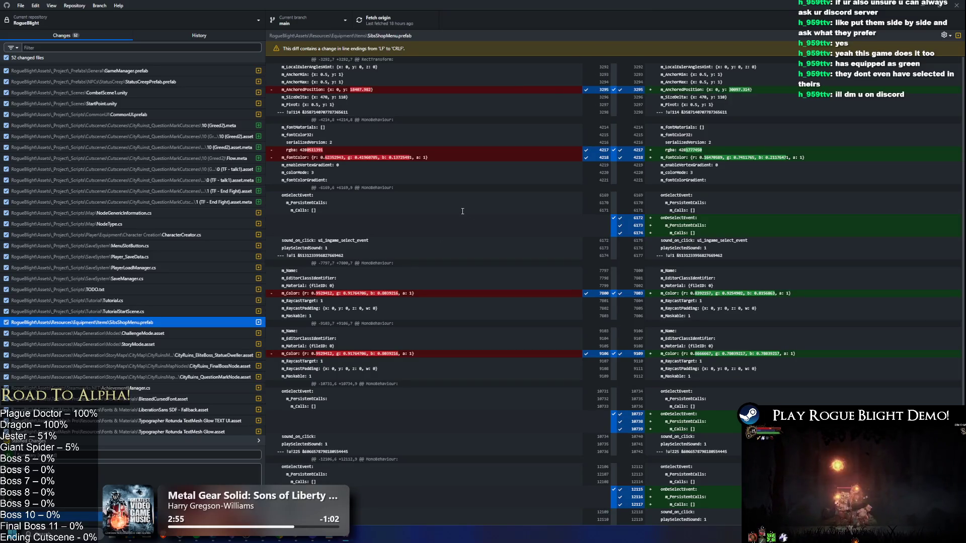
right_click(243, 319)
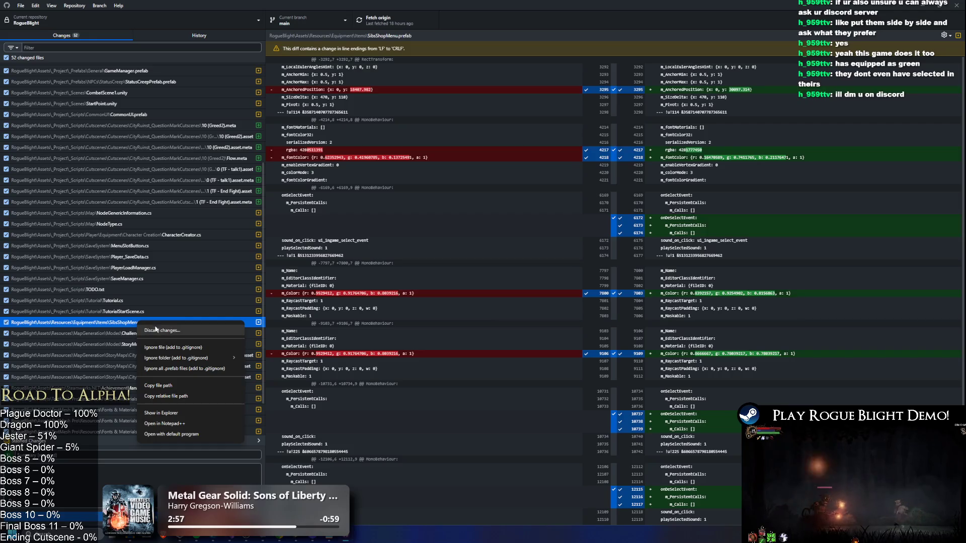
click(241, 326)
click(500, 304)
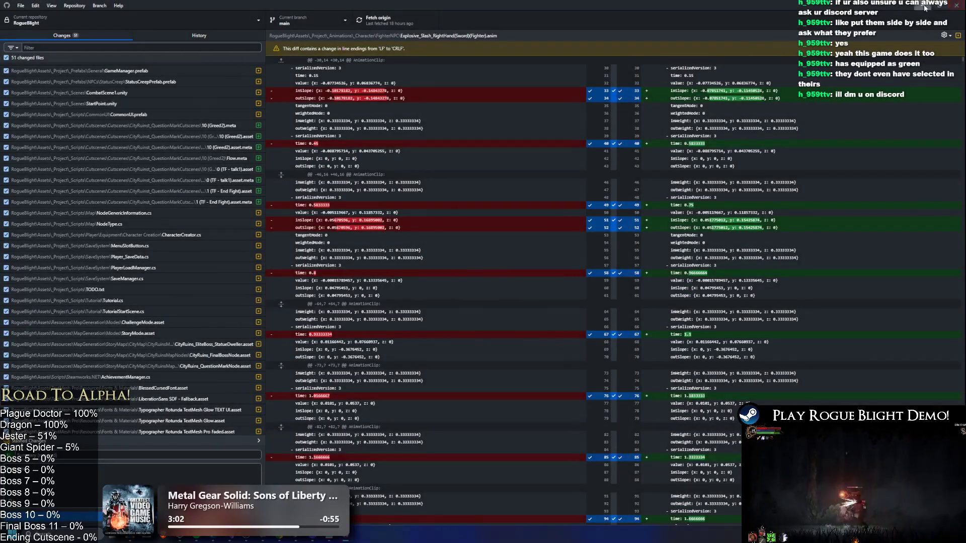
click(924, 7)
click(94, 344)
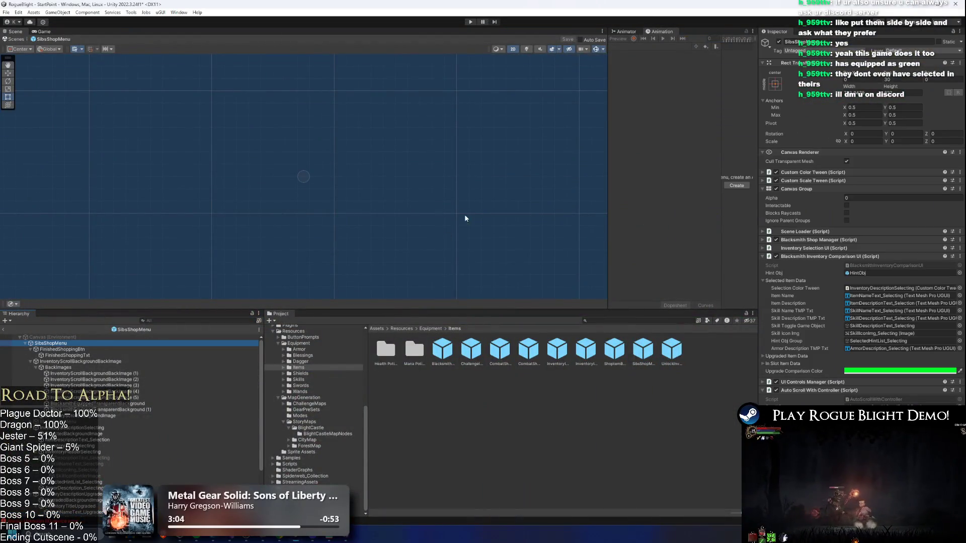
Reopen the SibsShopMenu prefab and paste a pink tint onto SelectedBackgroundImage
click(4, 331)
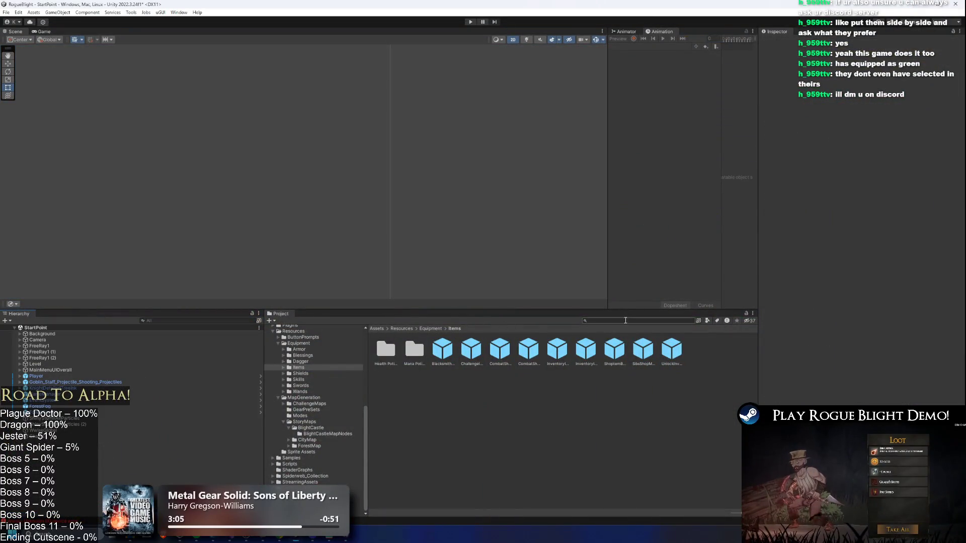
text(sibs shop)
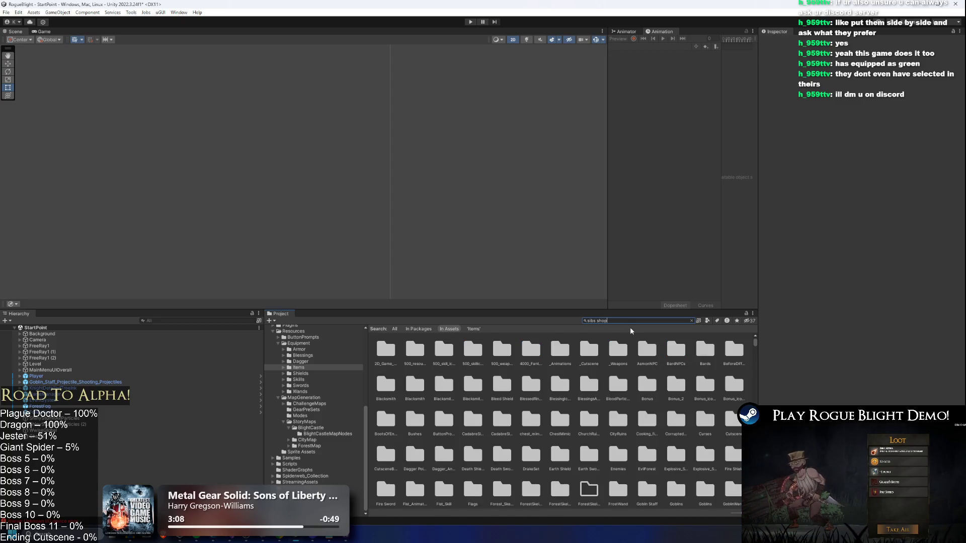
double_click(385, 350)
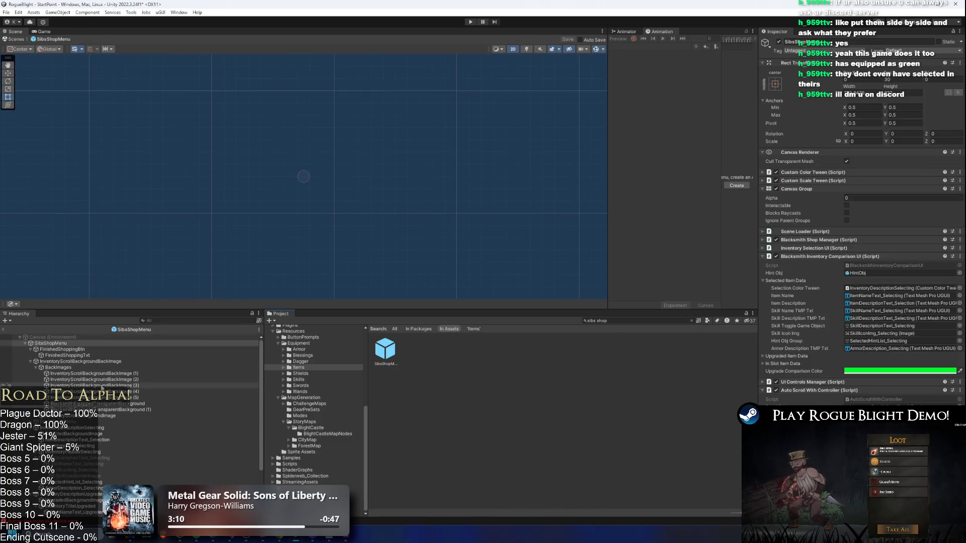
scroll(113, 363, down, 3)
click(101, 376)
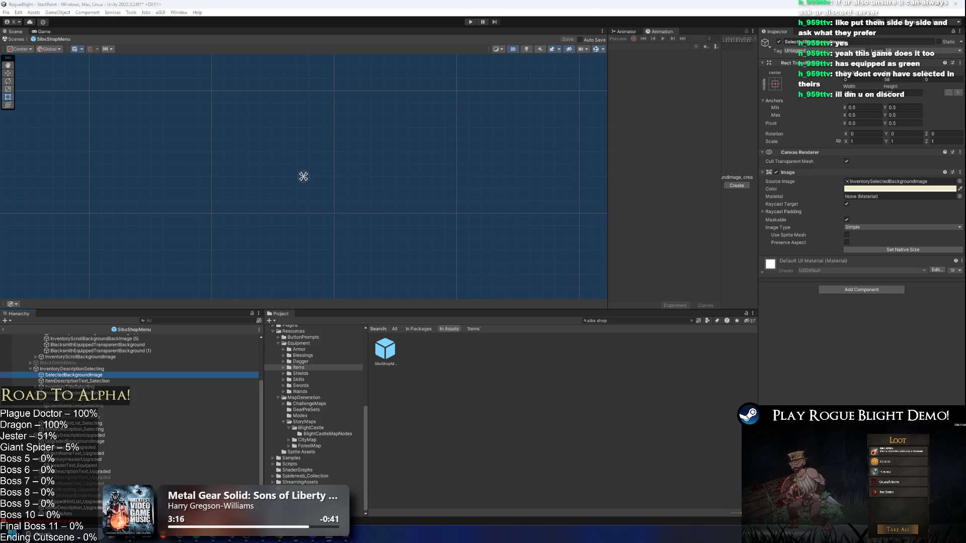
right_click(889, 191)
click(910, 204)
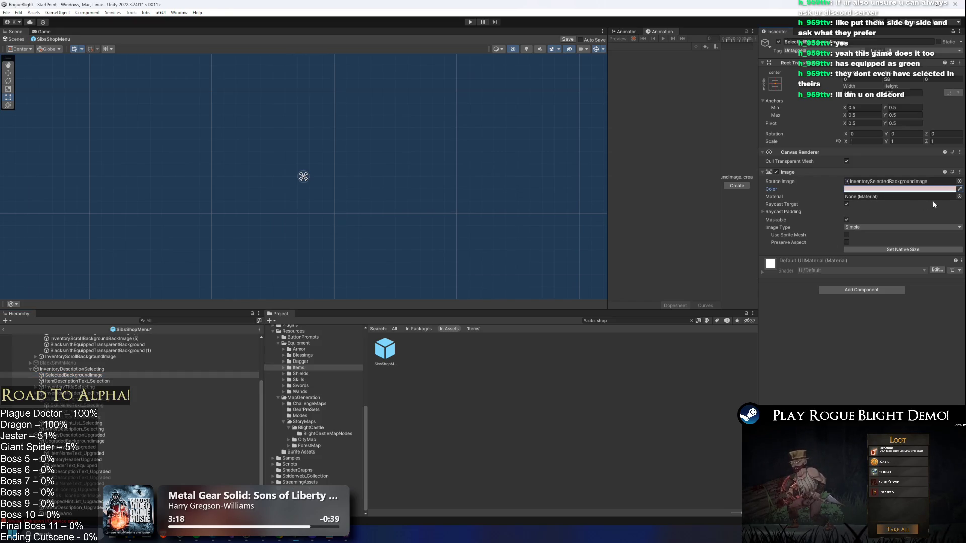
Paste a pale green-cyan colour onto UpgradedBackgroundImage
click(106, 369)
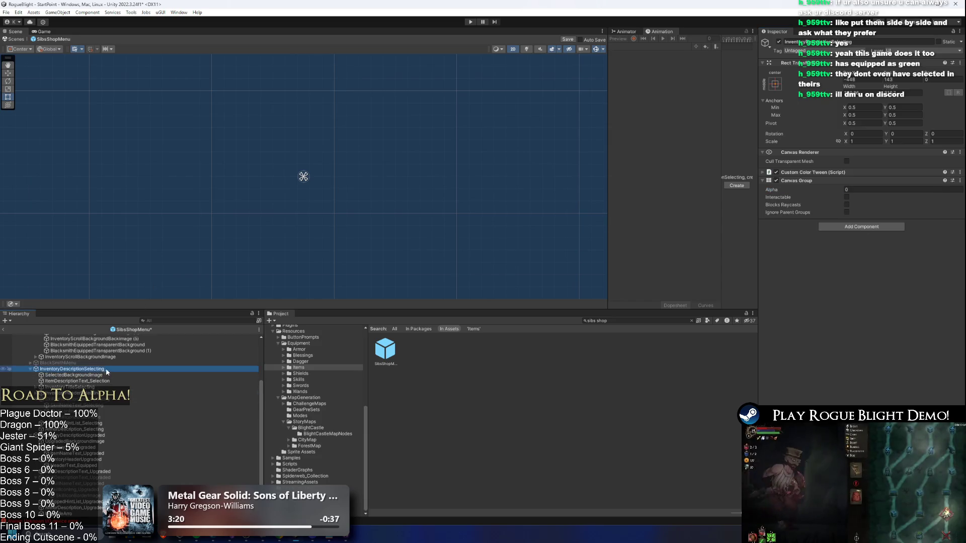
scroll(107, 377, up, 3)
key(Down)
key(Down)
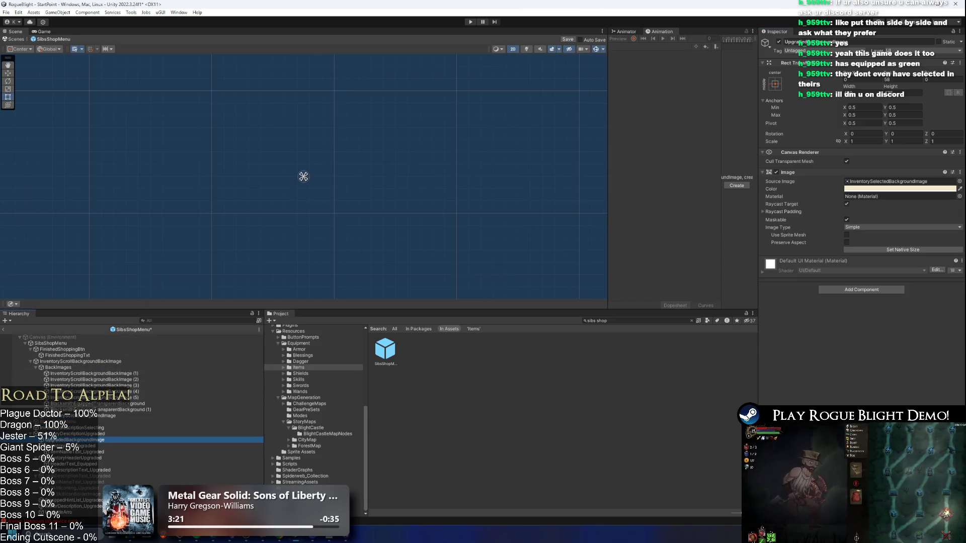
right_click(908, 188)
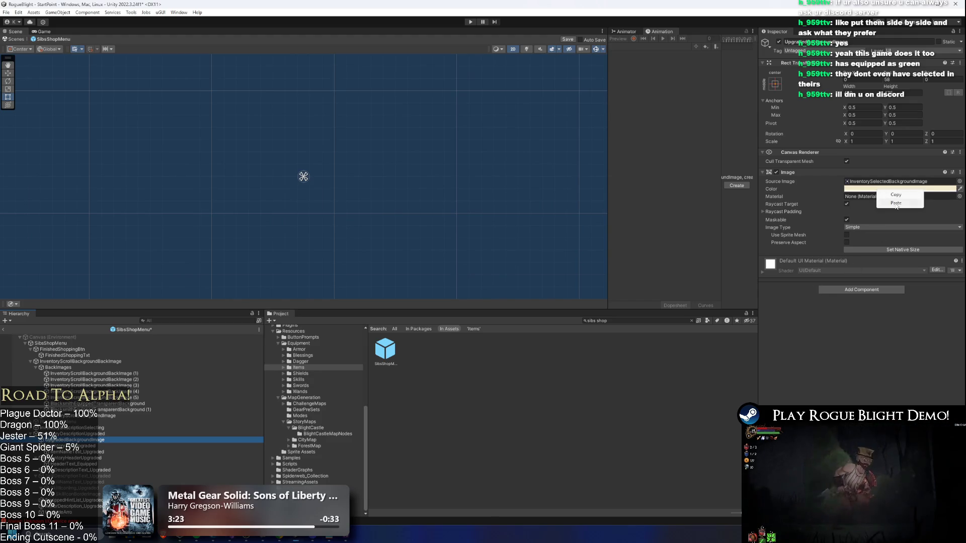
click(921, 202)
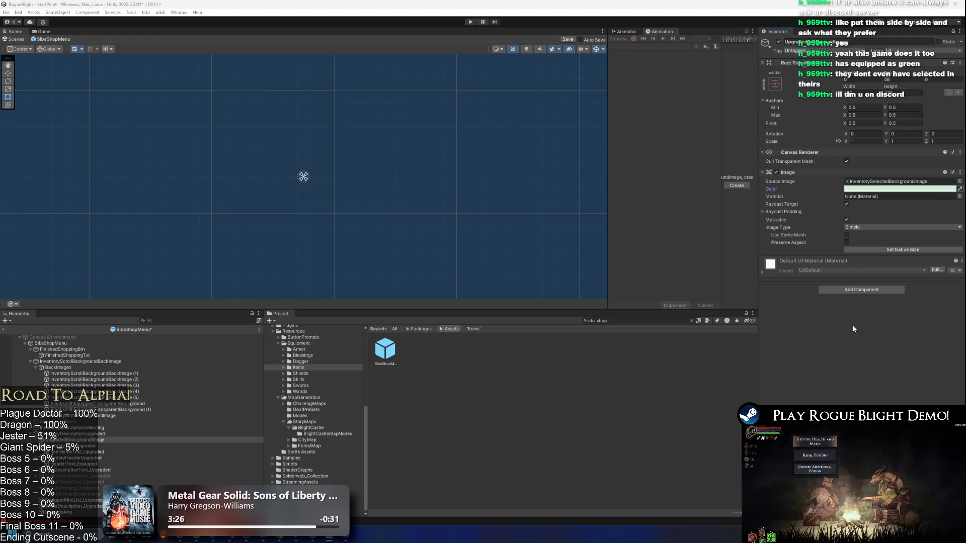
Set HeaderText_Equipped's vertex colour to green, then start Play mode
click(126, 452)
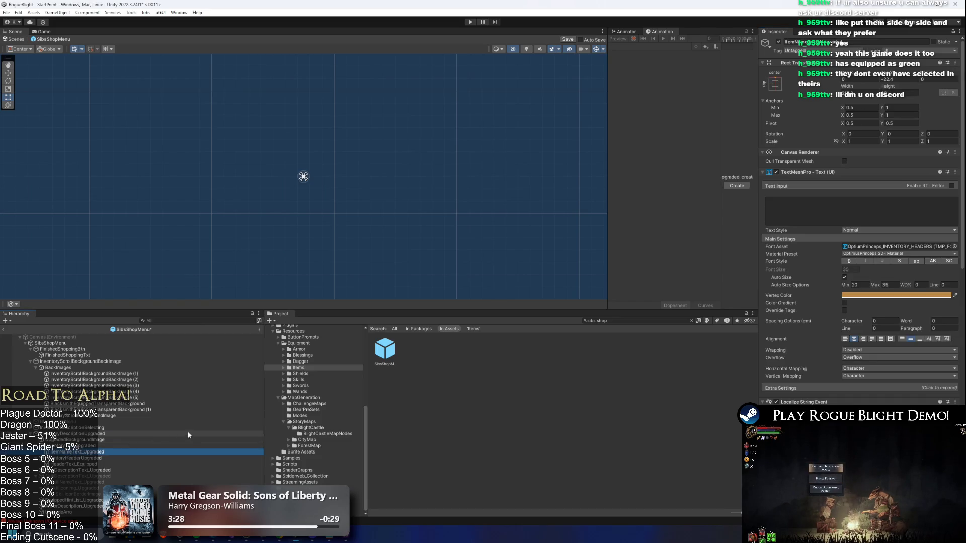
key(Down)
key(Down)
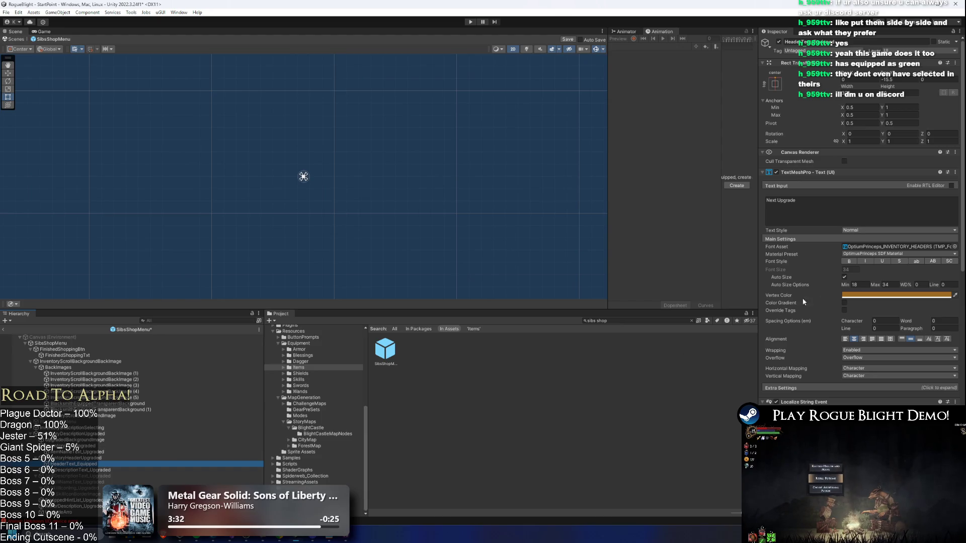
right_click(869, 296)
click(879, 310)
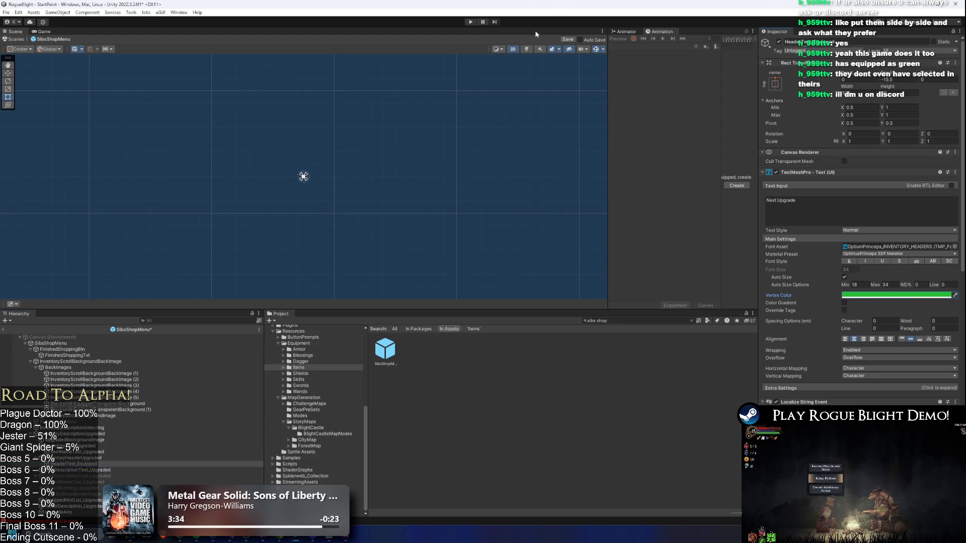
click(471, 23)
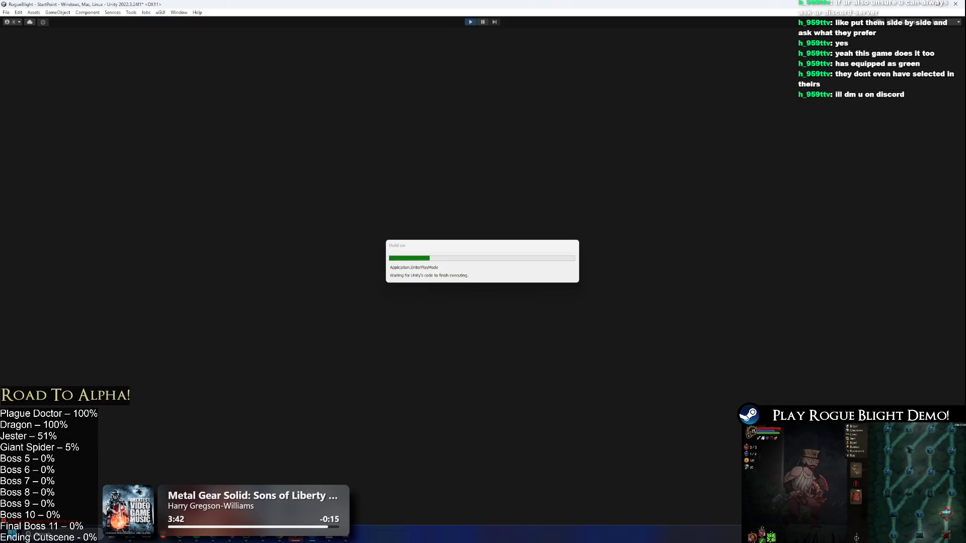
Once Play mode loads, start a game from the main menu and load the existing save slot
key(alt+Tab)
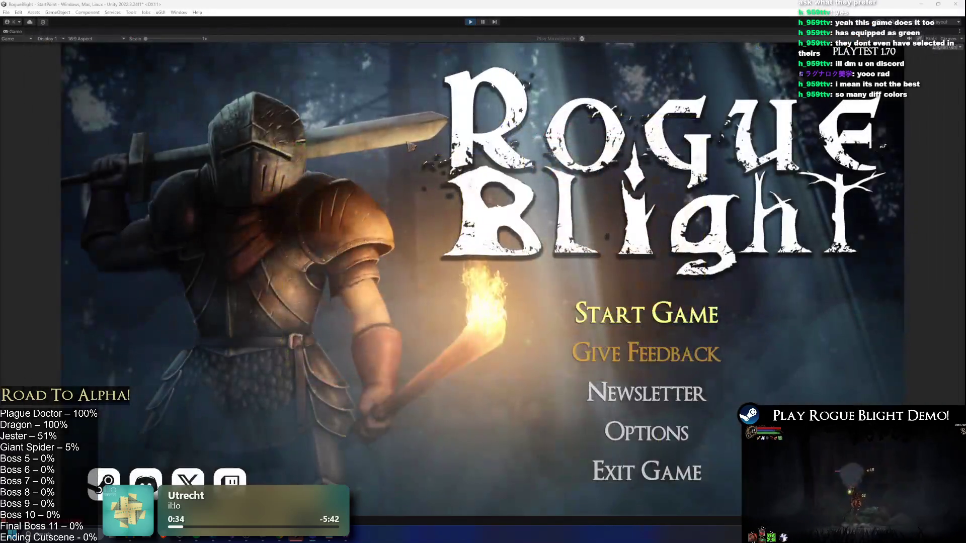
click(686, 320)
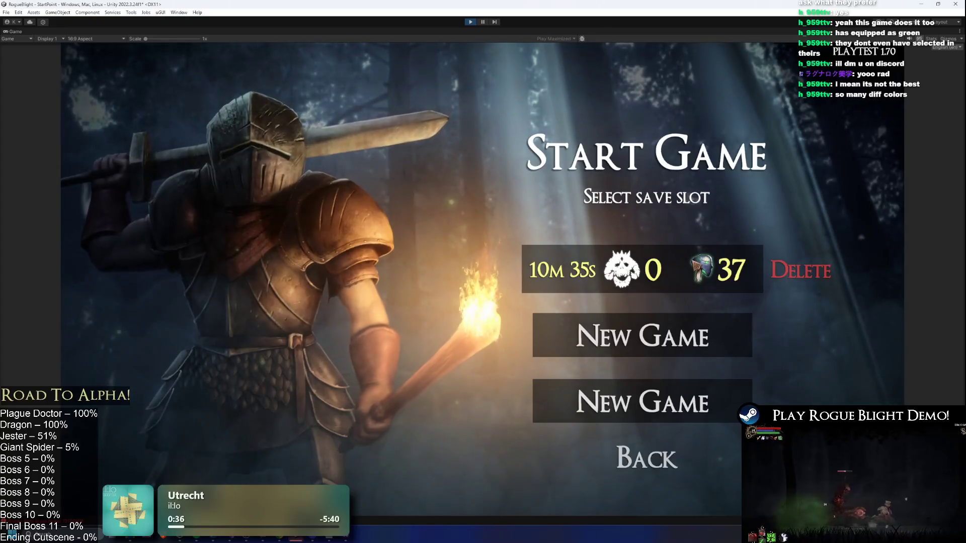
click(698, 264)
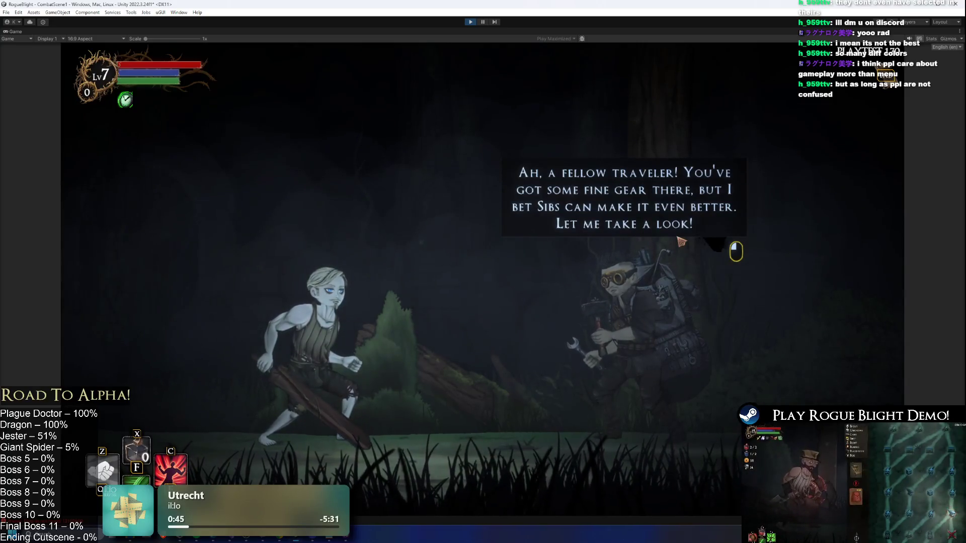
Preview the Guard's Leggings and Wooden Sword upgrades at the NPC, then travel to the next forest encounter
click(680, 242)
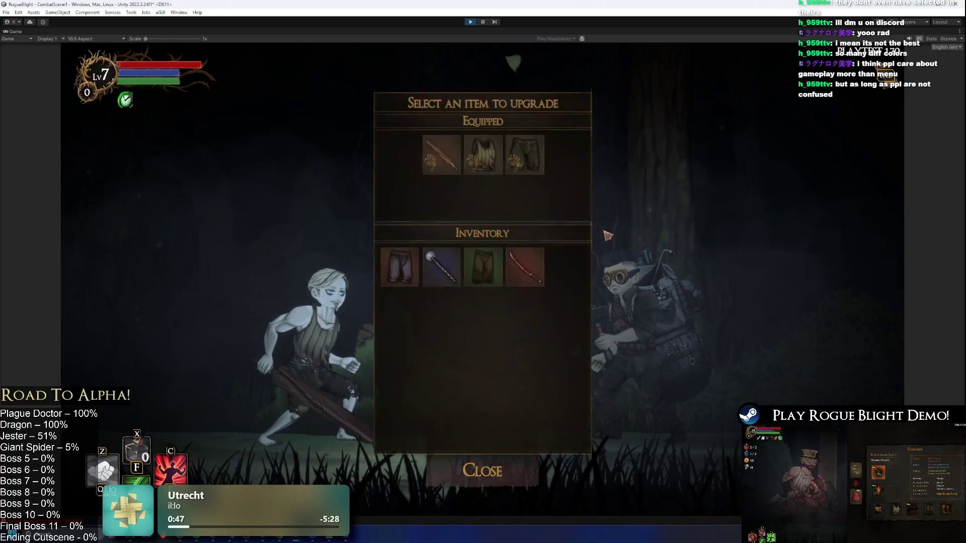
click(419, 268)
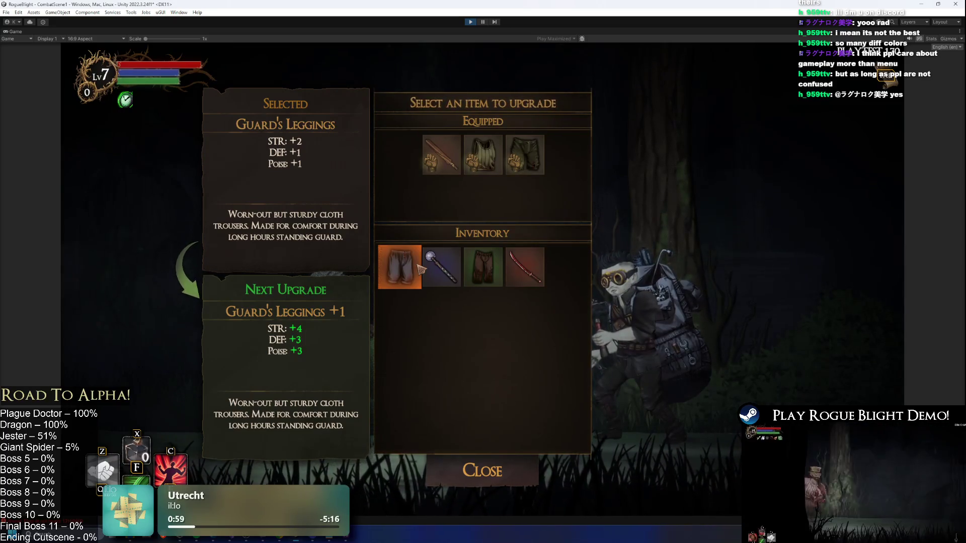
click(461, 158)
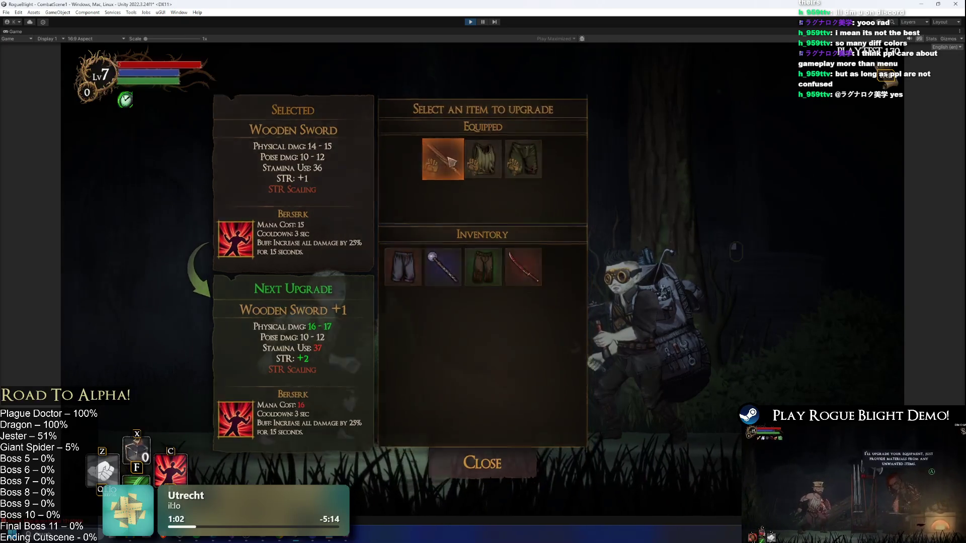
key(Escape)
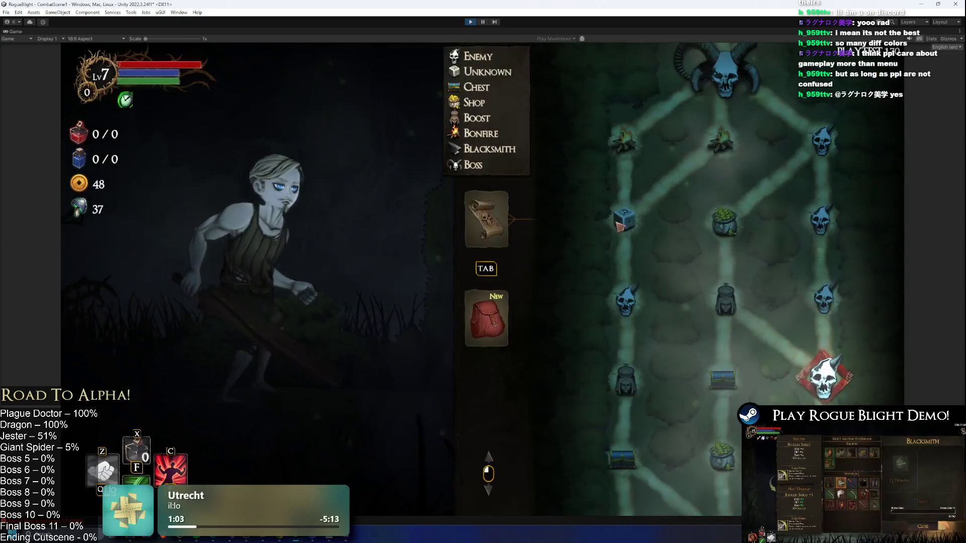
click(825, 375)
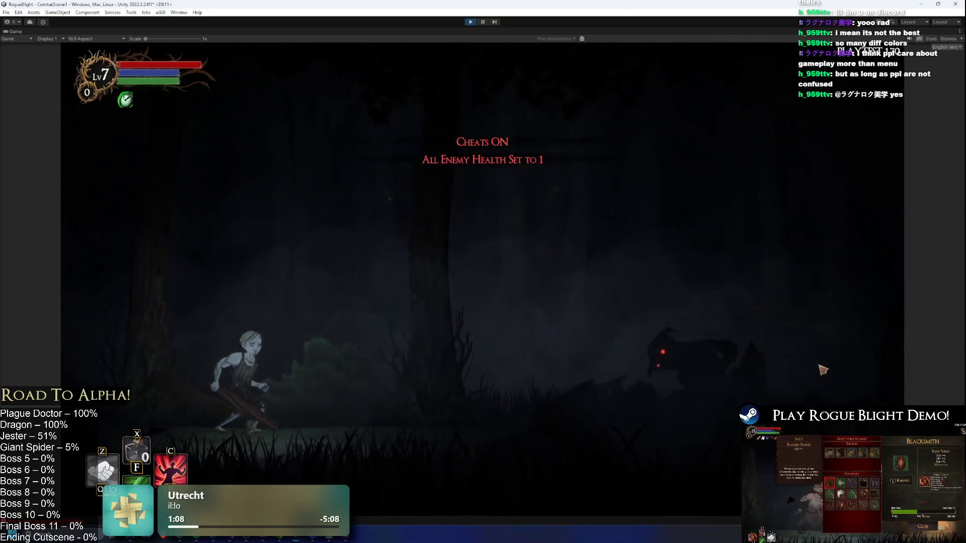
Kill the red-eyed beast, take all its loot, pray at the statue and open the witch's shop
key(Right)
click(635, 305)
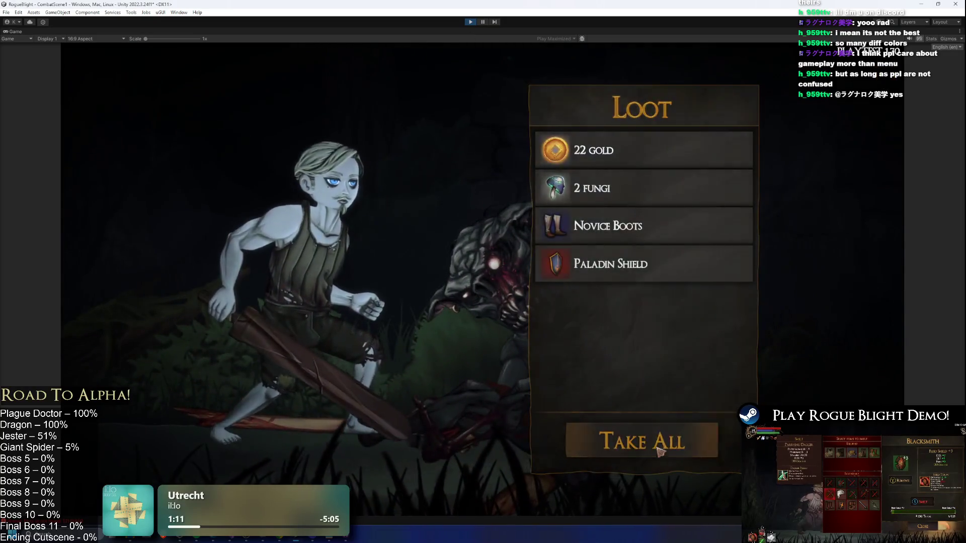
click(659, 451)
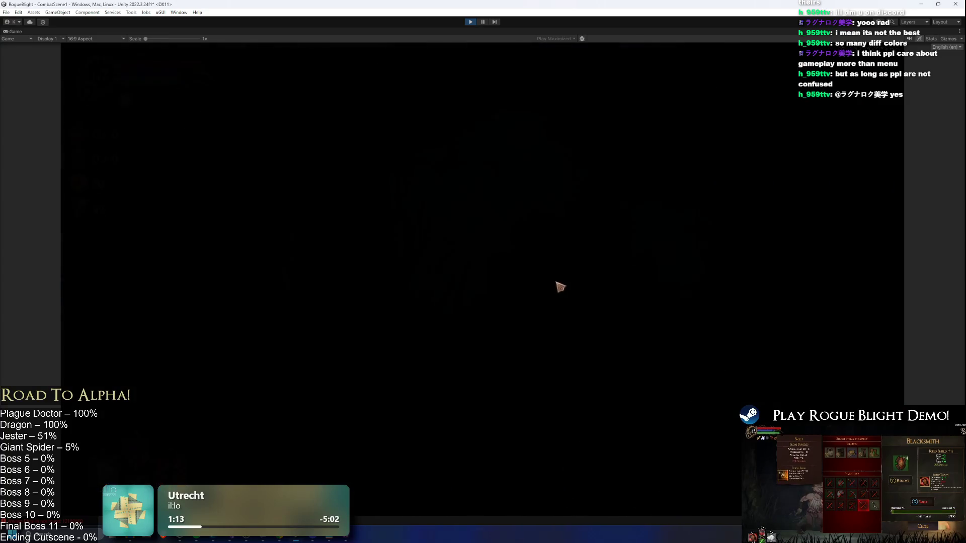
key(Right)
key(Up)
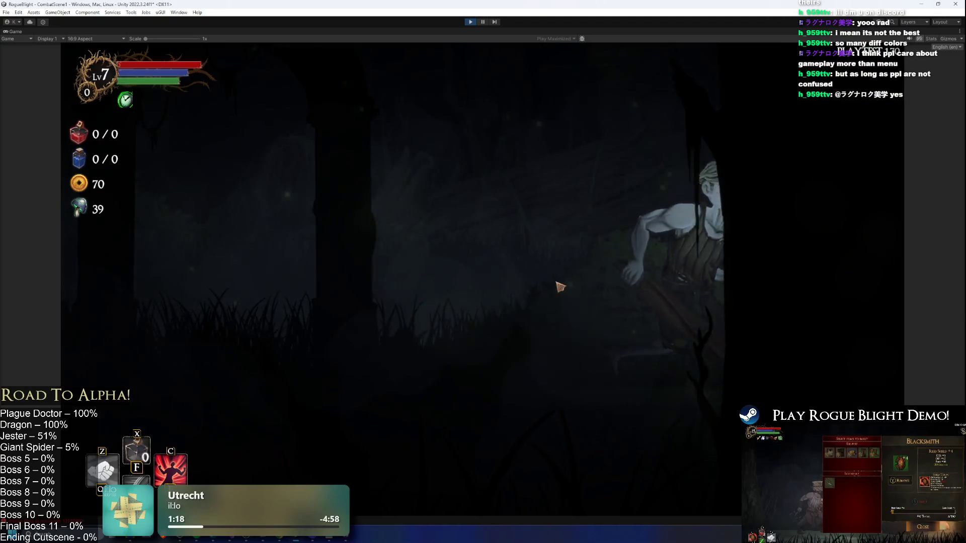
key(Up)
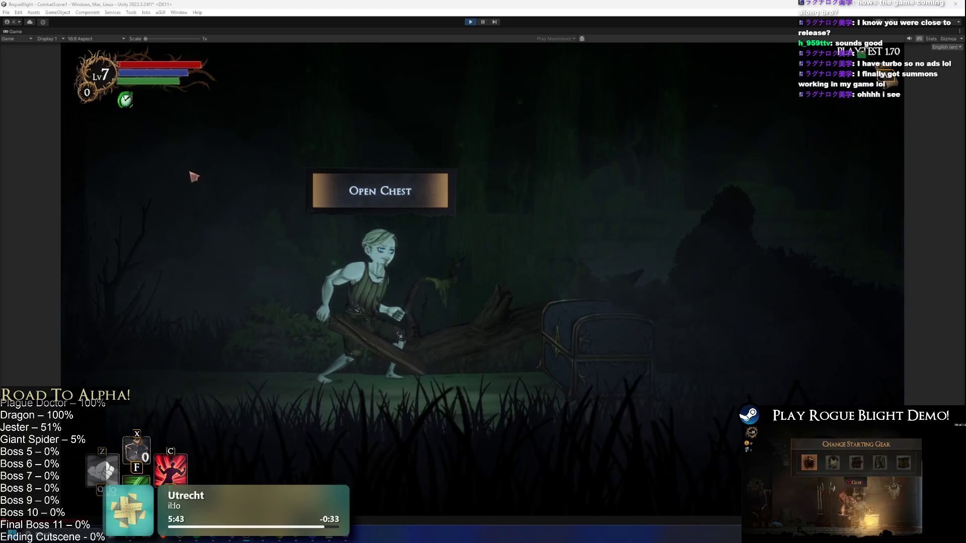
click(470, 21)
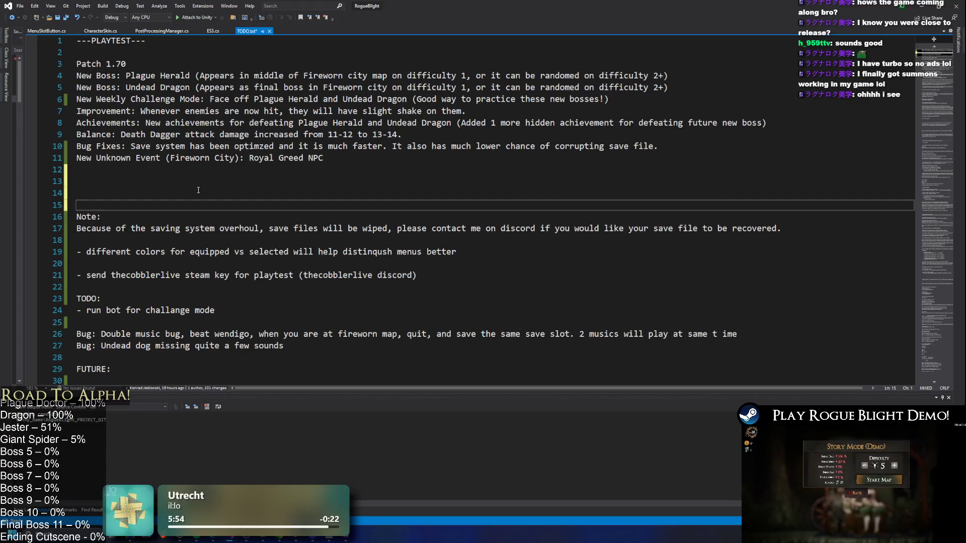
Above the Note section, list the variables to save: Current Health, Current Mana, Max Health, Max Mana, ..
click(198, 190)
key(Up)
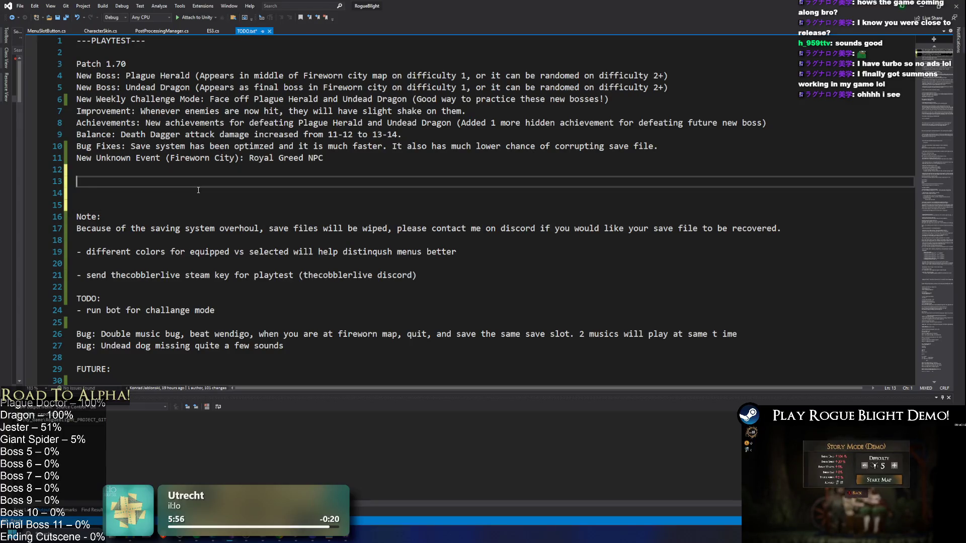
key(Return)
key(Return)
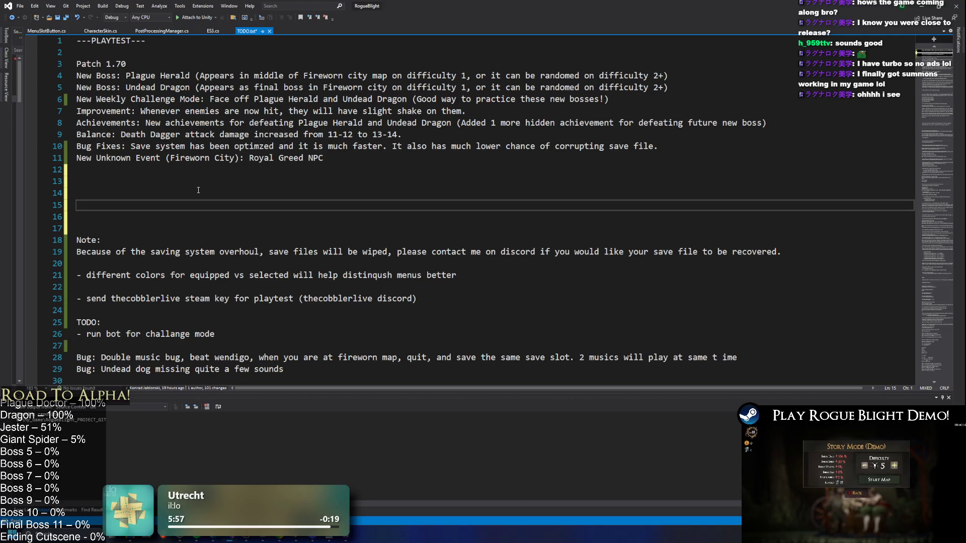
text(150 )
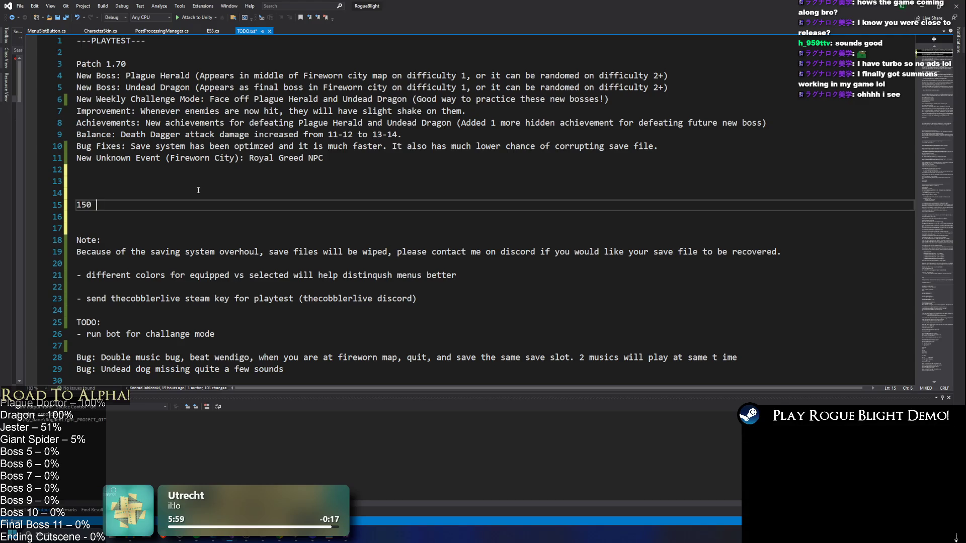
text(variable )
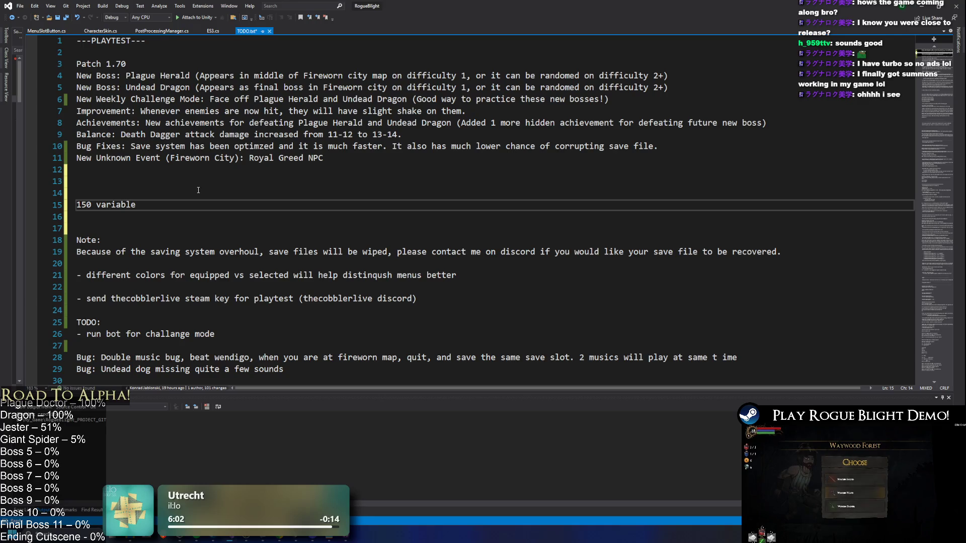
text(to save)
key(Return)
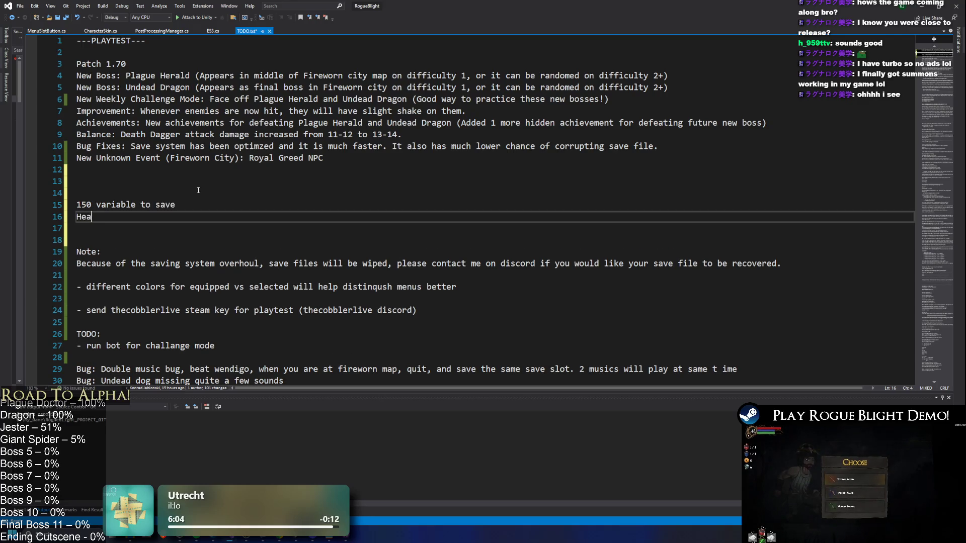
text(Current Health)
key(Return)
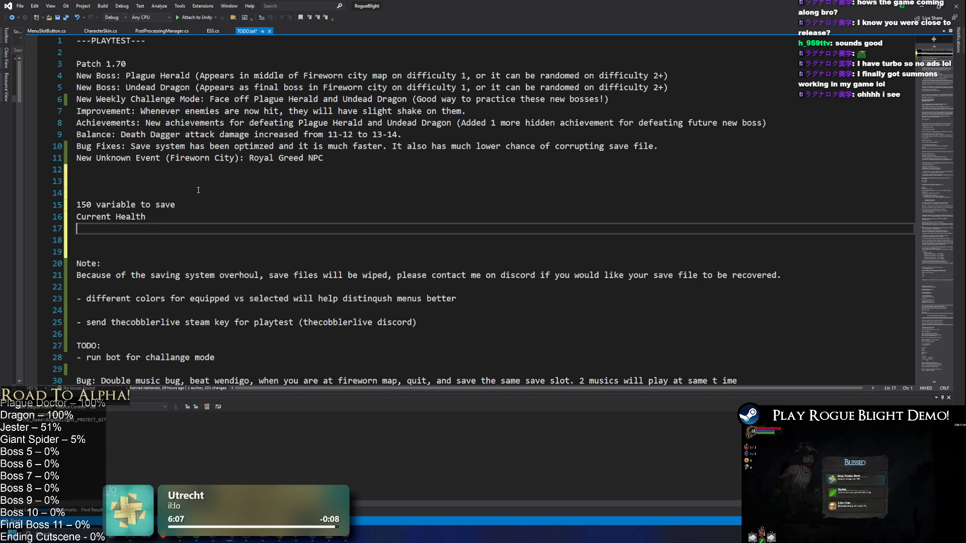
text(C)
key(BackSpace)
text(urrentMana)
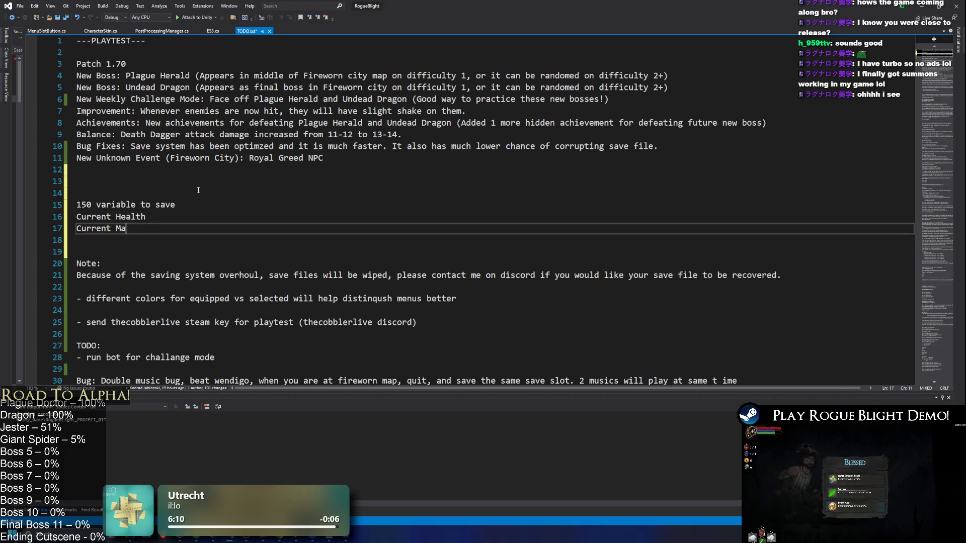
key(Return)
text(Max Health)
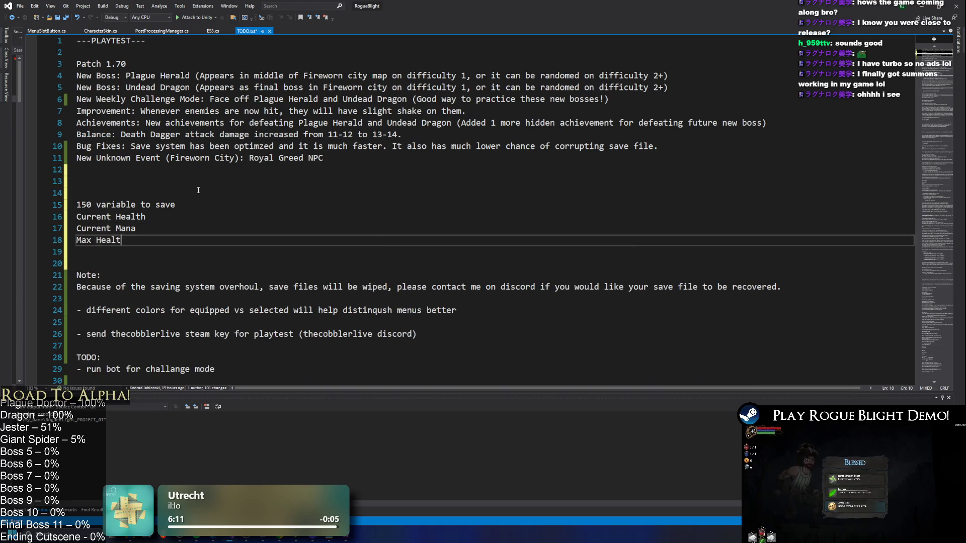
key(Return)
text(Max Ma)
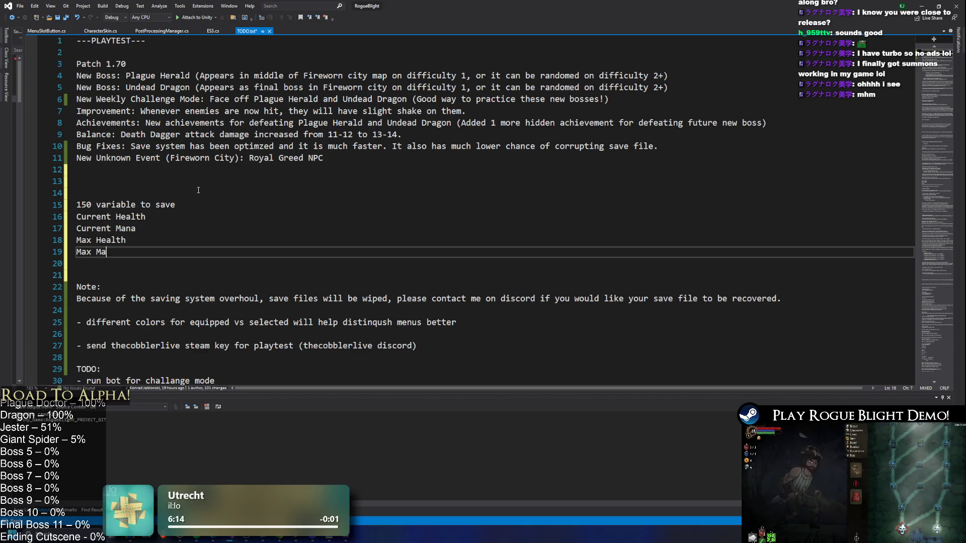
text(na)
key(Return)
text(...)
key(Return)
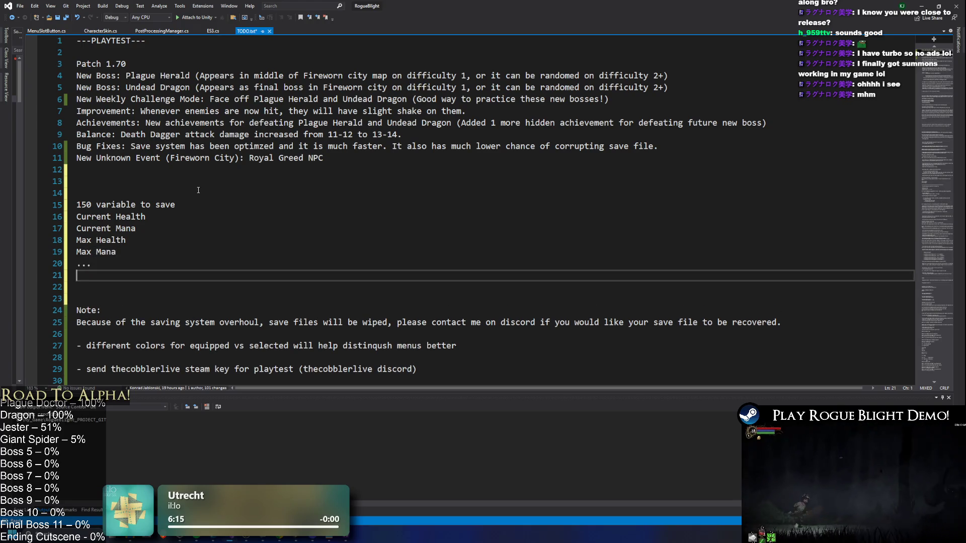
key(Return)
Select the four saved-variable lines to review them
key(Up)
key(Up)
key(Up)
key(Down)
key(End)
key(shift+Home)
drag(116, 251, 67, 217)
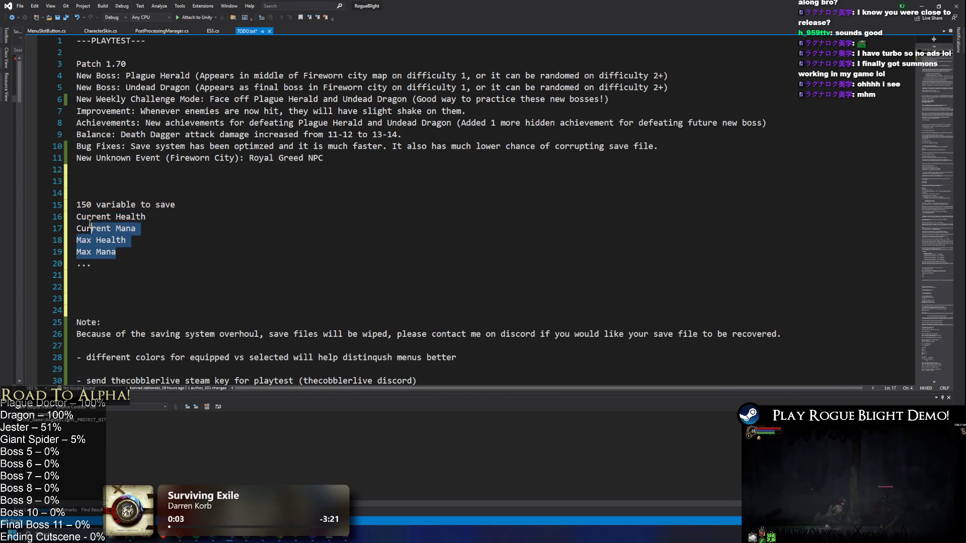
click(201, 275)
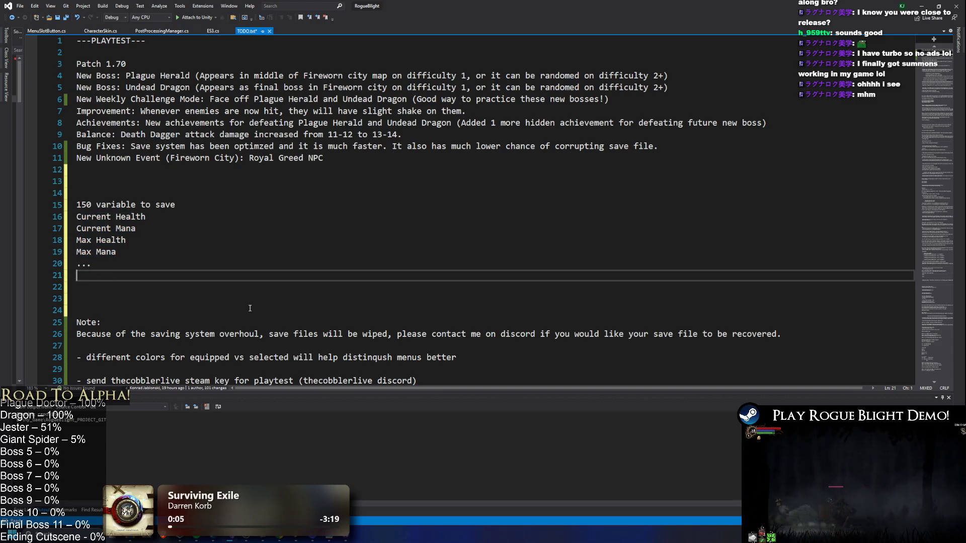
Write Open Save File, Save Current Health, Close Save File, then the same sequence for Current Mana
key(Return)
text(0)
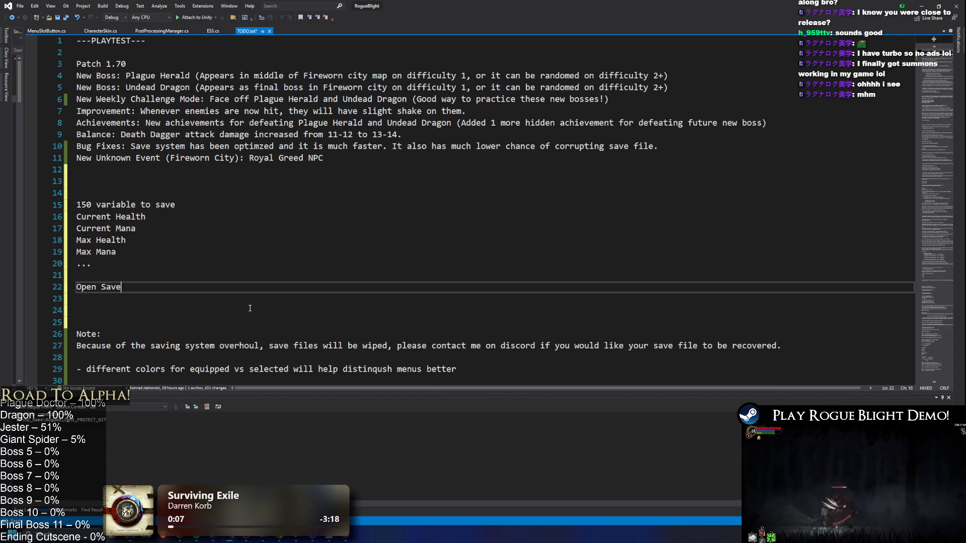
text(le)
key(Return)
text(Sa)
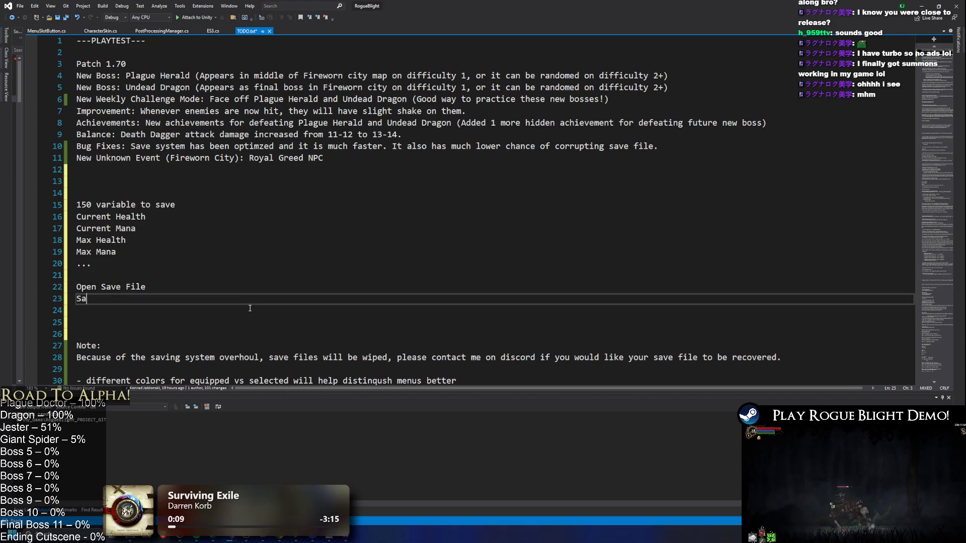
text(ve Current Health)
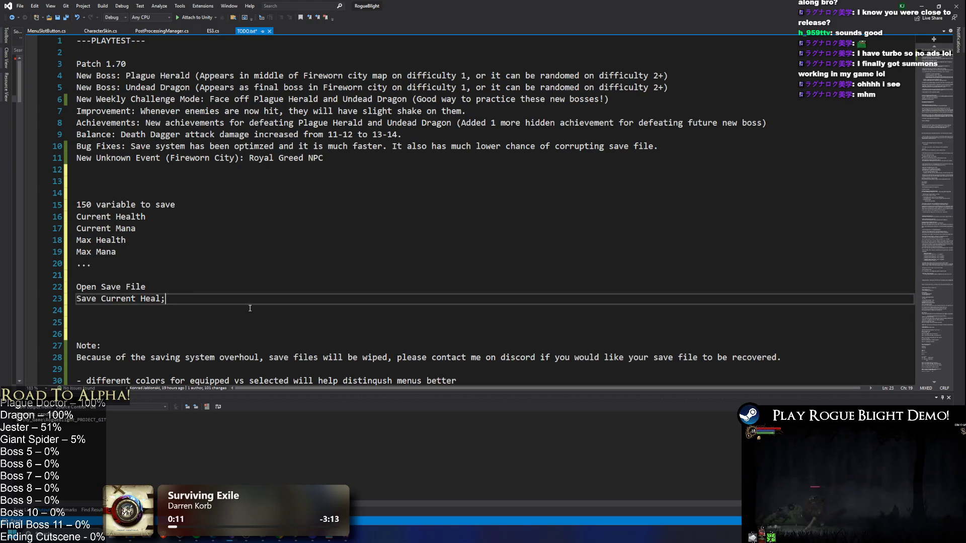
key(Return)
text(Close Savwe)
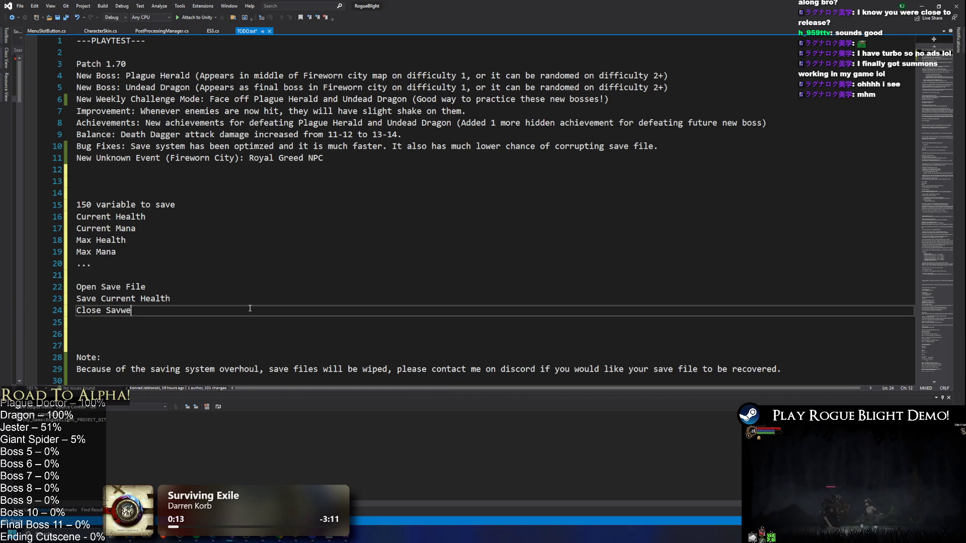
text(e)
key(Return)
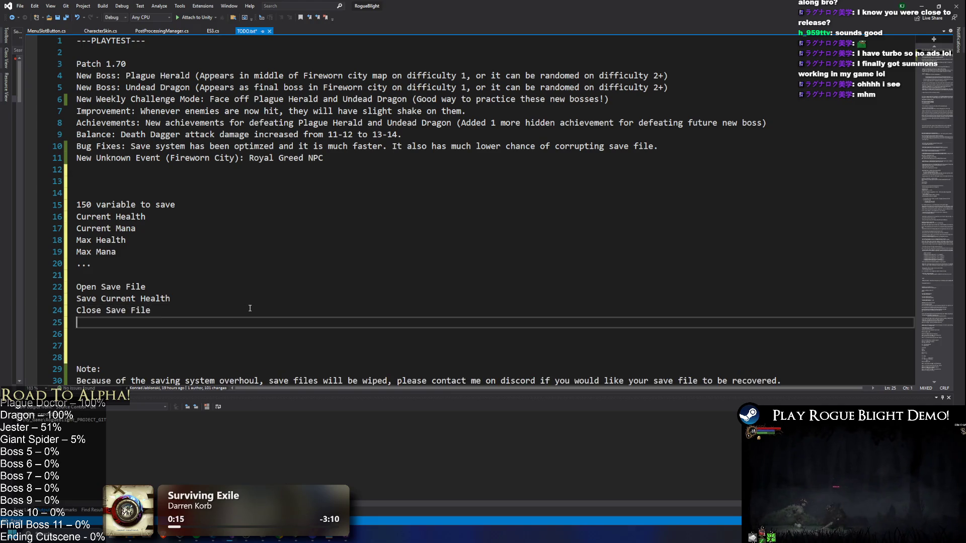
text(Open Save File)
key(Return)
text(Save Current Ma)
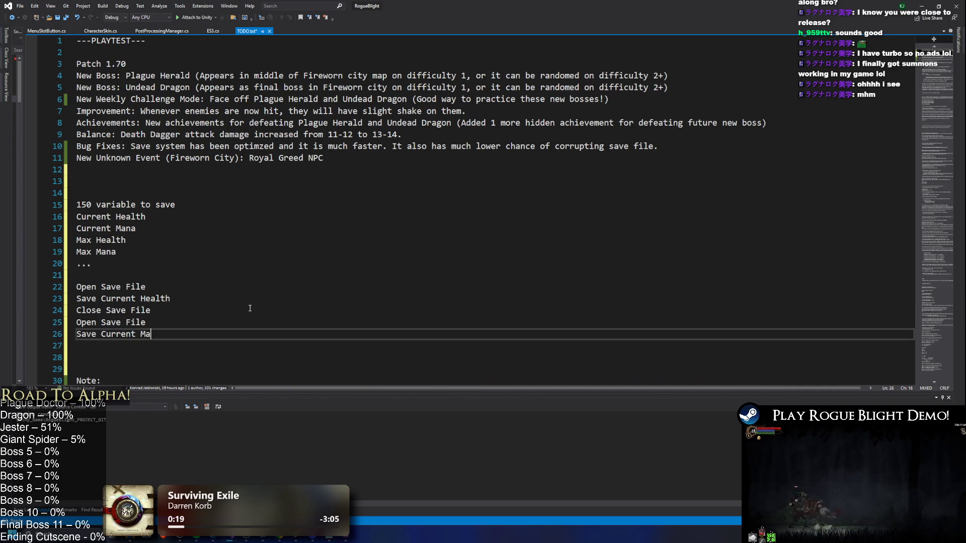
text(na)
key(Return)
text(Close Save)
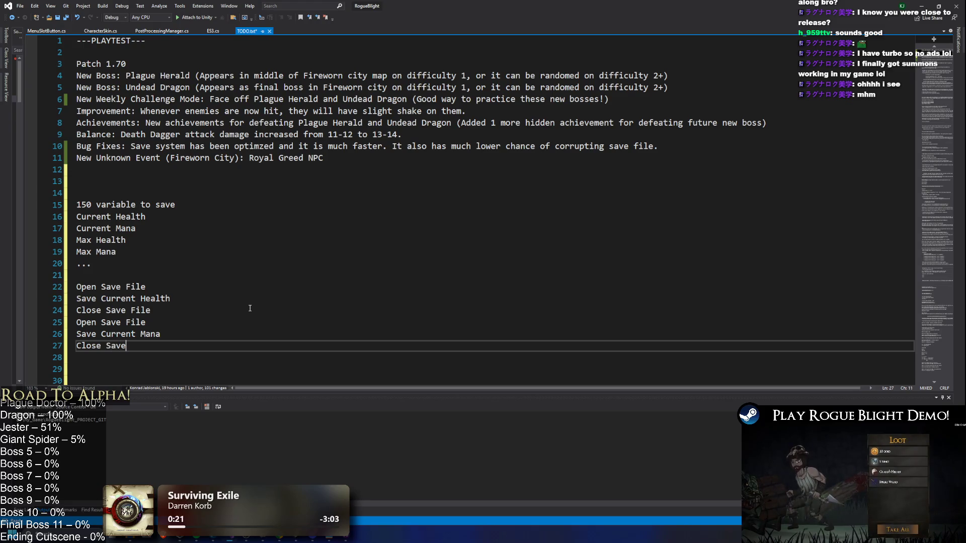
text( File)
scroll(188, 214, down, 2)
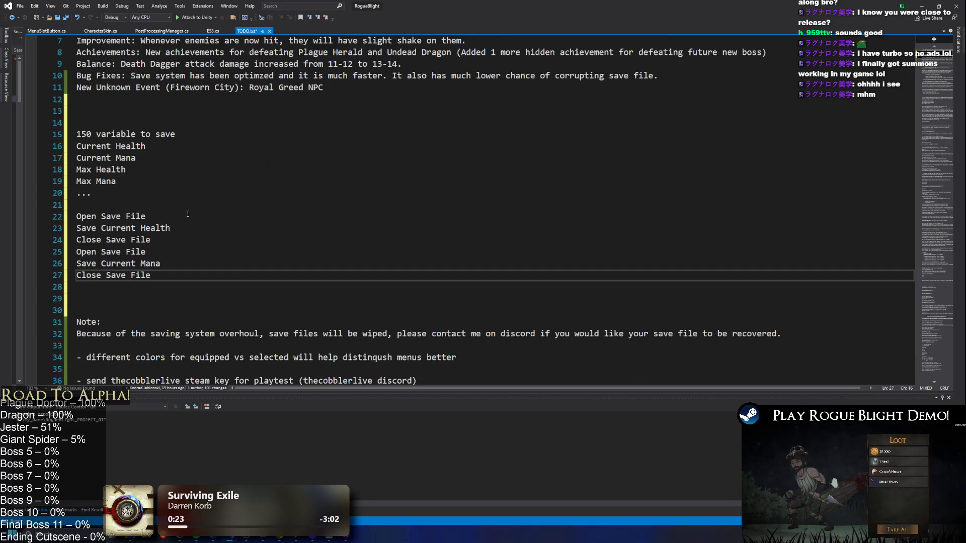
drag(194, 287, 76, 216)
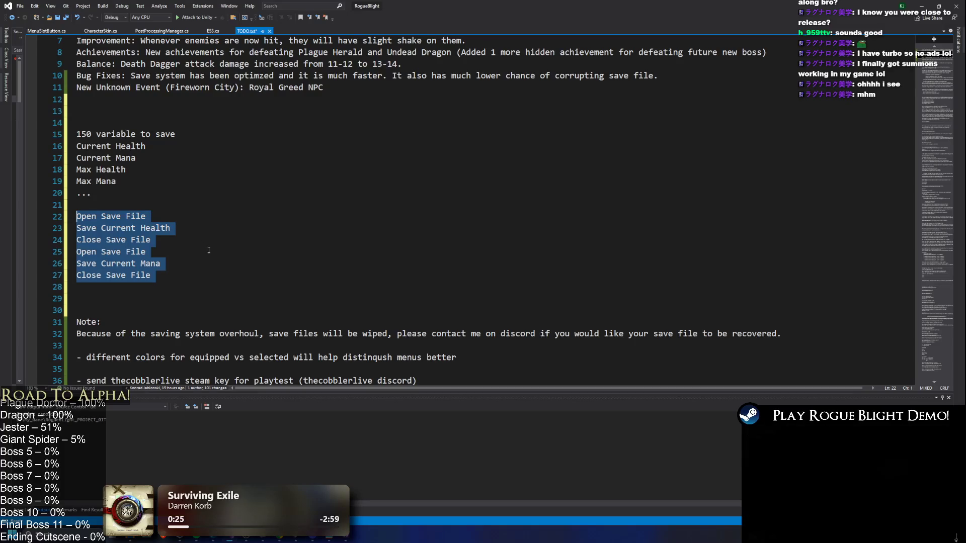
click(176, 252)
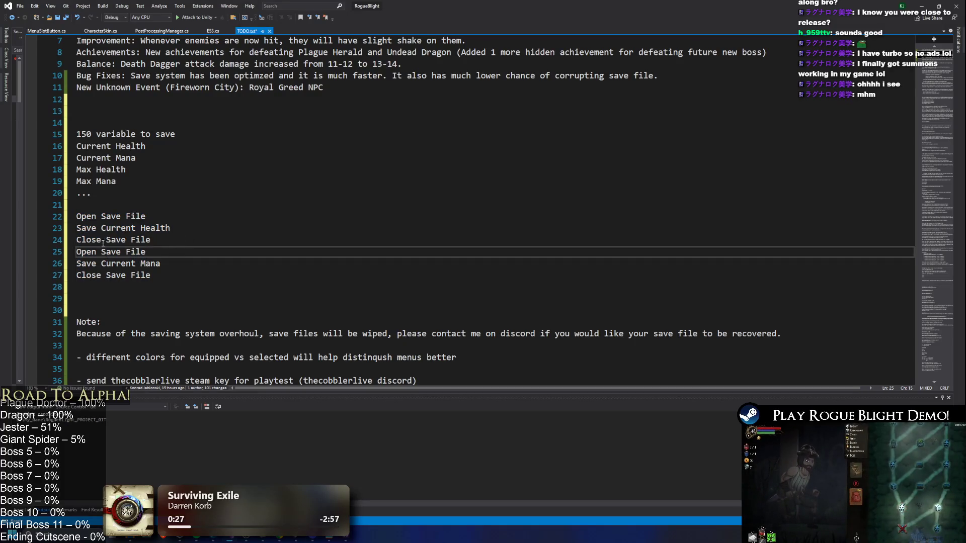
drag(76, 240, 164, 250)
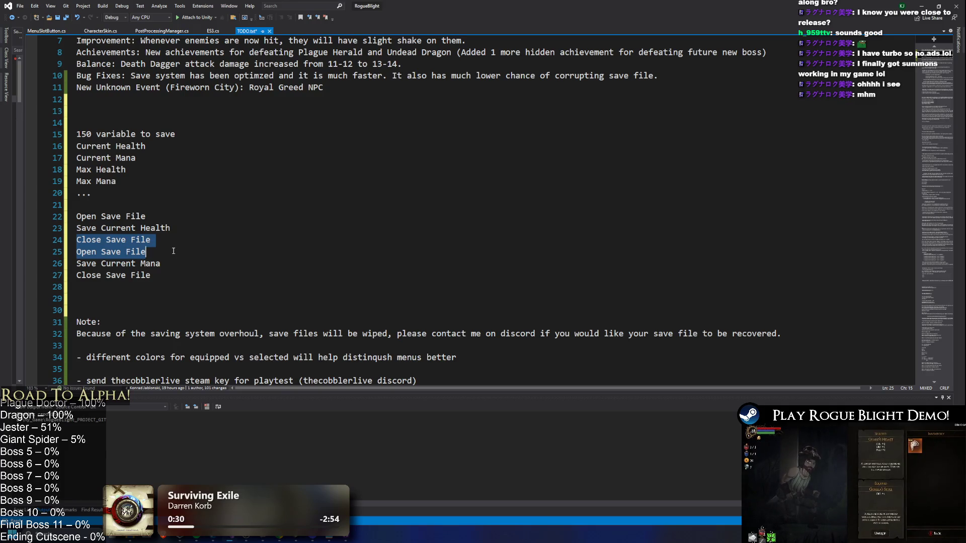
click(149, 252)
mouse_move(149, 252)
mouse_down()
mouse_move(77, 251)
mouse_move(152, 240)
mouse_up()
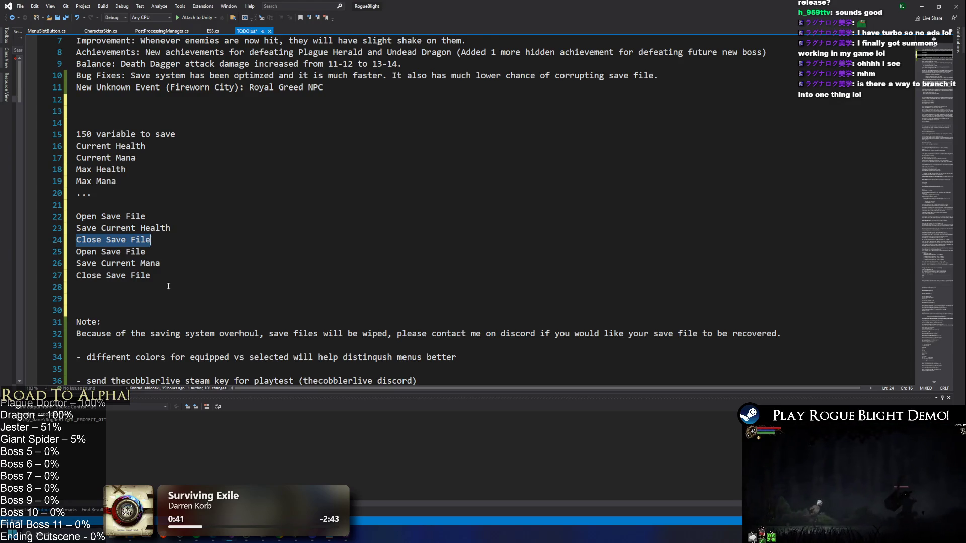
drag(78, 251, 147, 252)
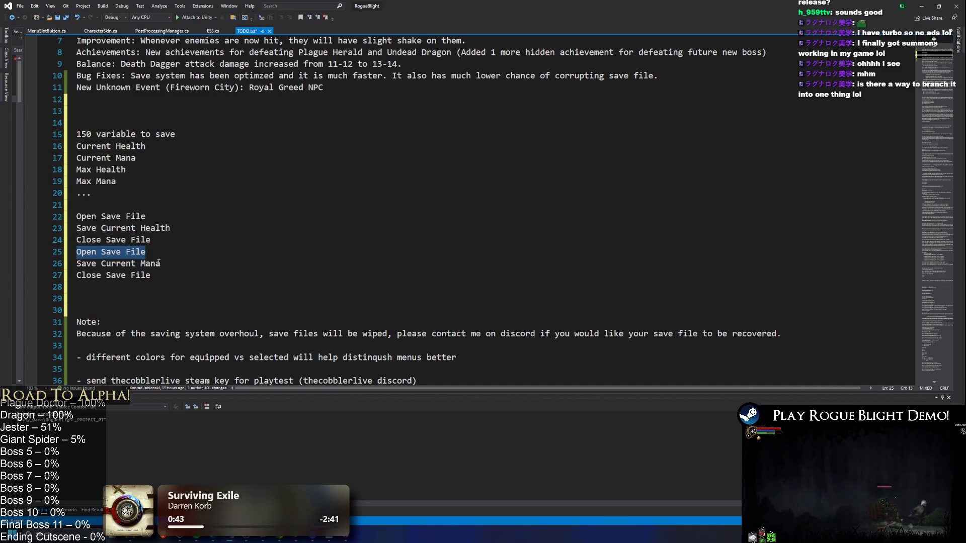
mouse_move(181, 273)
mouse_down()
mouse_move(78, 240)
mouse_move(78, 134)
mouse_move(66, 133)
mouse_up()
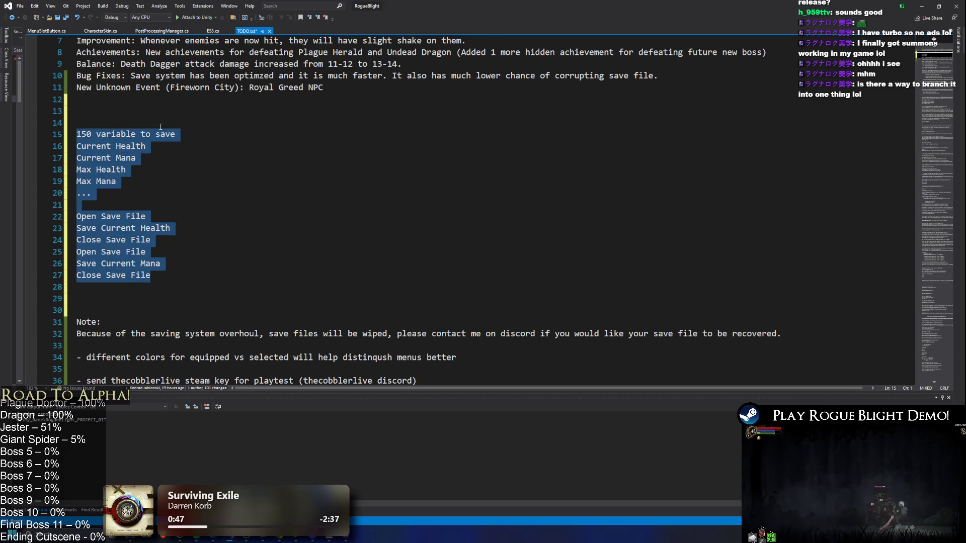
key(Delete)
Clear the leftover blank lines and type Open Save File, Save All Play Data, Close Save File
key(BackSpace)
key(BackSpace)
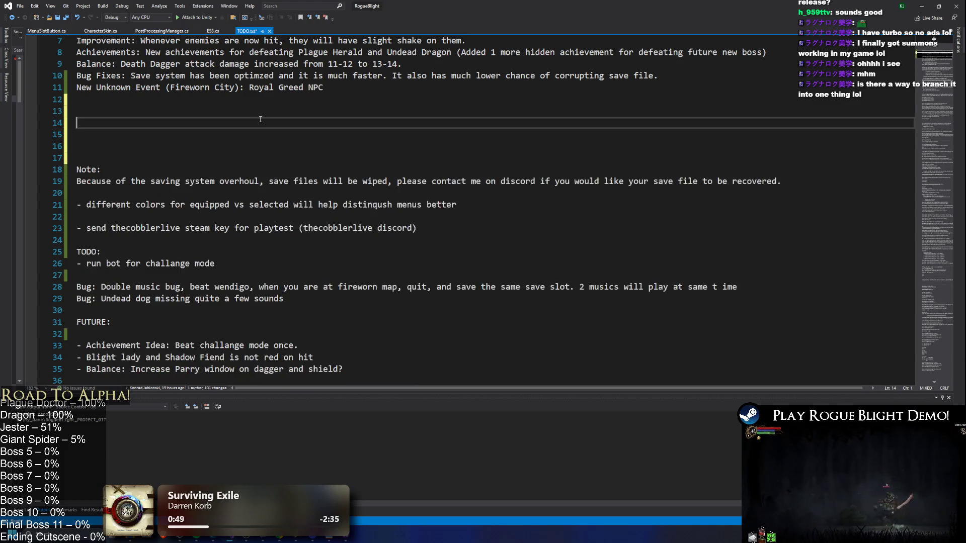
key(Delete)
key(Delete)
key(Return)
key(Return)
key(Up)
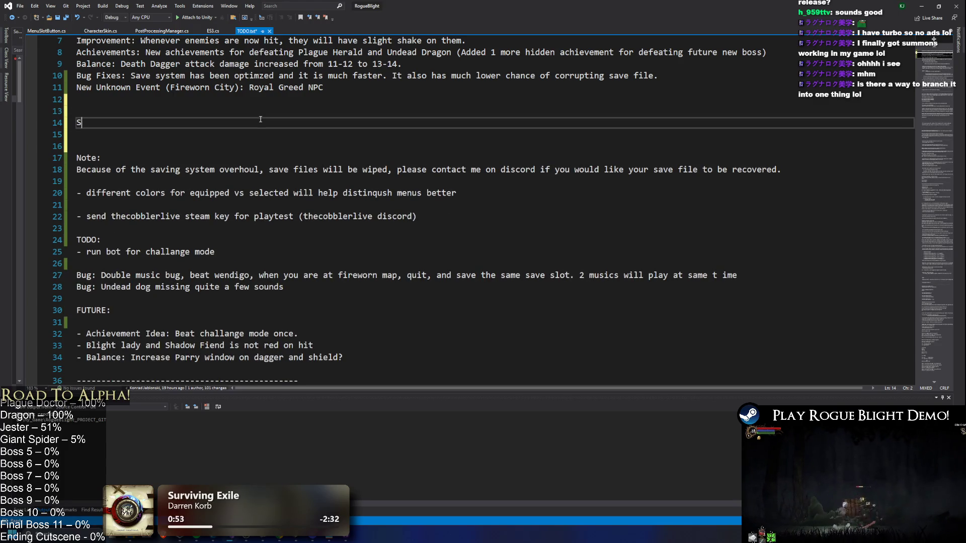
text(Open Save)
key(Return)
text(S)
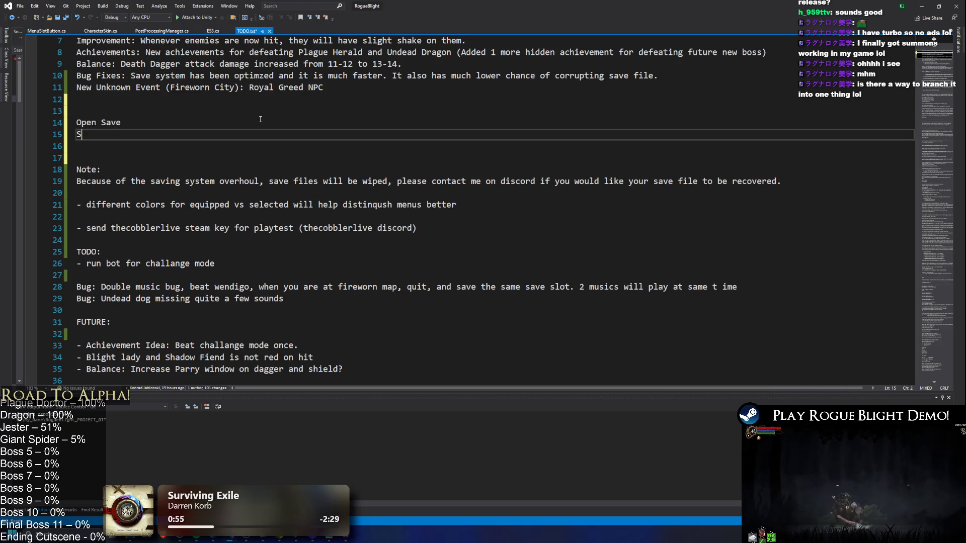
key(BackSpace)
key(BackSpace)
text(File)
key(Return)
text(Sa)
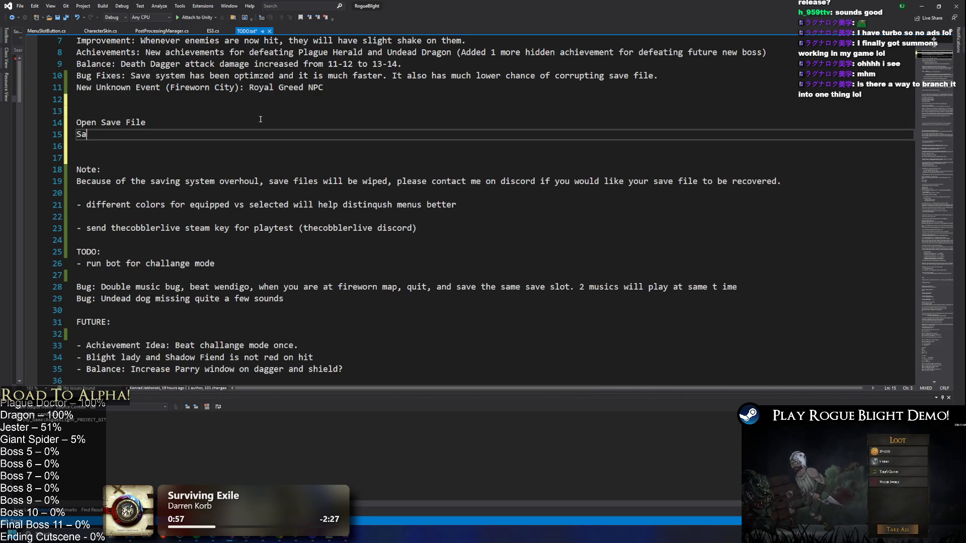
text(ve All Play Data)
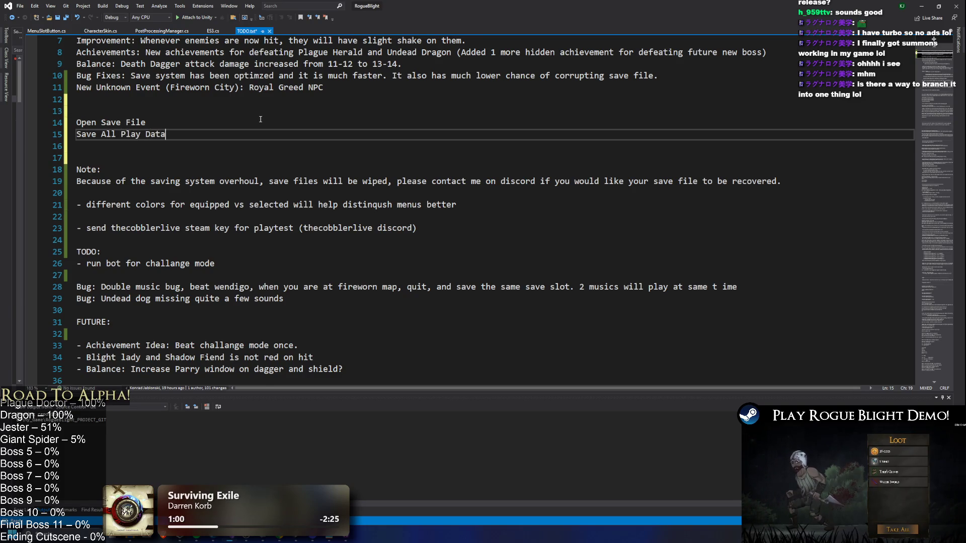
key(Return)
text(Close S)
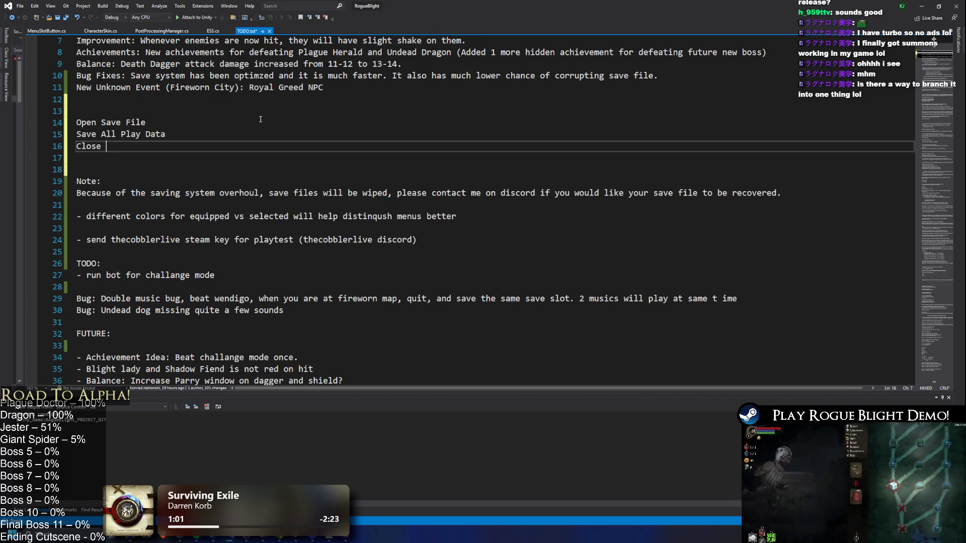
text(ave File)
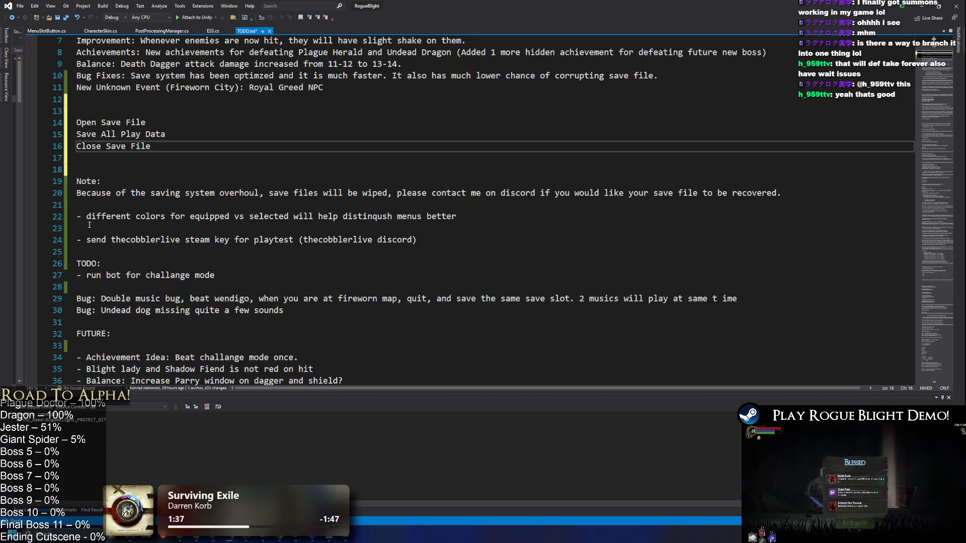
Select the Save All Play Data line, then bring up the Steam library
click(166, 134)
key(shift+Home)
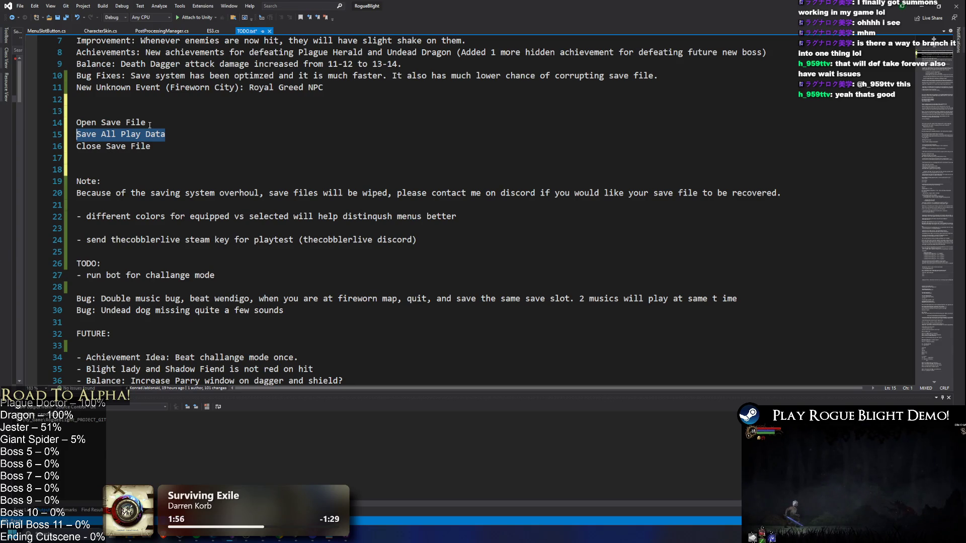
click(214, 538)
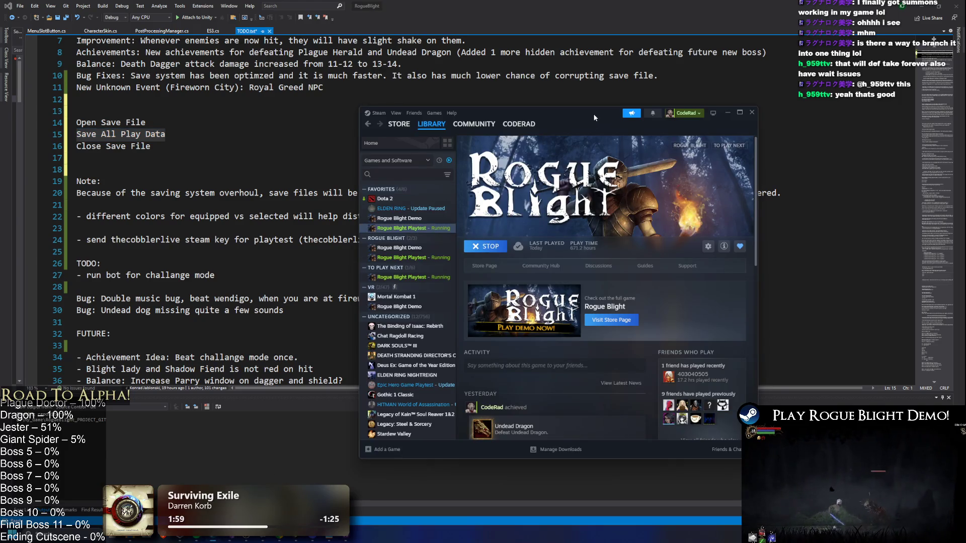
Maximize the Steam window, then switch over to the Visual Studio notes
double_click(594, 118)
mouse_move(716, 302)
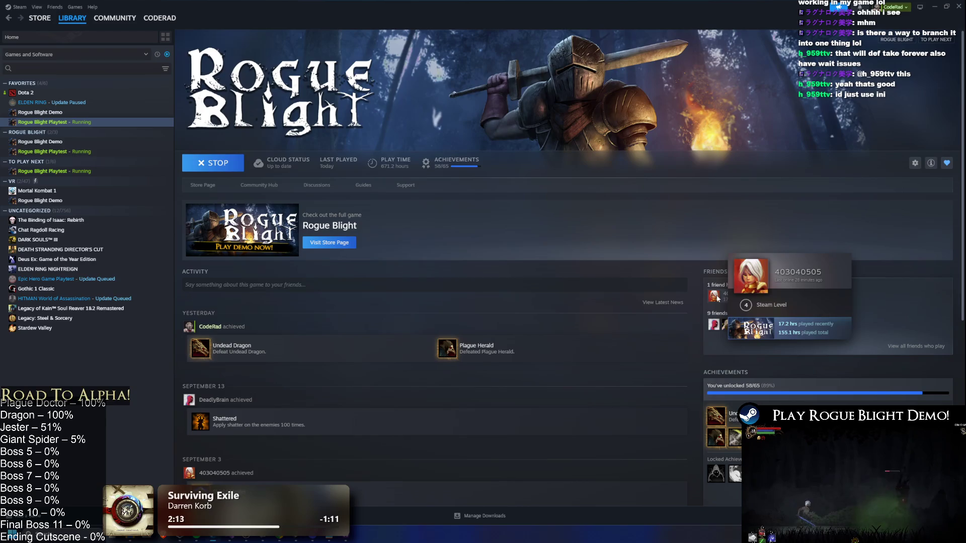
key(alt+Tab)
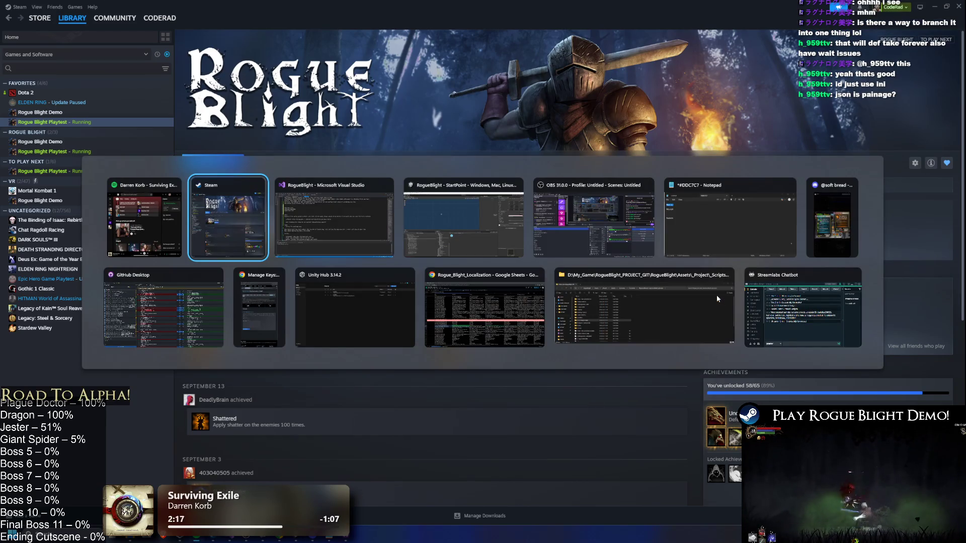
key(Tab)
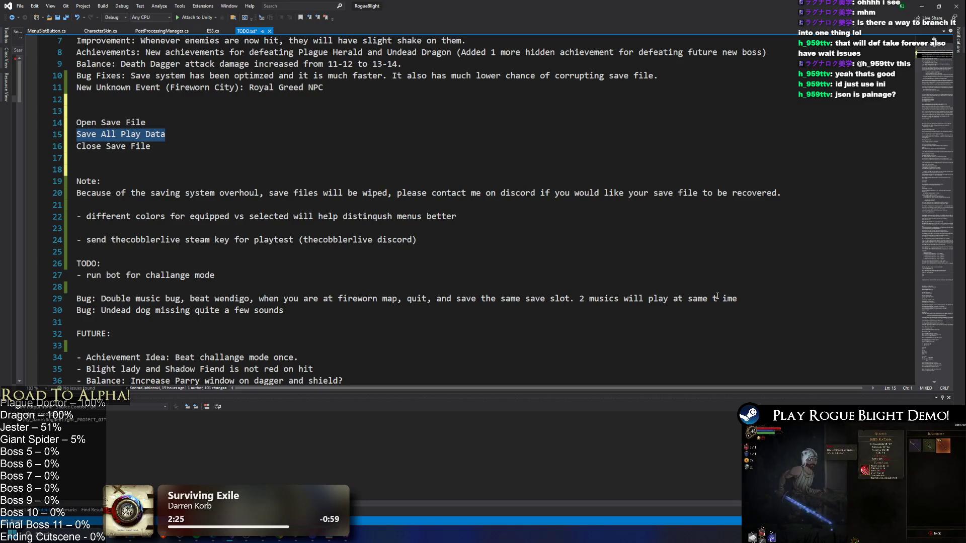
Return to the Rogue Blight library page and open options for the friend who recently played
key(alt+Tab)
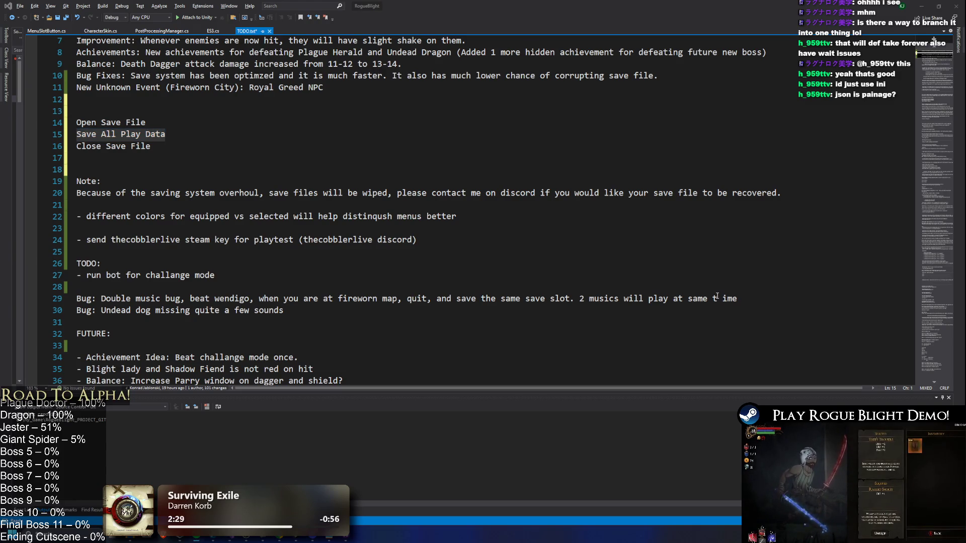
key(alt+Tab)
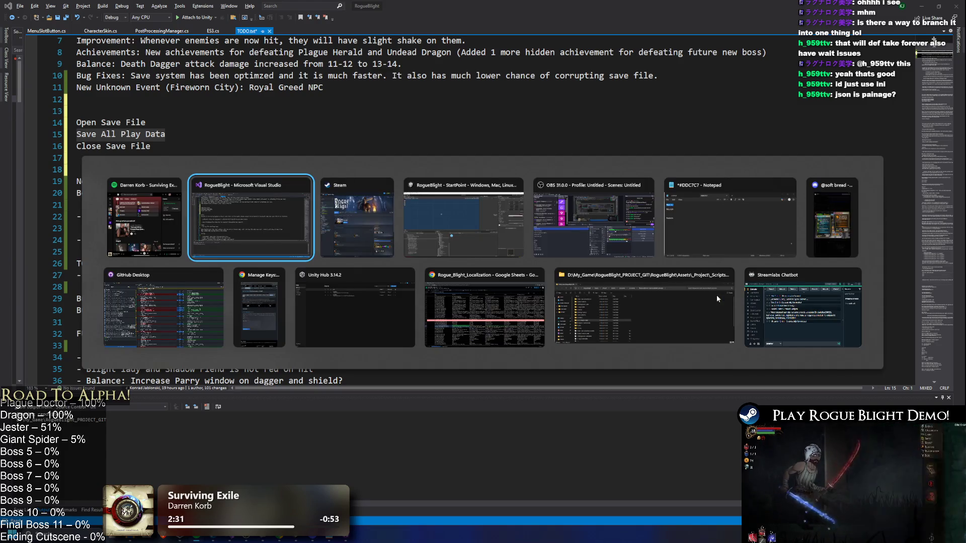
key(alt+Tab)
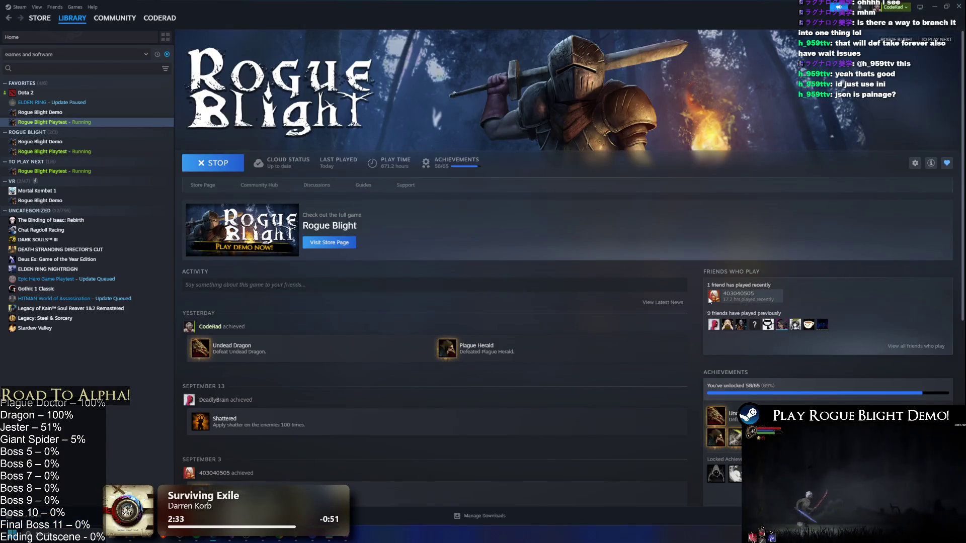
click(714, 296)
Open the friend's chat, enlarge it upward and scroll through earlier messages before returning to Visual Studio
click(754, 301)
scroll(533, 289, up, 10)
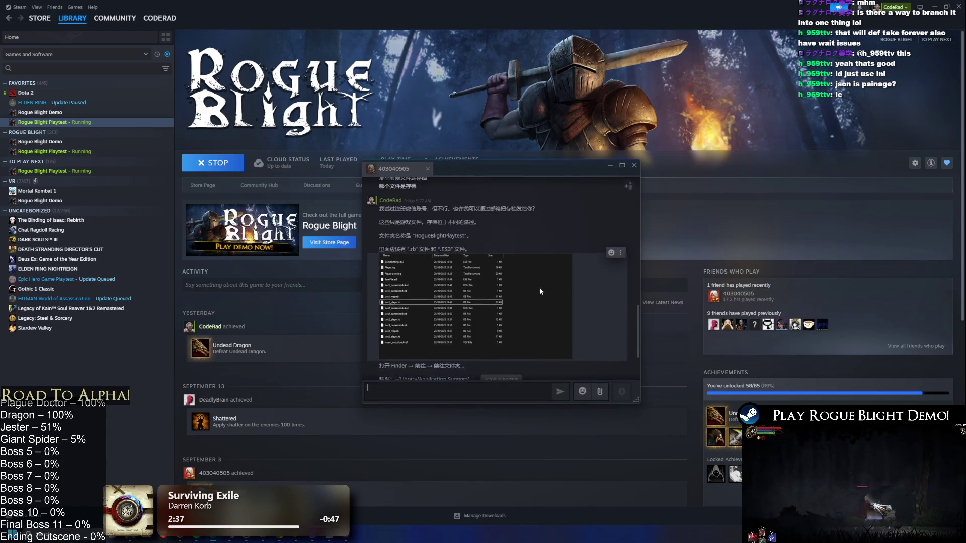
scroll(541, 293, up, 3)
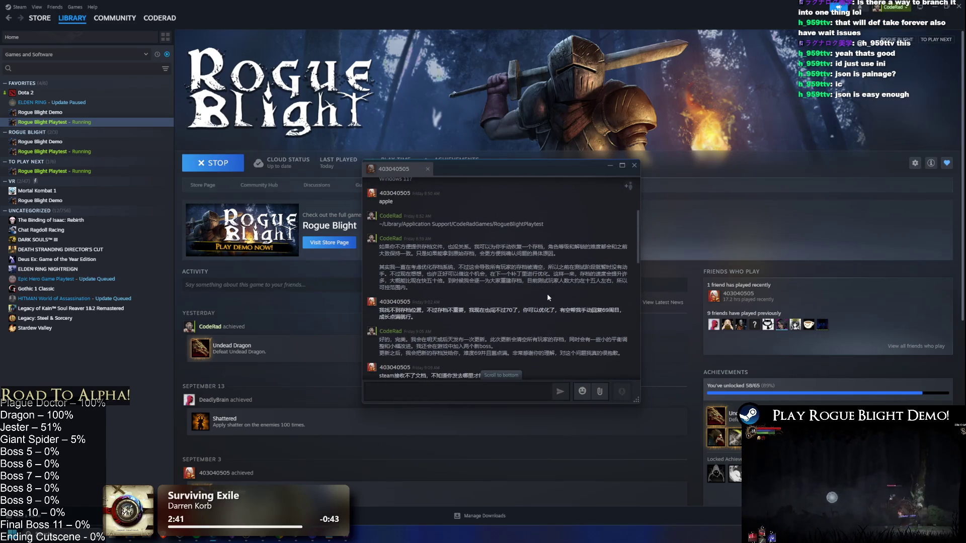
mouse_move(526, 159)
mouse_down()
mouse_move(530, 4)
mouse_move(490, 61)
mouse_move(467, 138)
mouse_up()
scroll(554, 164, up, 3)
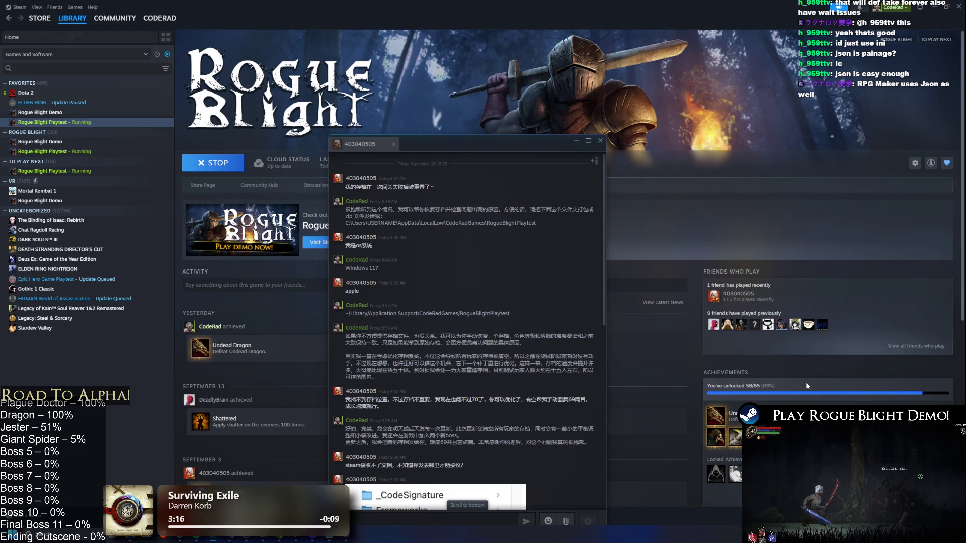
key(alt+Tab)
key(alt+Tab)
key(alt+Tab)
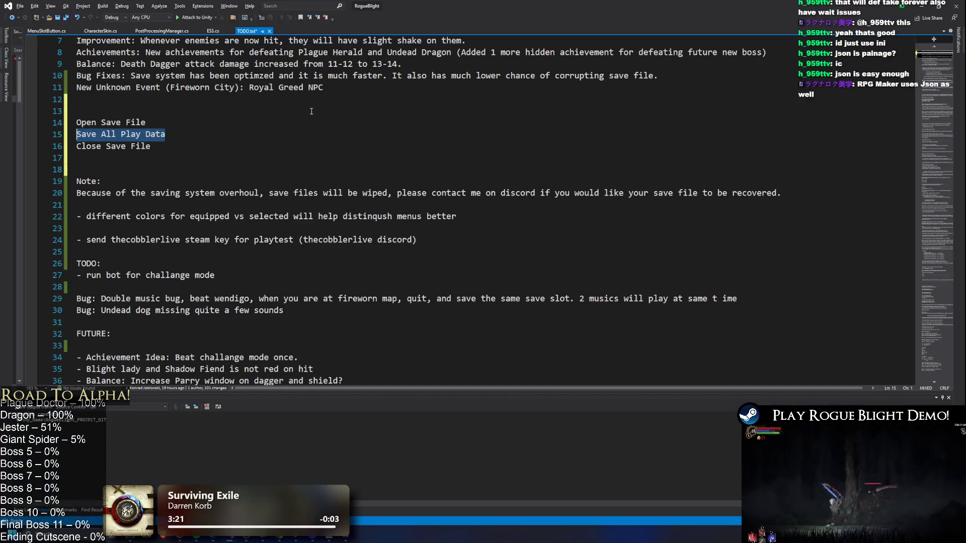
Delete the save-file lines from TODO.txt, add a blank line above the colours note, and save
mouse_move(83, 181)
mouse_down()
mouse_move(151, 146)
mouse_move(77, 99)
mouse_up()
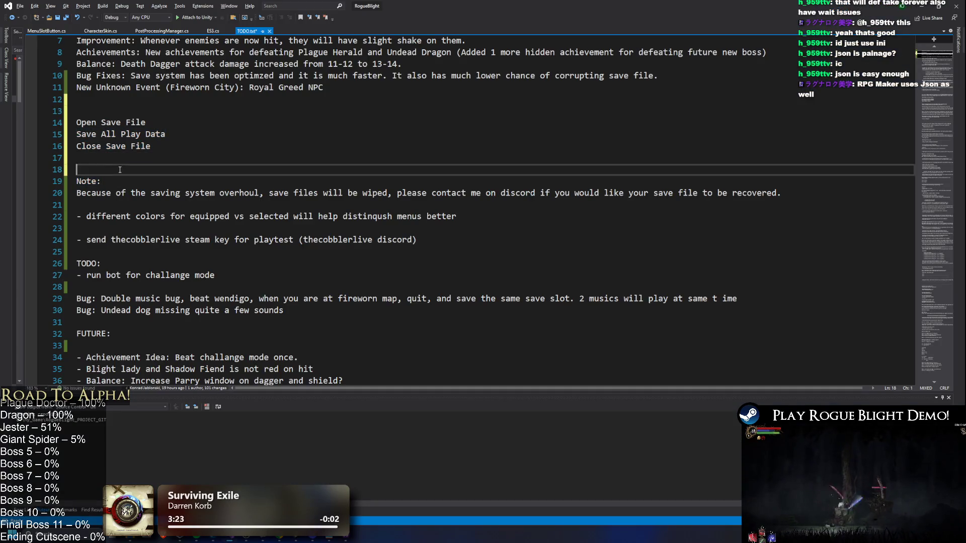
key(Delete)
click(76, 146)
key(Return)
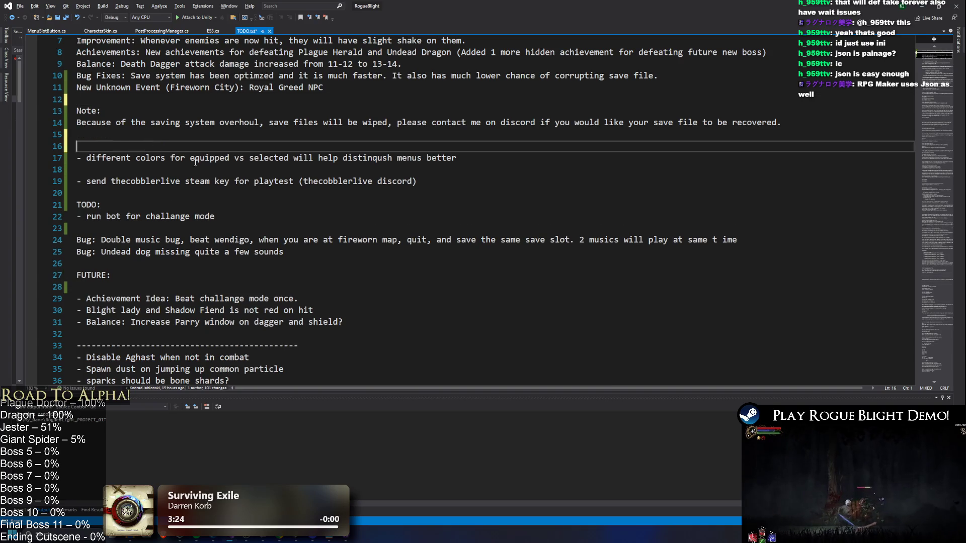
key(Down)
key(ctrl+s)
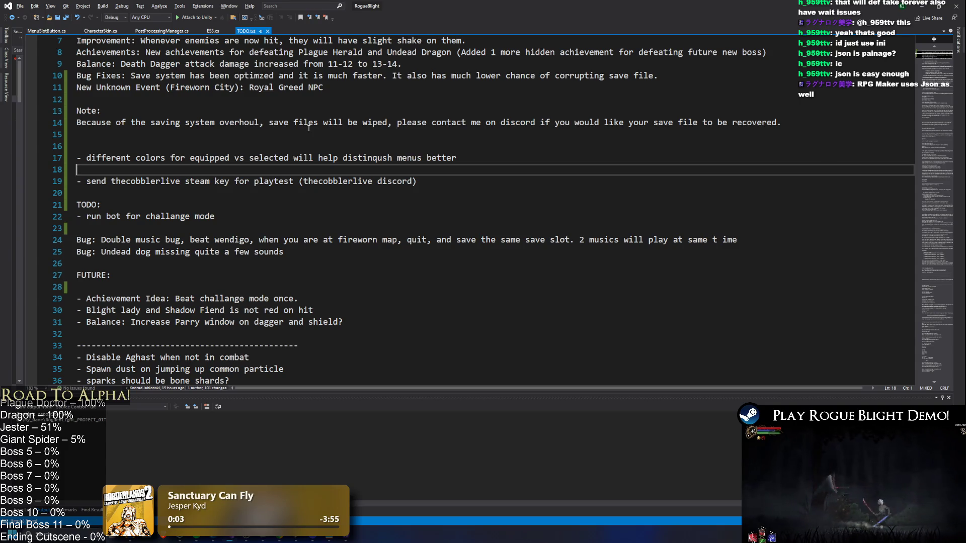
scroll(323, 133, up, 2)
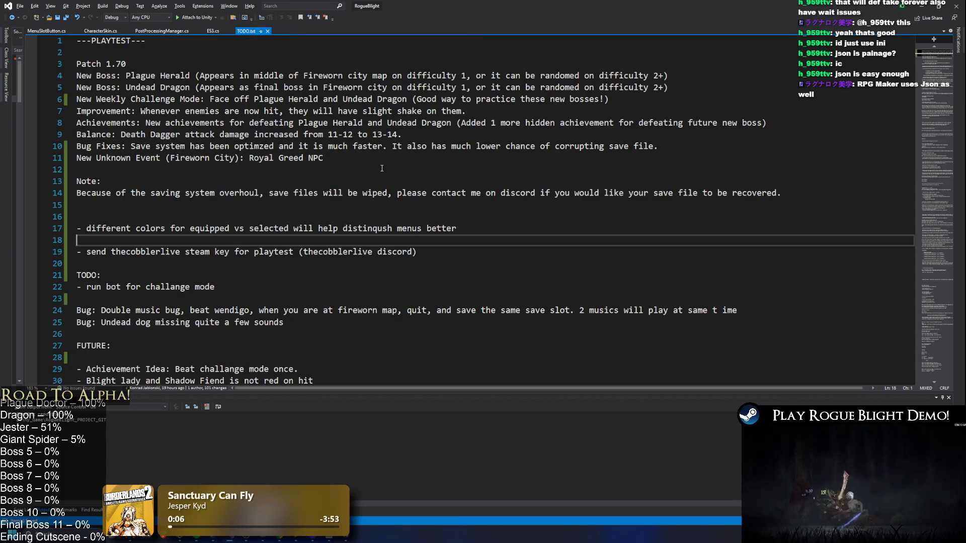
Review the New Boss and weekly challenge mode patch notes, then bring Unity Editor forward
key(alt+Tab)
key(alt+Tab)
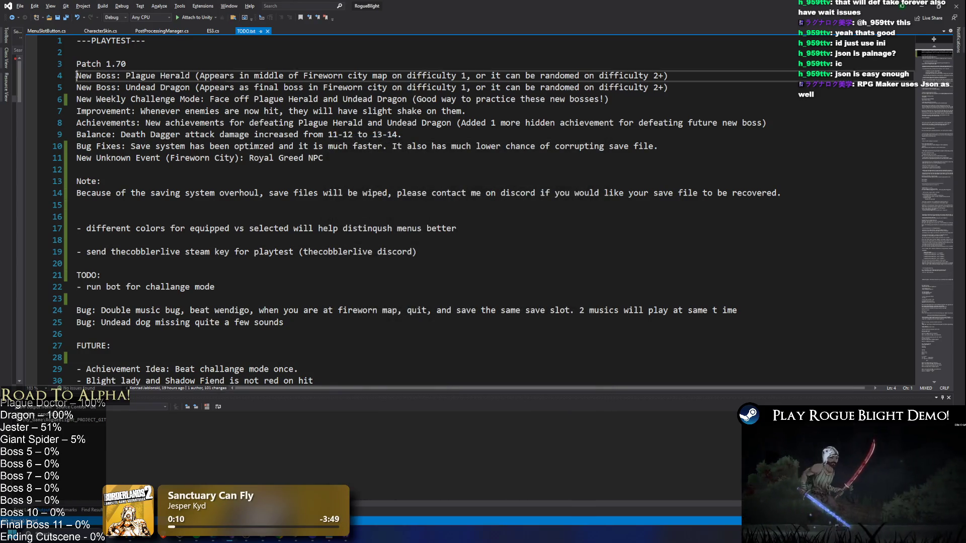
drag(77, 76, 709, 86)
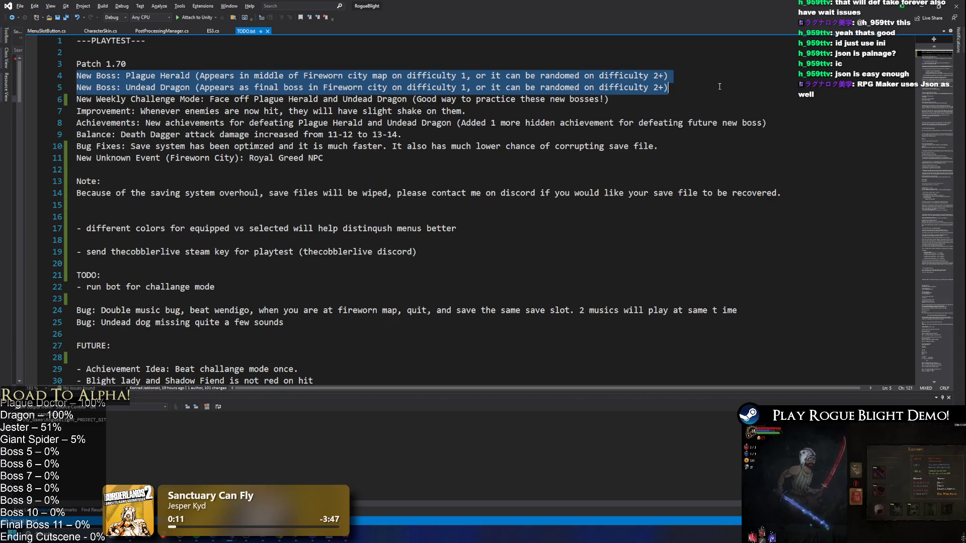
mouse_move(112, 99)
mouse_down()
mouse_move(128, 87)
mouse_move(664, 97)
mouse_up()
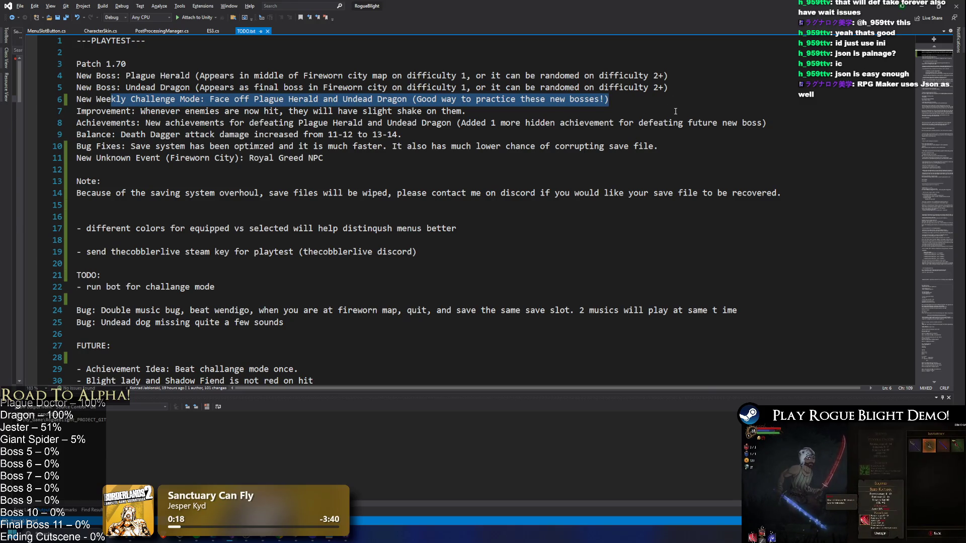
key(alt+Tab)
key(alt+Tab)
key(alt+Tab)
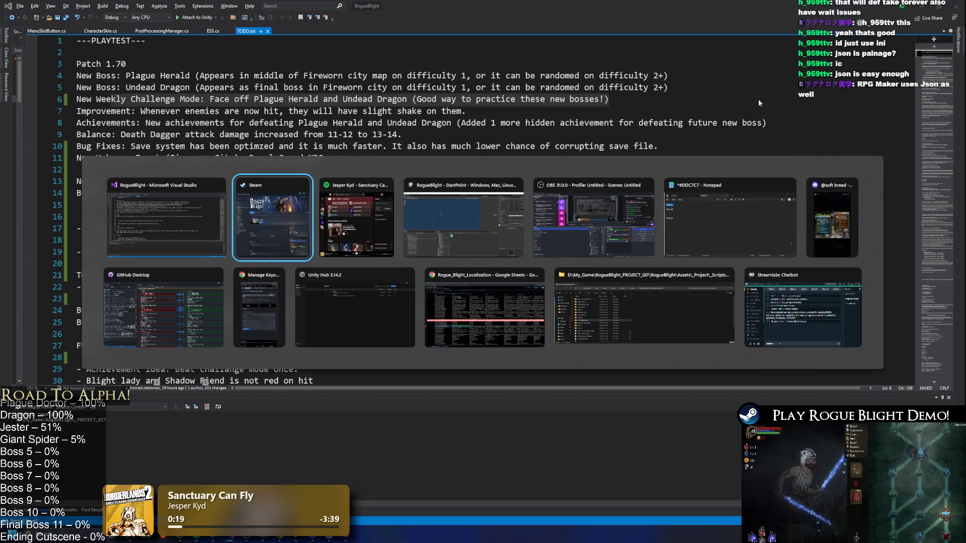
key(alt+Tab)
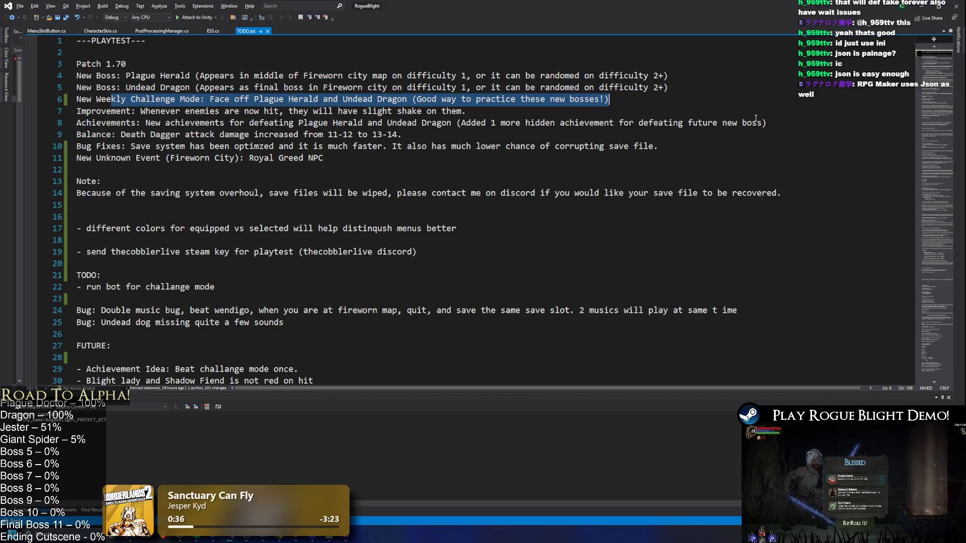
key(alt+Tab)
key(Tab)
key(Tab)
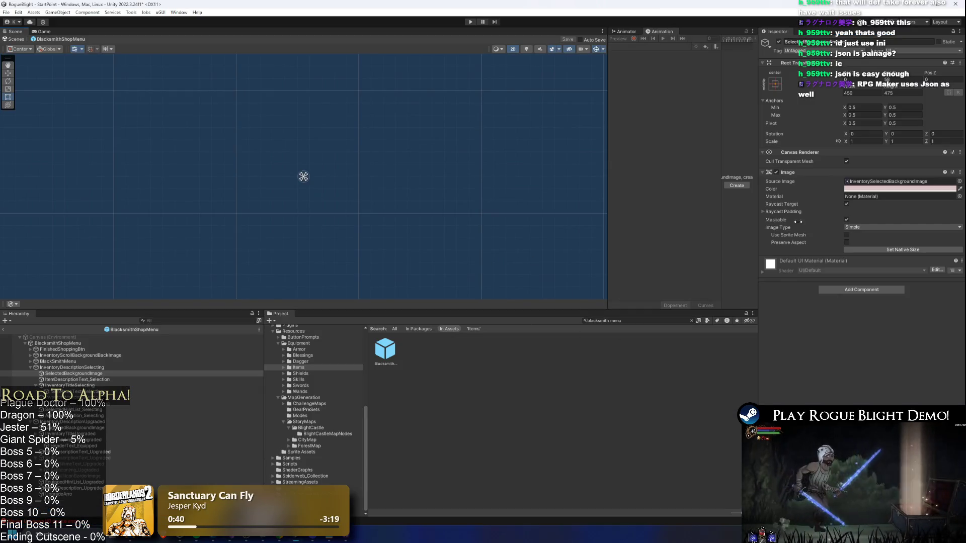
Copy the light pink Color value of SelectedBackgroundImage in the BlacksmithShopMenu prefab
right_click(881, 189)
click(885, 194)
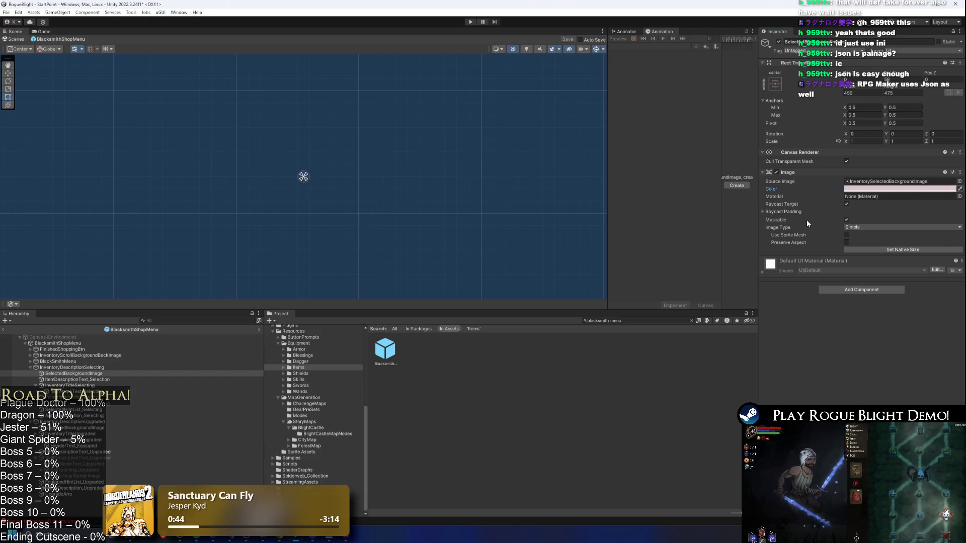
key(alt+space)
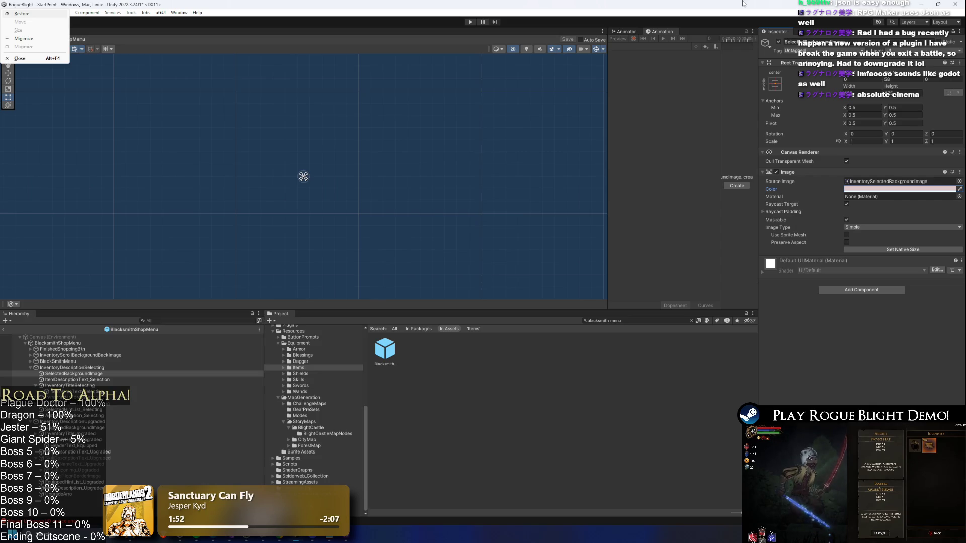
click(450, 45)
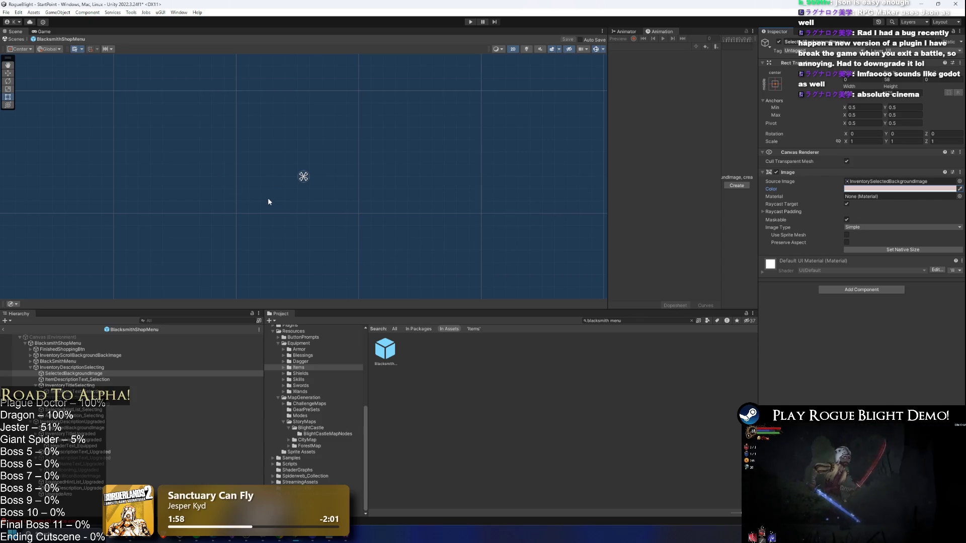
scroll(318, 163, up, 3)
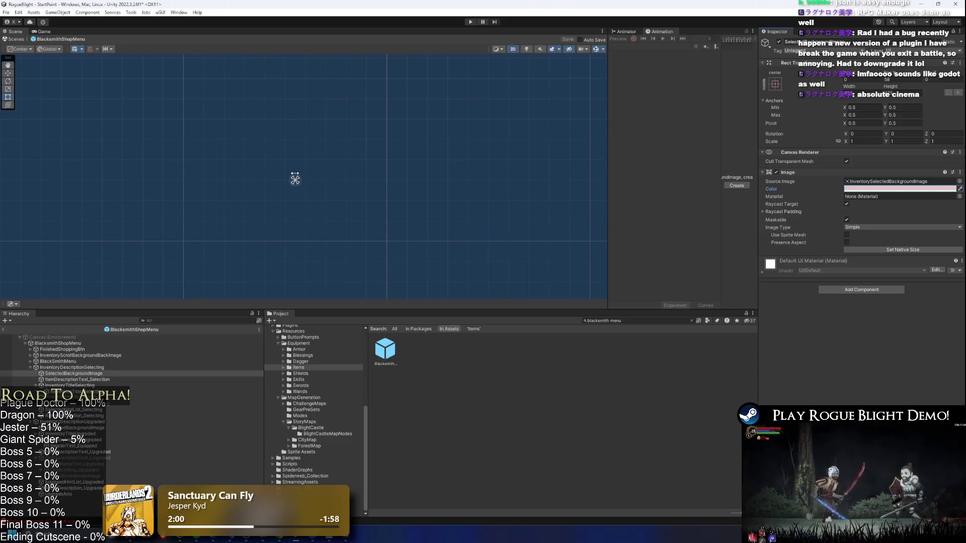
scroll(246, 189, up, 2)
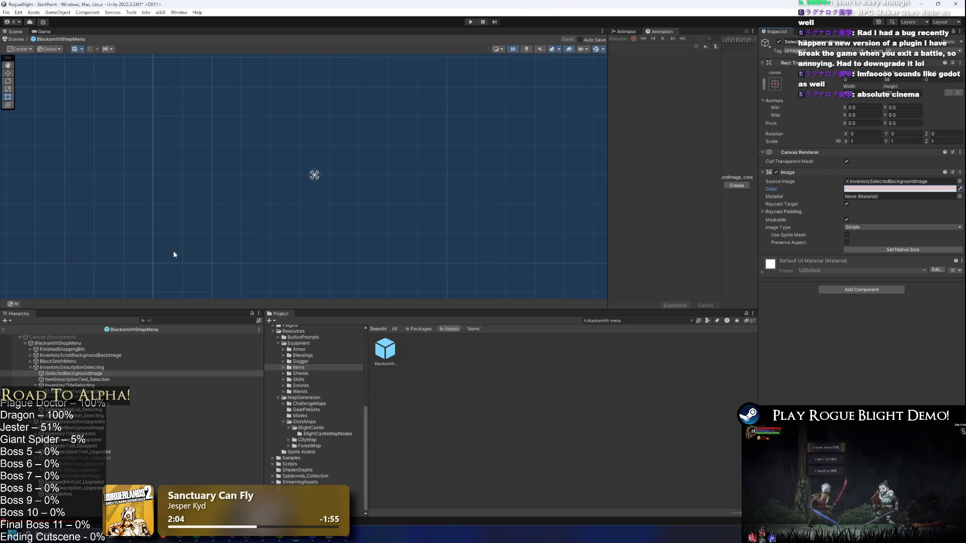
Exit prefab mode and create a new Spot Light 2D in the StartPoint scene
click(4, 330)
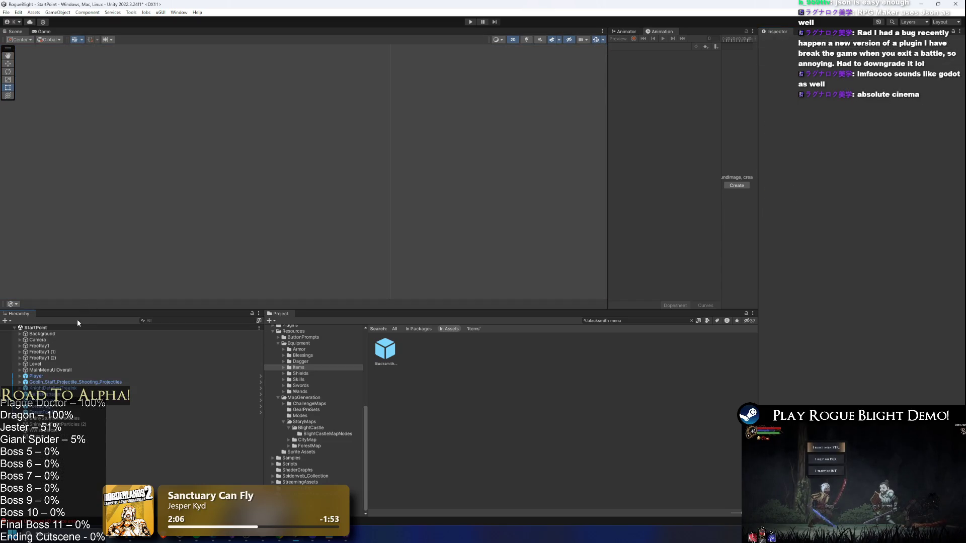
right_click(68, 457)
mouse_move(121, 367)
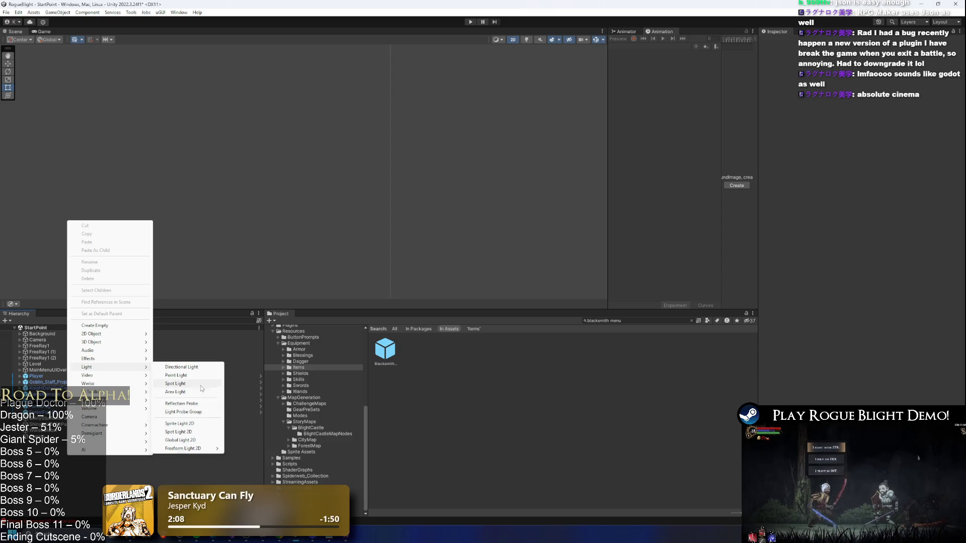
click(199, 425)
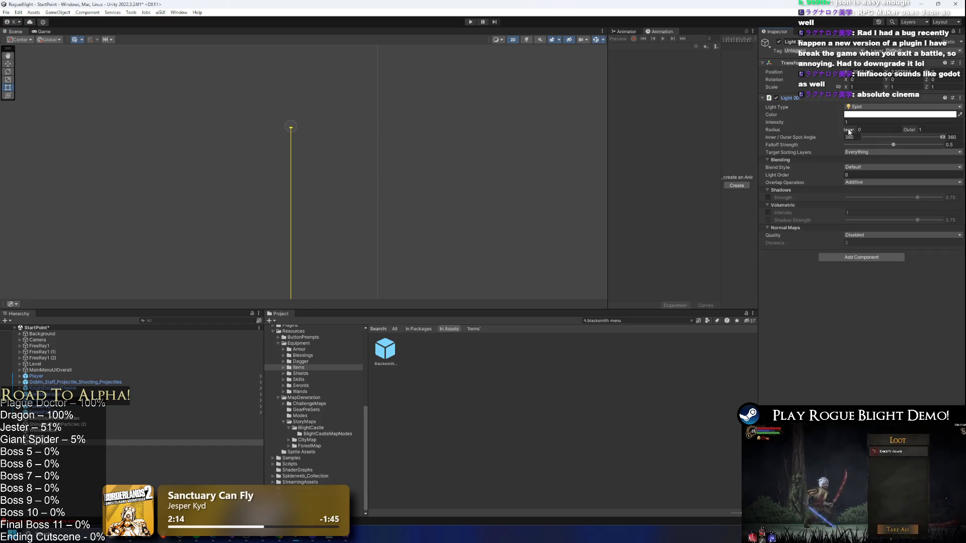
Enable Volumetric Intensity on the new light and set its Light Type to Freeform
click(767, 212)
scroll(272, 201, down, 5)
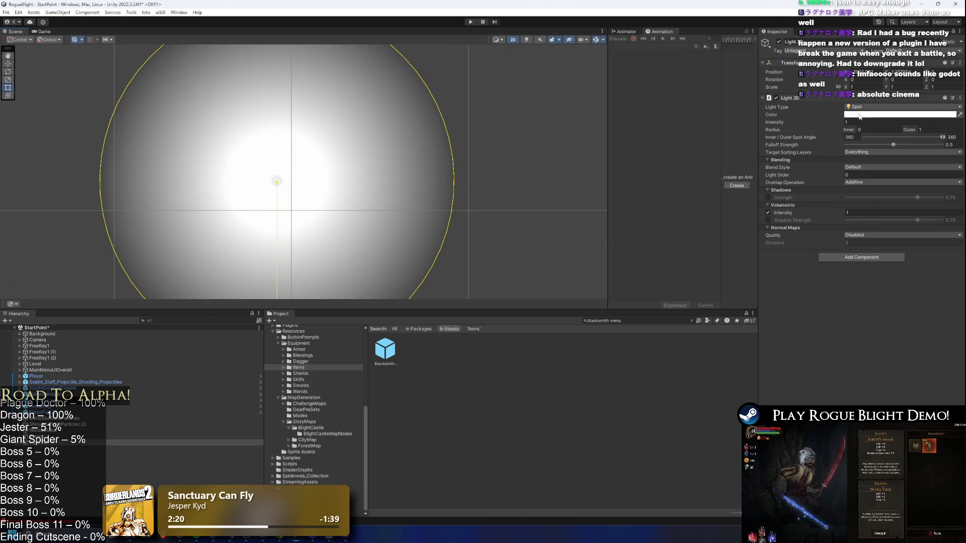
click(875, 107)
click(876, 119)
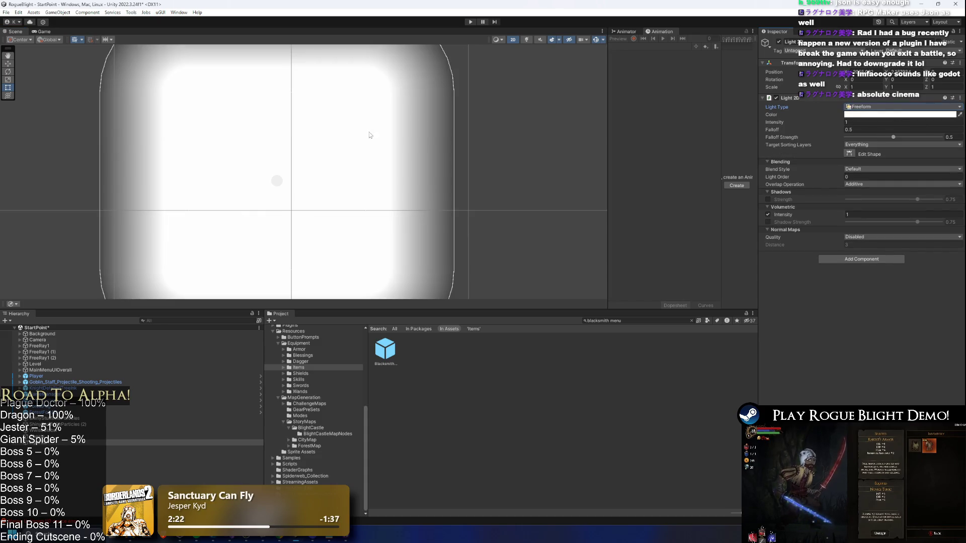
Drag the light's top-right corner outward in Edit Shape and set Intensity to 1.17
click(849, 154)
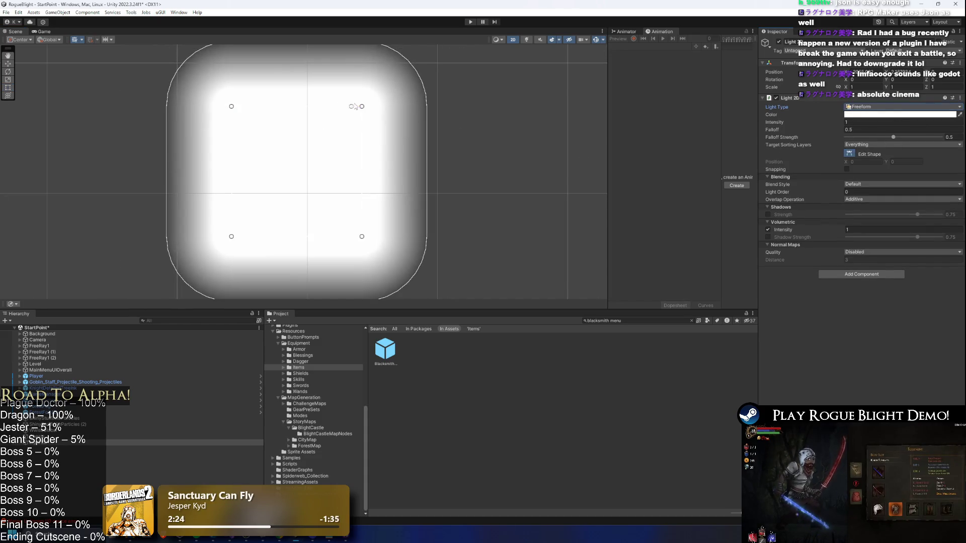
mouse_move(361, 106)
mouse_down()
mouse_move(543, 199)
mouse_move(334, 140)
mouse_move(437, 151)
mouse_up()
click(855, 123)
text(0.3)
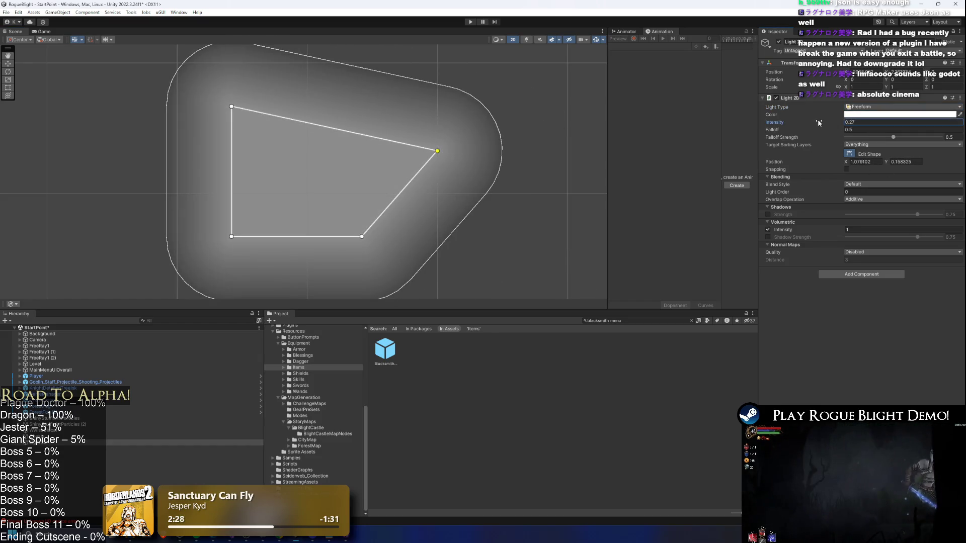
drag(820, 122, 826, 123)
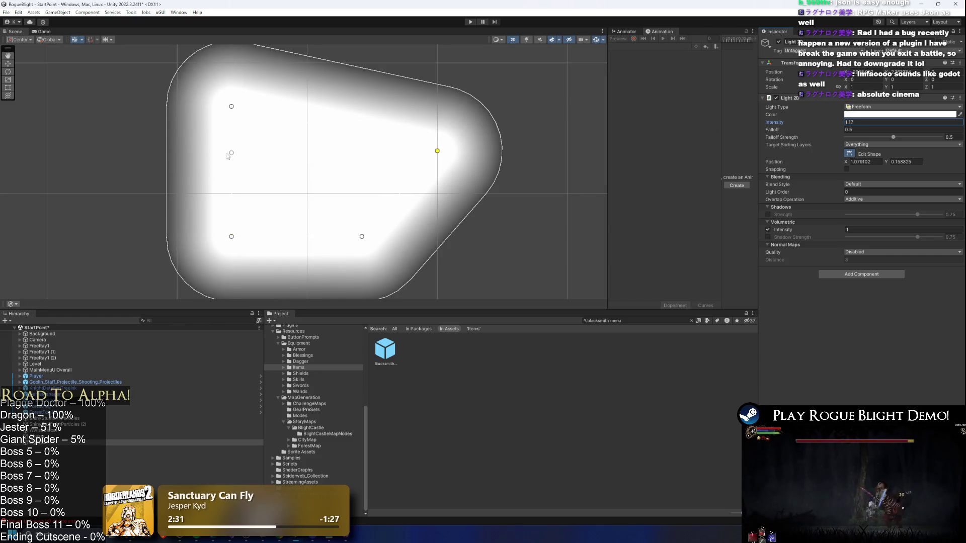
Widen the outline leftward, add a top-edge point and pull the right point in to form a notch
drag(231, 170, 165, 168)
click(317, 124)
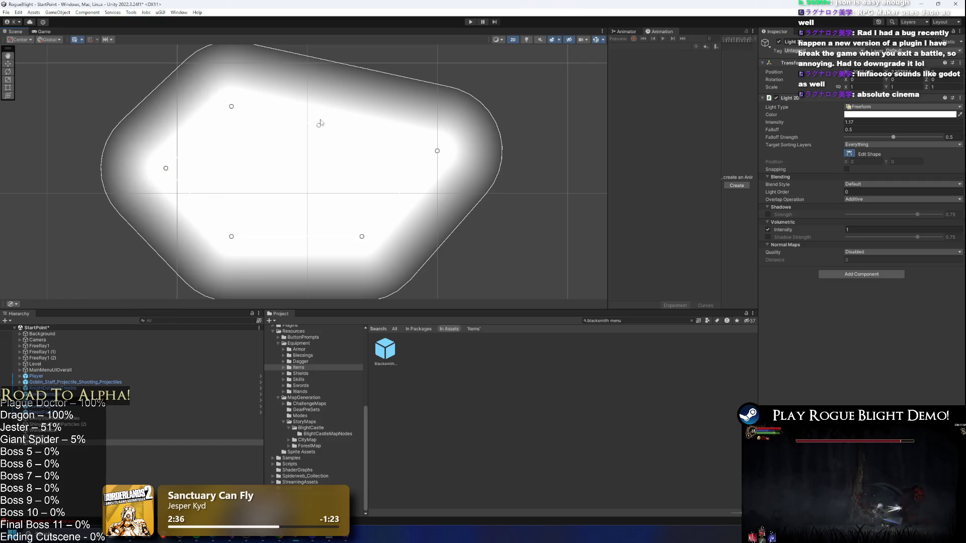
drag(321, 127, 339, 85)
drag(437, 151, 253, 172)
Tint the freeform light pink in the Color picker
scroll(317, 204, down, 1)
scroll(318, 204, down, 2)
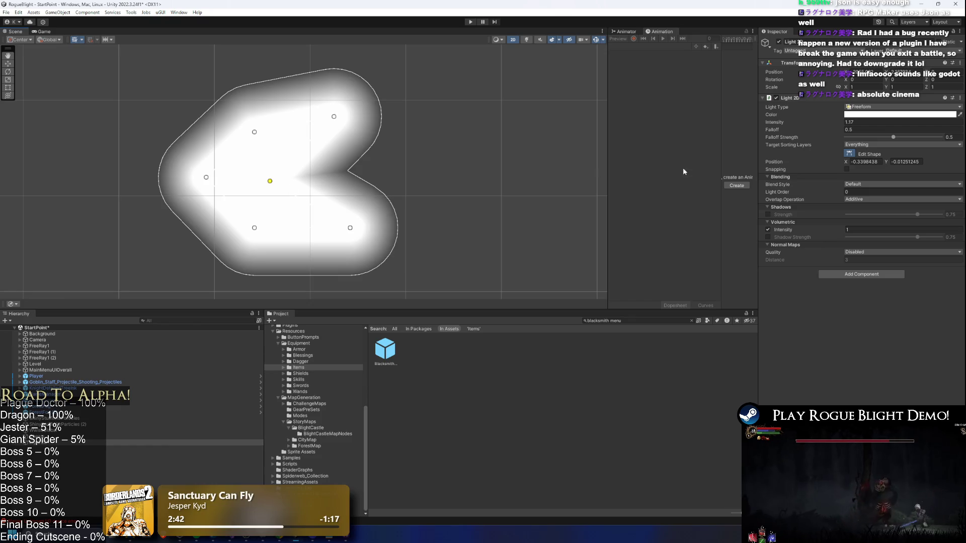
click(856, 117)
mouse_move(900, 169)
mouse_down()
mouse_move(885, 157)
mouse_move(911, 166)
mouse_move(907, 148)
mouse_up()
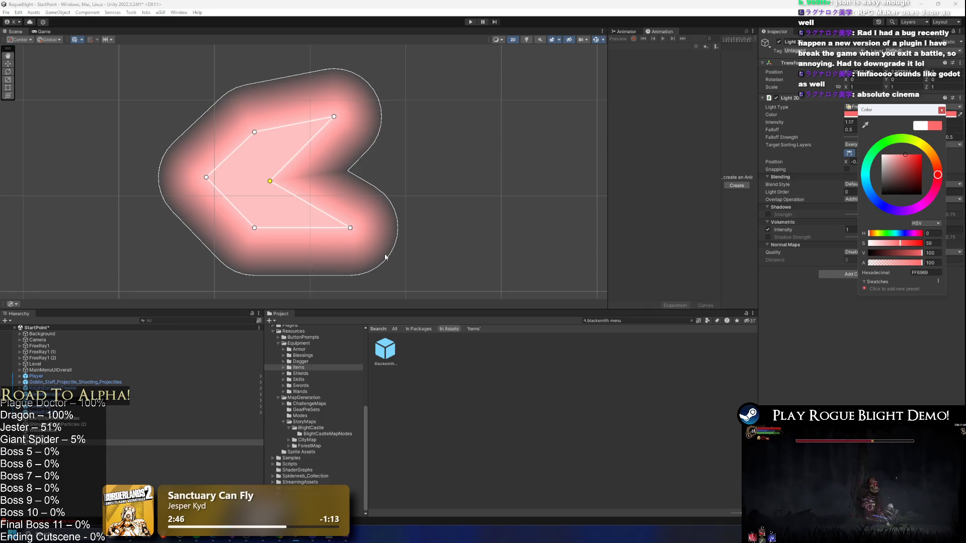
Drag the light's vertices inward to shrink and narrow the freeform outline
scroll(297, 206, up, 1)
drag(245, 115, 233, 164)
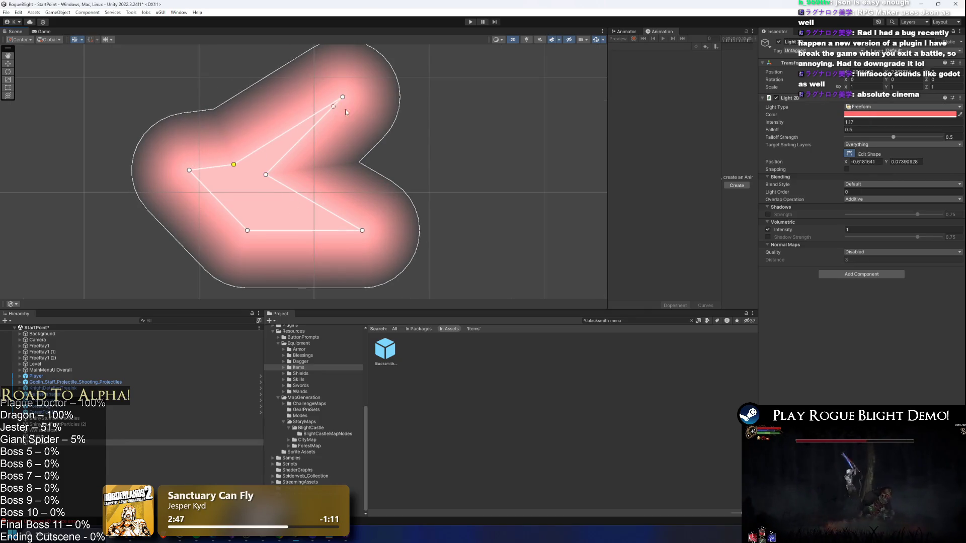
drag(344, 99, 258, 166)
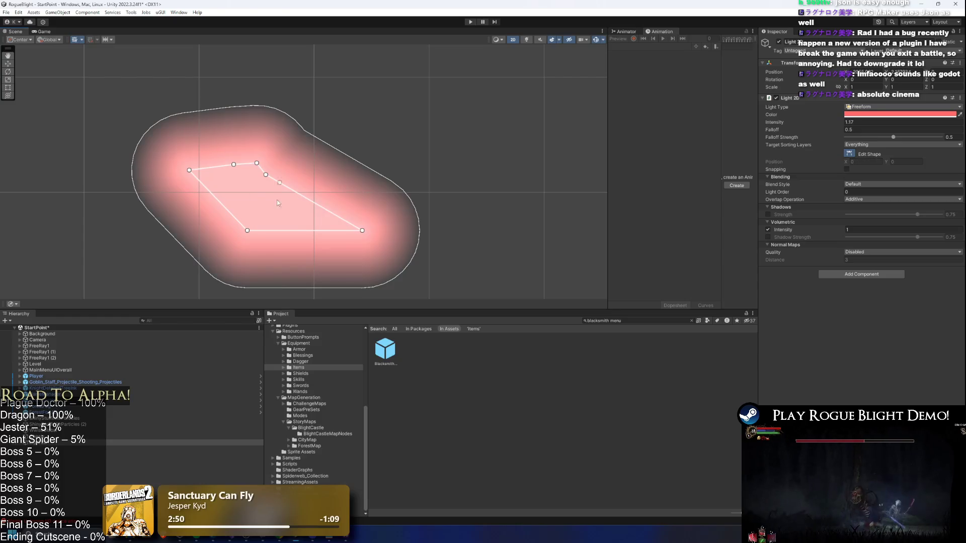
drag(363, 231, 258, 194)
drag(248, 231, 240, 196)
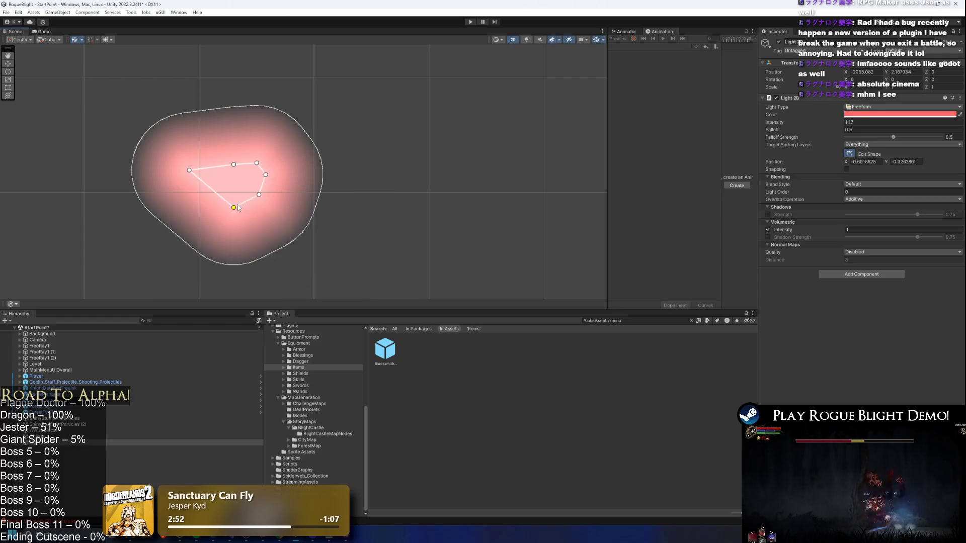
scroll(240, 196, up, 5)
mouse_move(140, 154)
mouse_down()
mouse_move(235, 171)
mouse_move(273, 160)
mouse_move(306, 181)
mouse_move(282, 202)
mouse_up()
scroll(252, 158, up, 1)
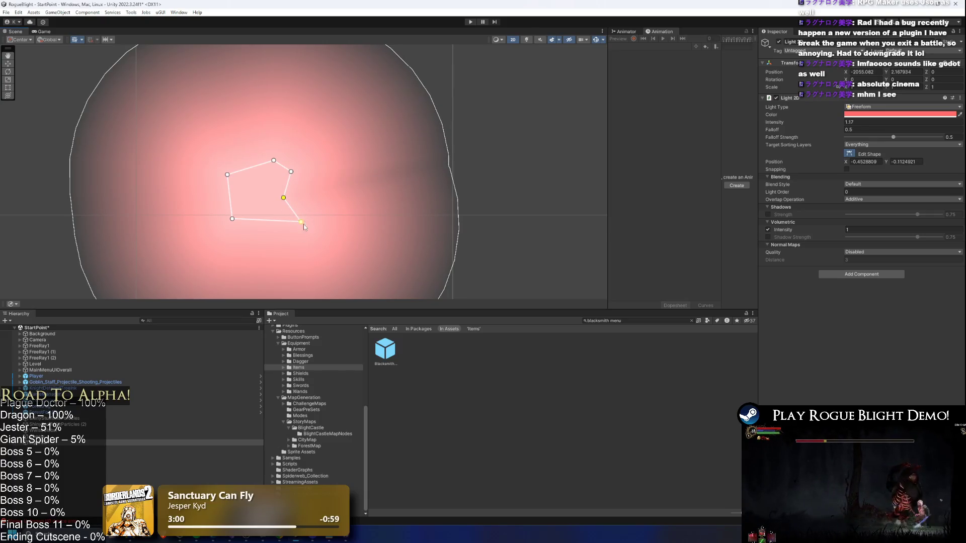
mouse_move(302, 222)
mouse_down()
mouse_move(253, 206)
mouse_move(238, 186)
mouse_up()
scroll(254, 206, up, 3)
mouse_move(215, 155)
mouse_down()
mouse_move(264, 155)
mouse_move(283, 172)
mouse_up()
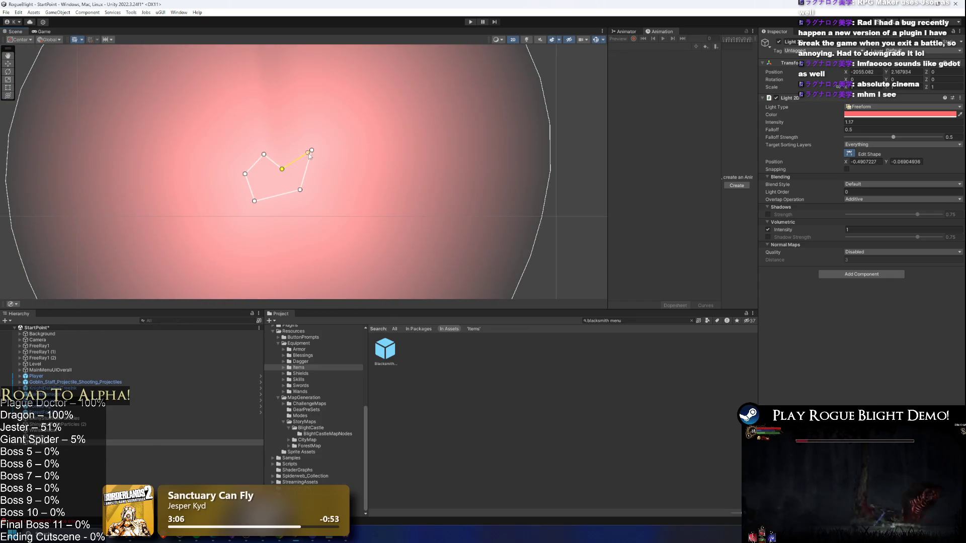
Rearrange the vertices into a self-crossing outline, add a vertex, and lower Falloff to 0.01
key(z)
drag(312, 150, 261, 189)
scroll(290, 188, up, 6)
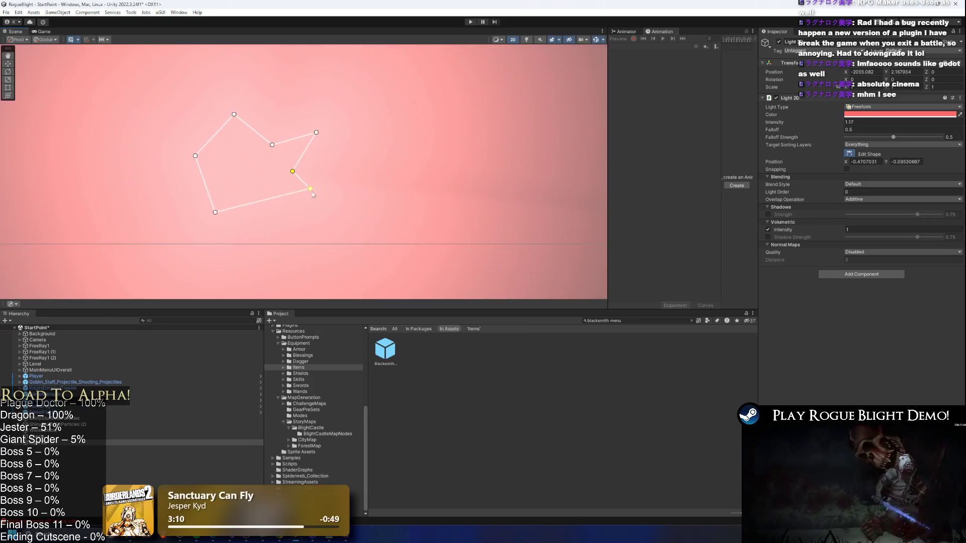
scroll(251, 182, up, 2)
drag(152, 137, 222, 142)
mouse_move(352, 114)
mouse_down()
mouse_move(243, 158)
mouse_move(261, 171)
mouse_move(252, 166)
mouse_move(260, 185)
mouse_move(189, 230)
mouse_move(226, 176)
mouse_up()
scroll(225, 151, up, 5)
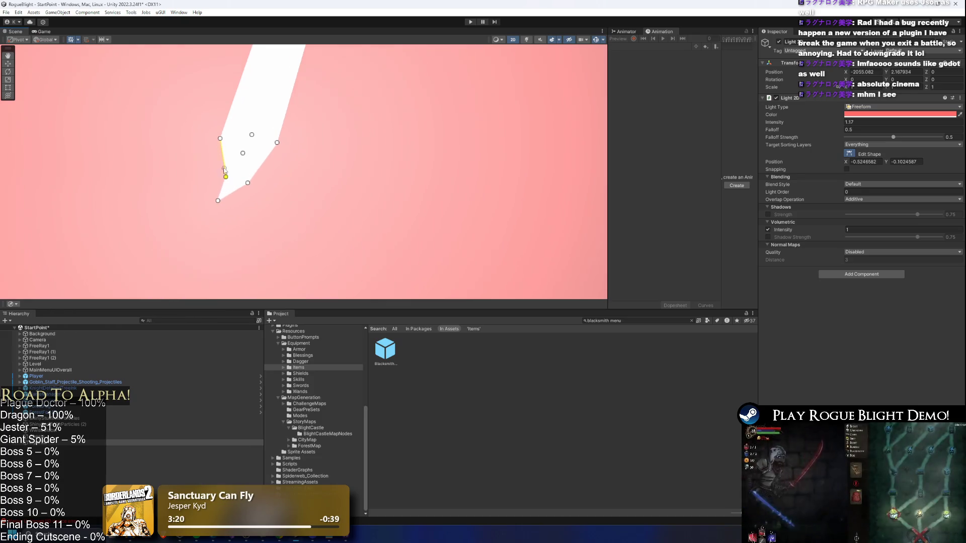
drag(215, 139, 241, 177)
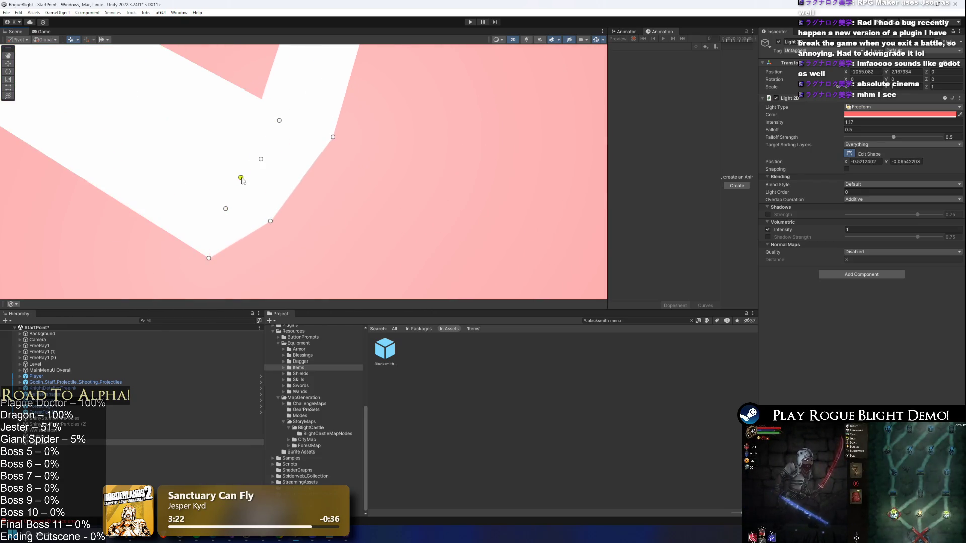
drag(279, 121, 278, 189)
click(257, 173)
mouse_move(269, 221)
mouse_down()
mouse_move(243, 203)
mouse_move(287, 154)
mouse_up()
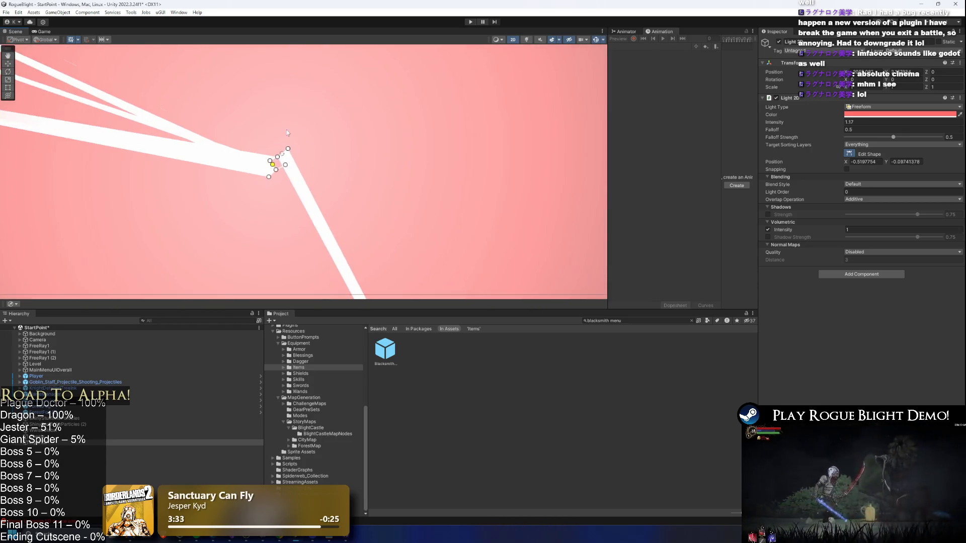
scroll(431, 166, down, 3)
drag(831, 132, 820, 126)
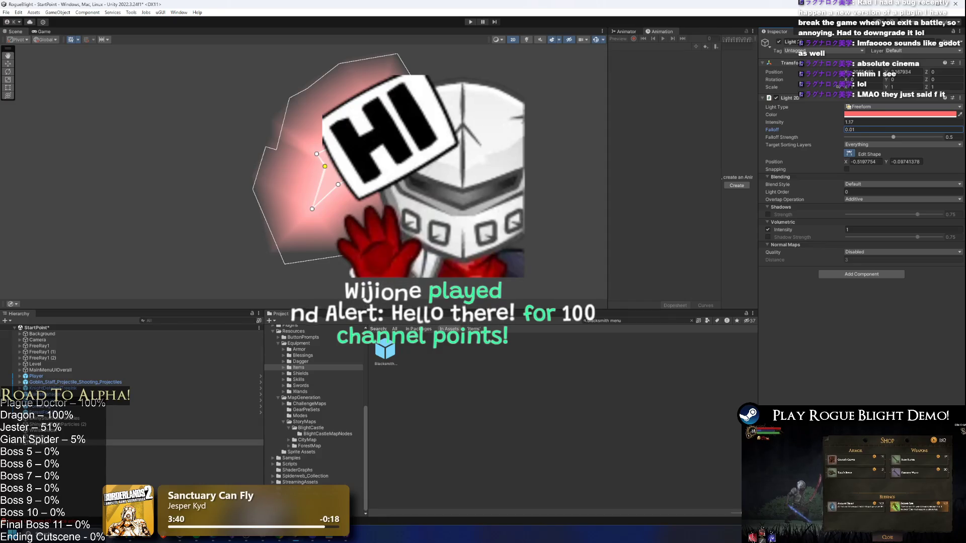
Nudge and rearrange the light's vertices, reshaping its outline and shadow spokes
drag(325, 166, 325, 166)
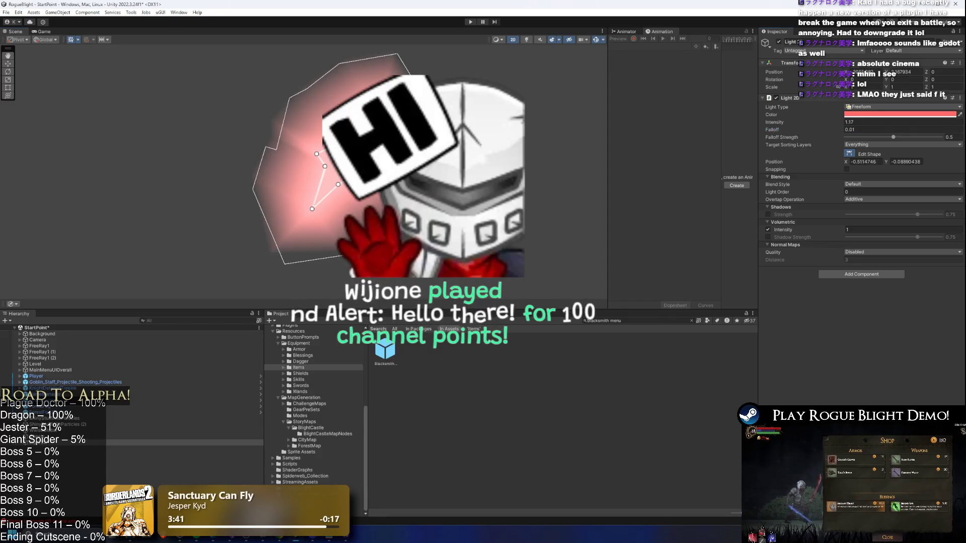
drag(312, 209, 305, 221)
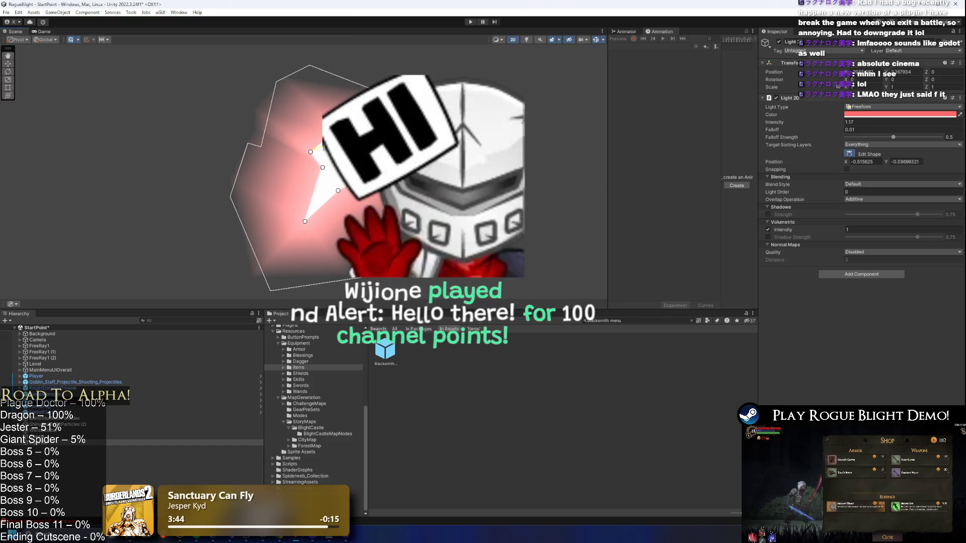
mouse_move(322, 167)
mouse_down()
mouse_move(336, 185)
mouse_move(364, 190)
mouse_up()
mouse_move(307, 226)
mouse_down()
mouse_move(325, 217)
mouse_move(349, 175)
mouse_up()
scroll(359, 151, up, 3)
mouse_move(329, 115)
mouse_down()
mouse_move(339, 186)
mouse_move(359, 197)
mouse_up()
scroll(358, 197, up, 3)
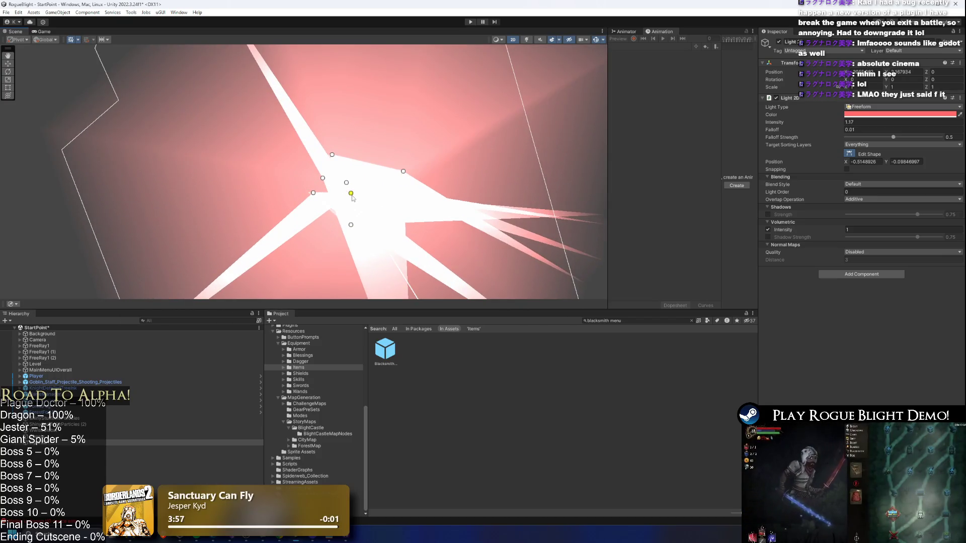
scroll(347, 197, down, 2)
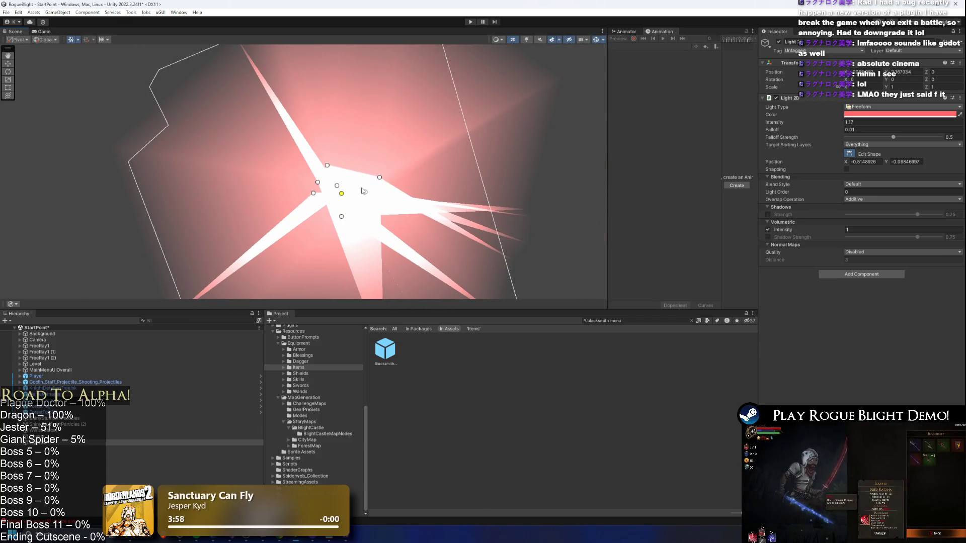
drag(339, 196, 285, 201)
scroll(342, 197, down, 8)
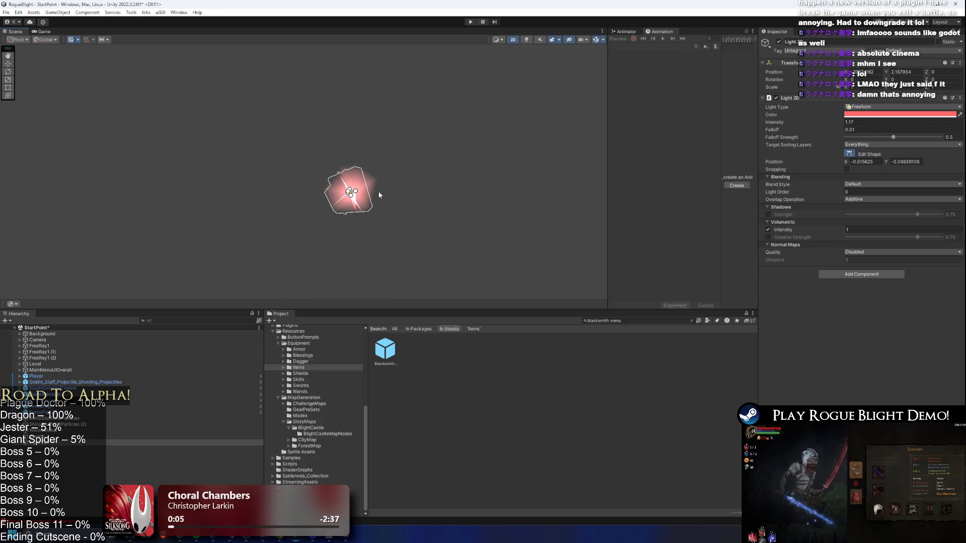
scroll(377, 185, up, 5)
scroll(319, 198, up, 6)
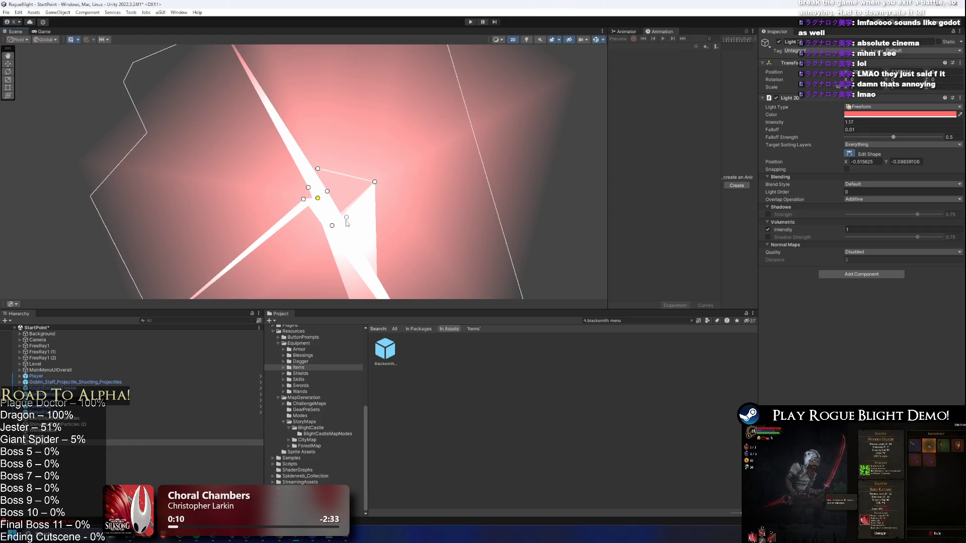
scroll(347, 218, down, 2)
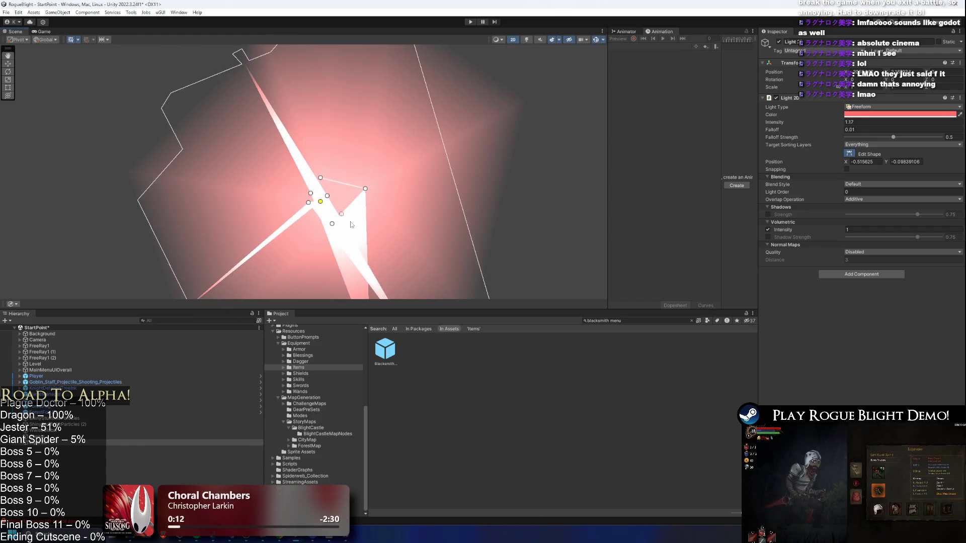
scroll(289, 216, up, 1)
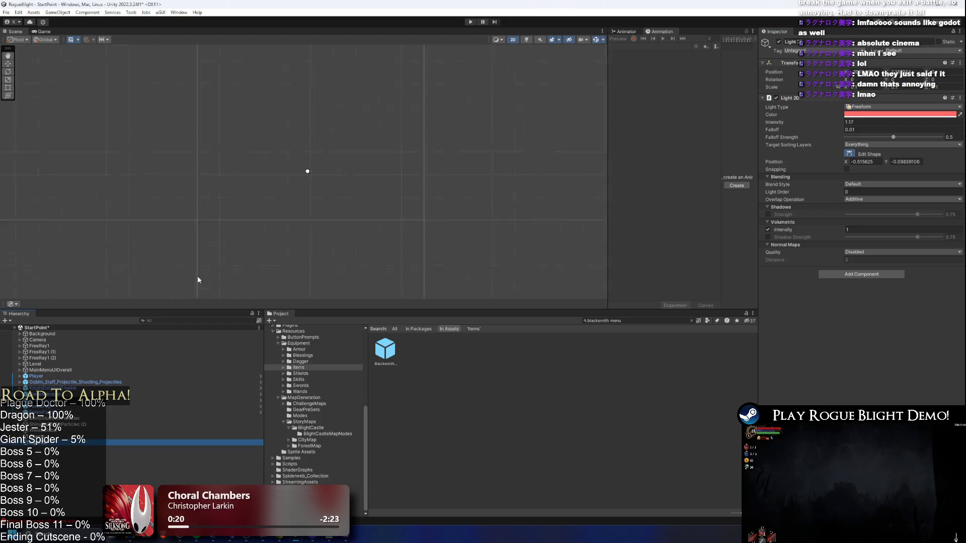
scroll(309, 174, up, 3)
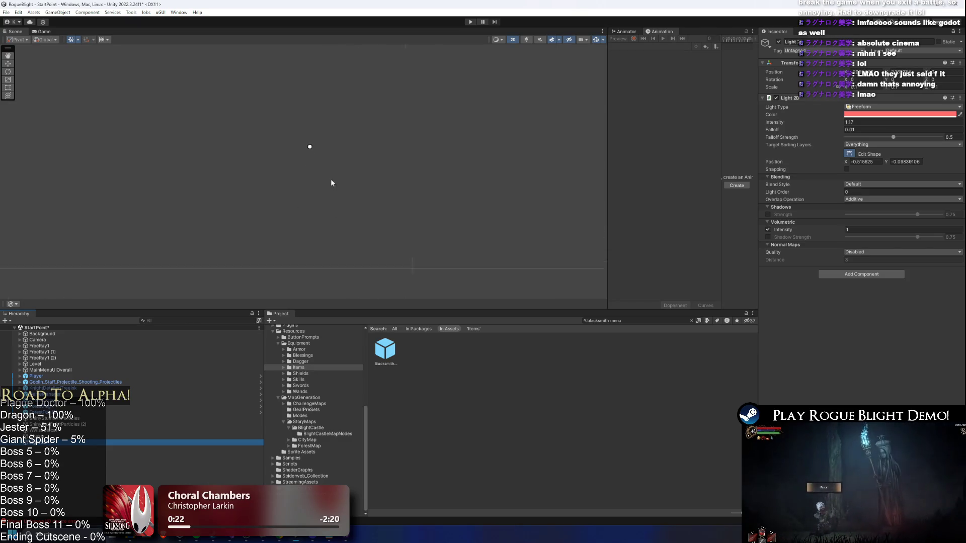
scroll(297, 151, up, 3)
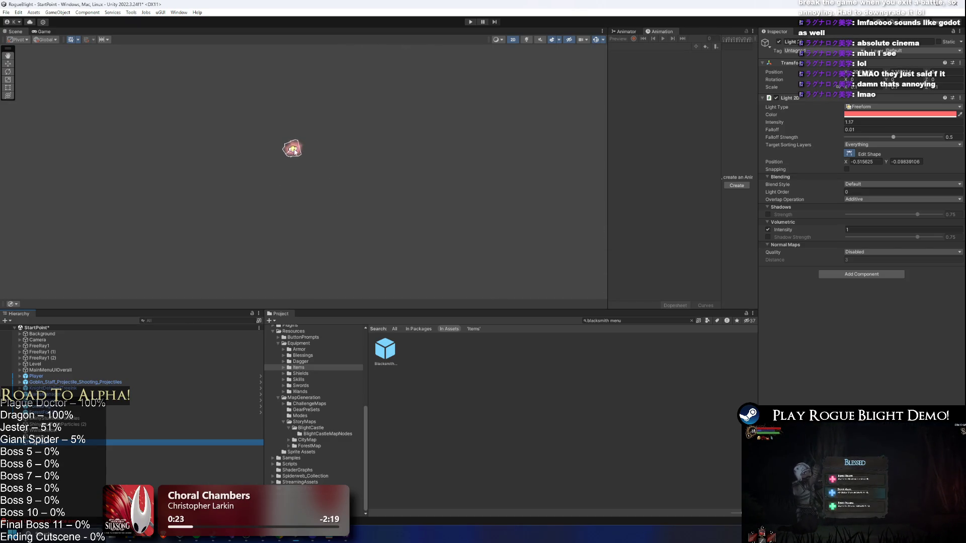
Stretch the light into a large triangle and long lower-right spike, then delete the light
drag(295, 150, 299, 92)
mouse_move(293, 148)
mouse_down()
mouse_move(211, 124)
mouse_move(271, 135)
mouse_move(246, 64)
mouse_up()
drag(299, 153, 419, 242)
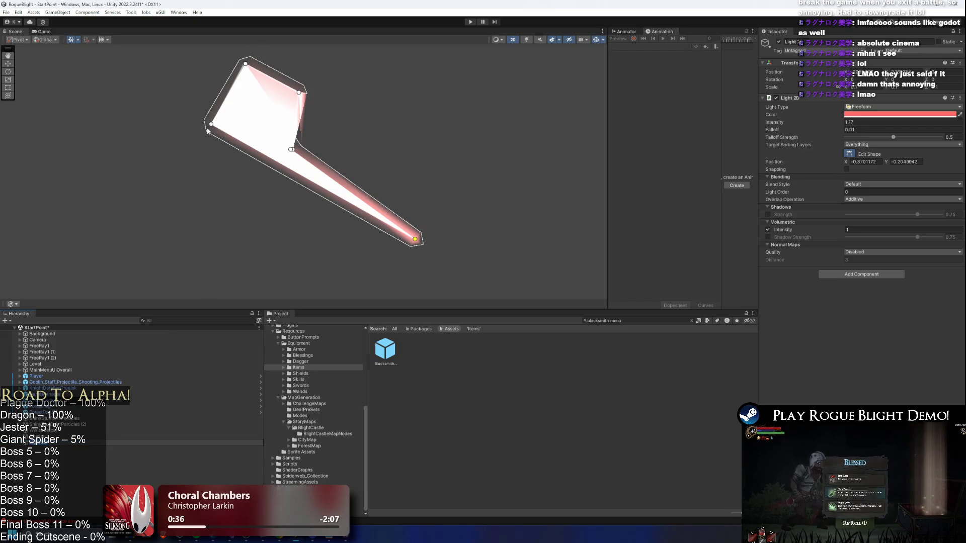
mouse_move(212, 128)
mouse_down()
mouse_move(75, 164)
mouse_move(97, 216)
mouse_move(298, 245)
mouse_up()
key(Delete)
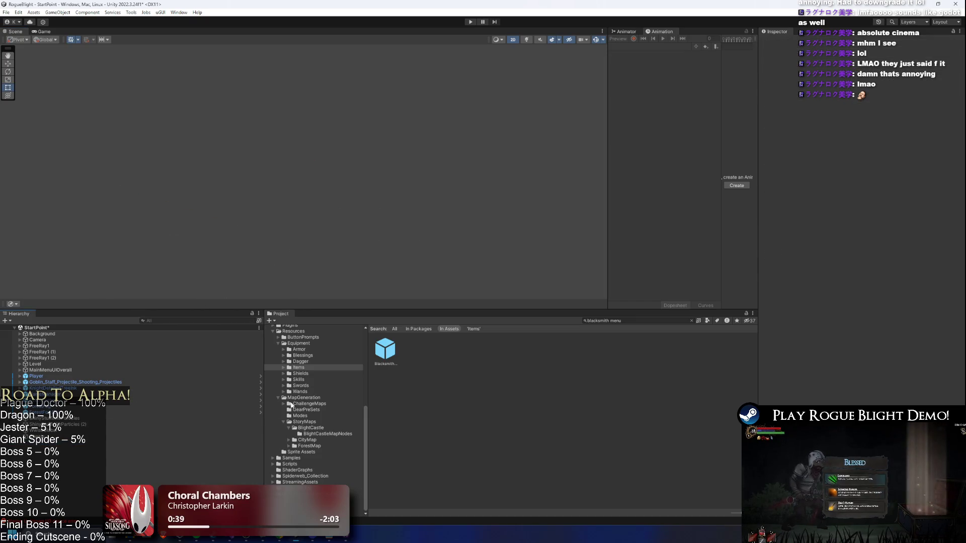
Save the StartPoint scene, enter Play mode, choose Start Game and load a save into Waywood Forest
key(ctrl+s)
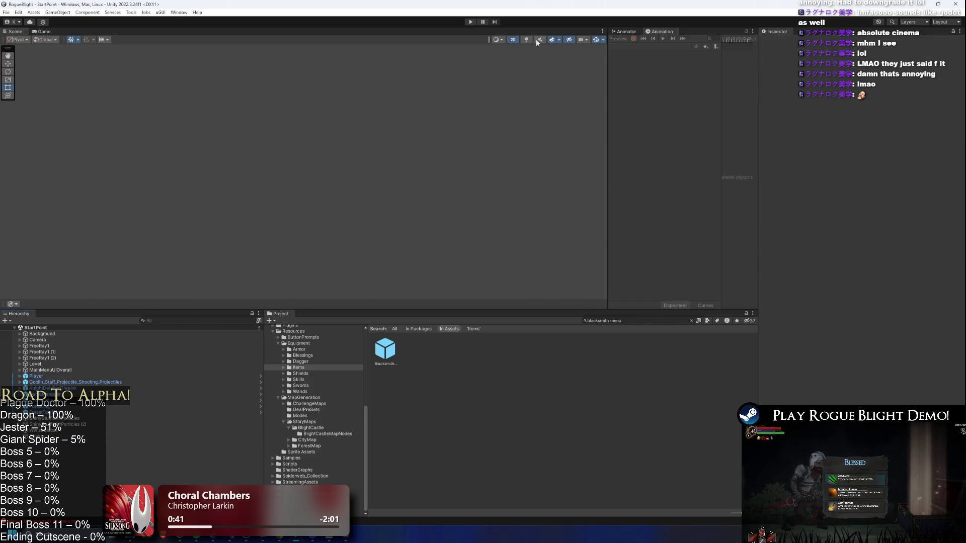
click(470, 22)
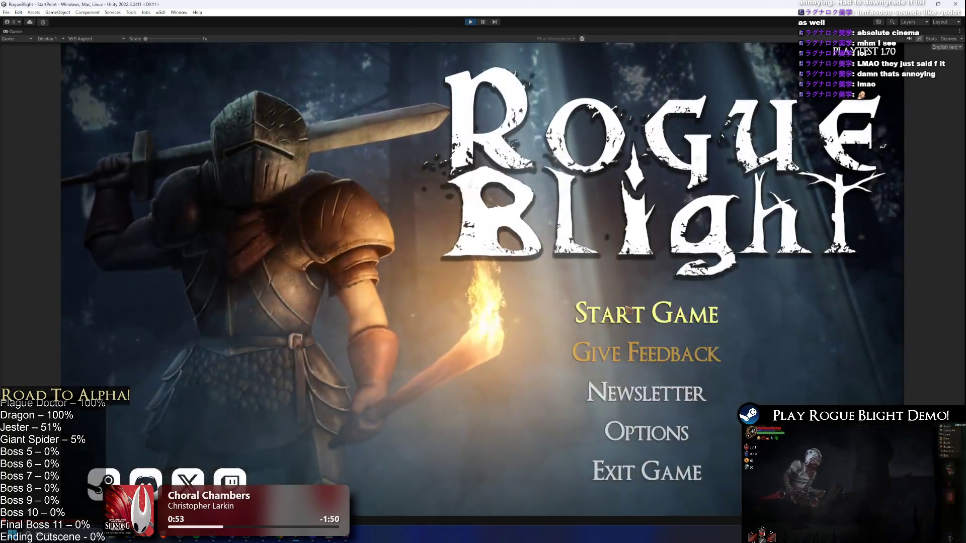
click(628, 310)
click(642, 270)
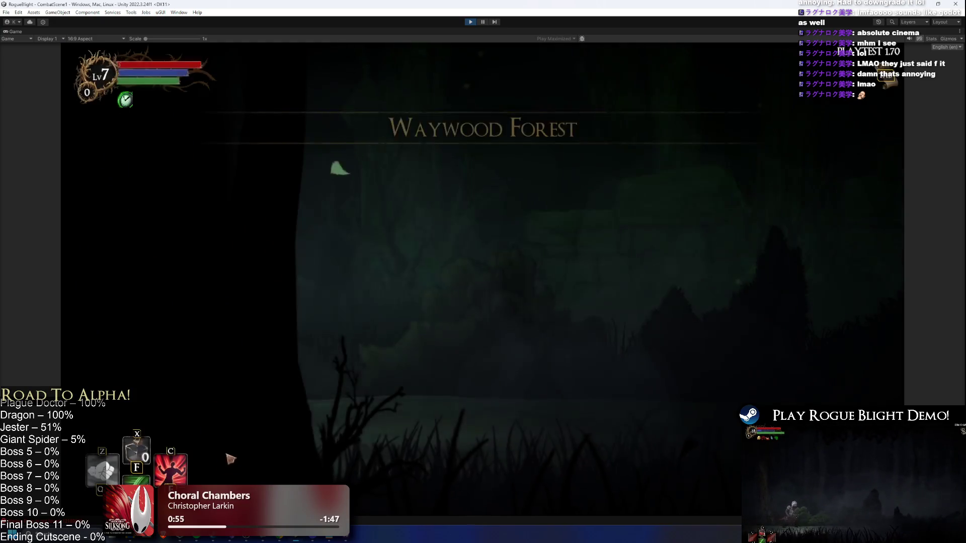
mouse_move(276, 539)
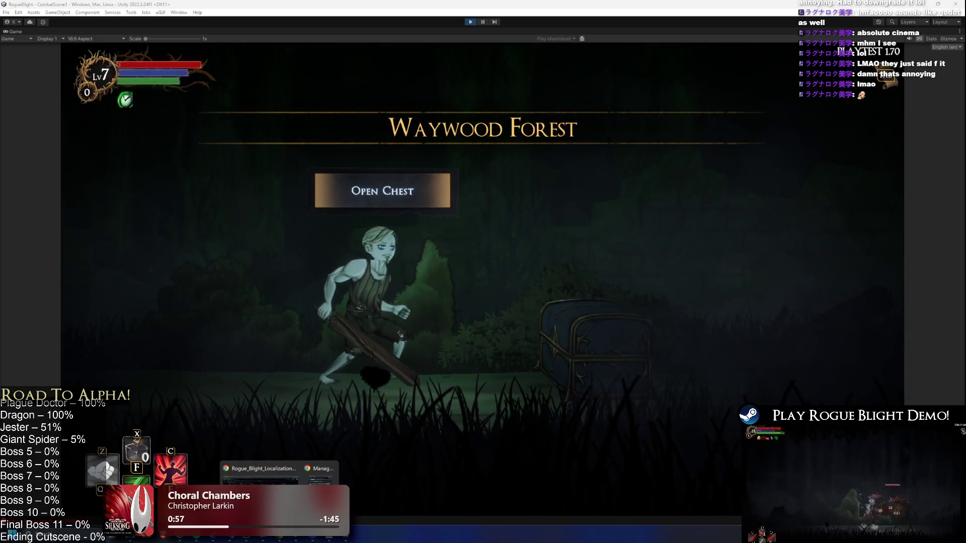
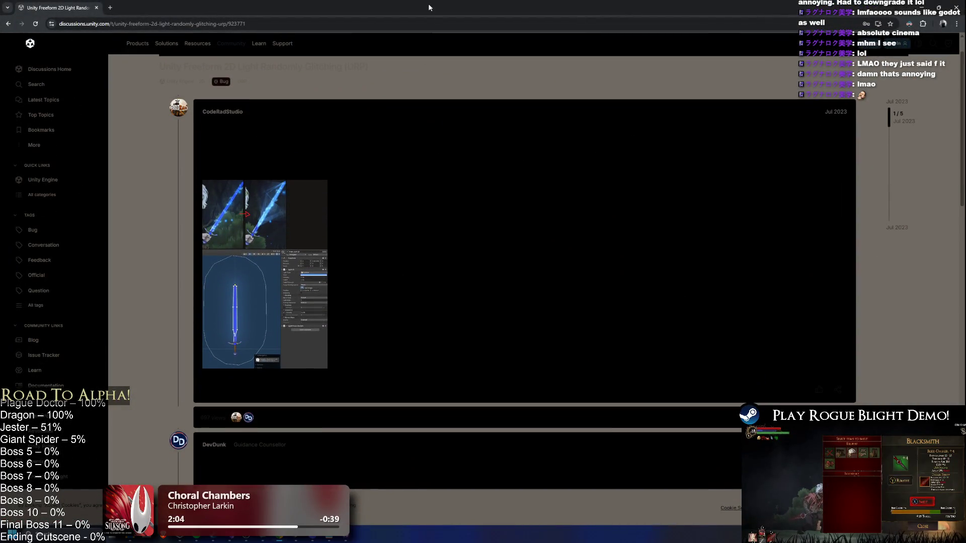
Turn on Dark Reader's dark theme for the forum thread and zoom the page in
click(907, 24)
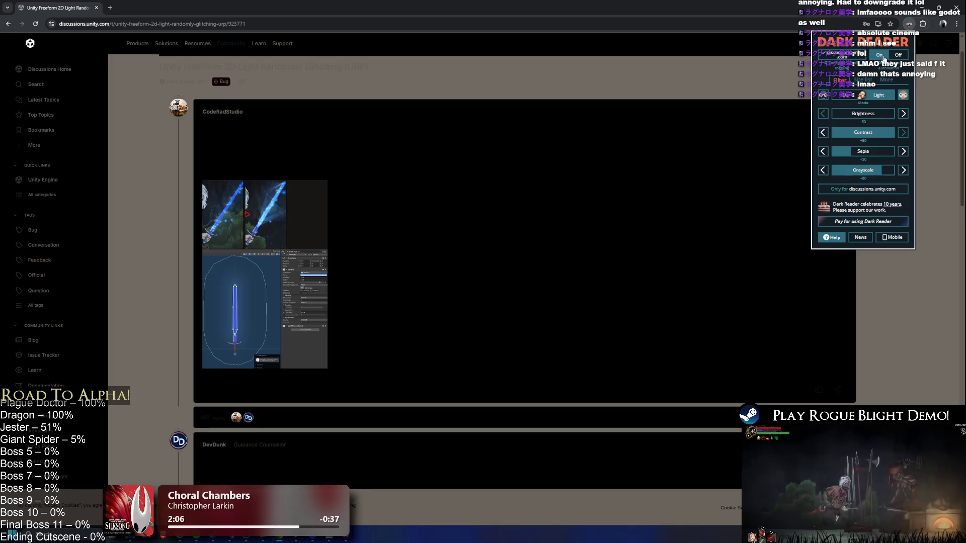
click(880, 55)
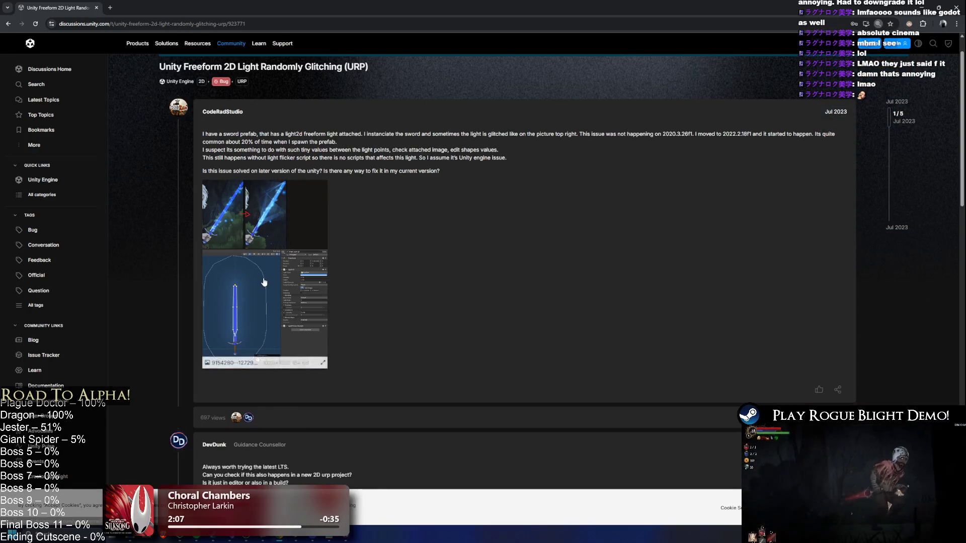
key(ctrl+plus)
key(ctrl+plus)
Highlight the post's opening lines and version-change sentence, then view the sword screenshot full size
drag(293, 109, 523, 120)
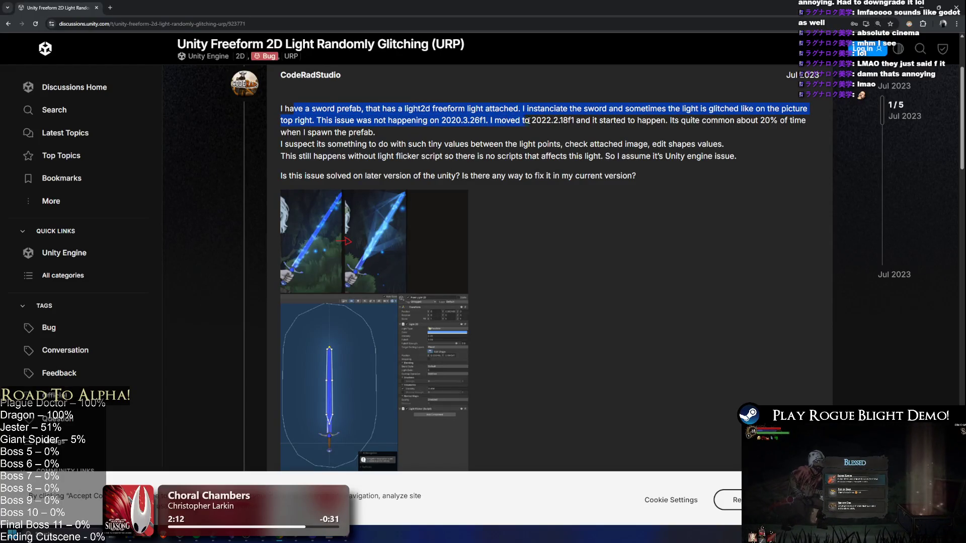
mouse_move(326, 120)
mouse_down()
mouse_move(623, 121)
mouse_move(582, 133)
mouse_up()
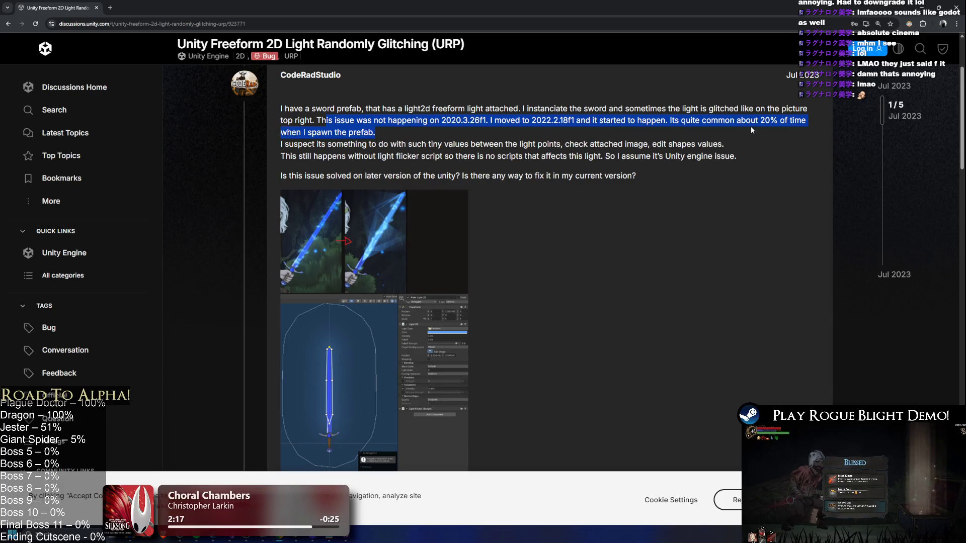
scroll(394, 183, down, 1)
click(393, 183)
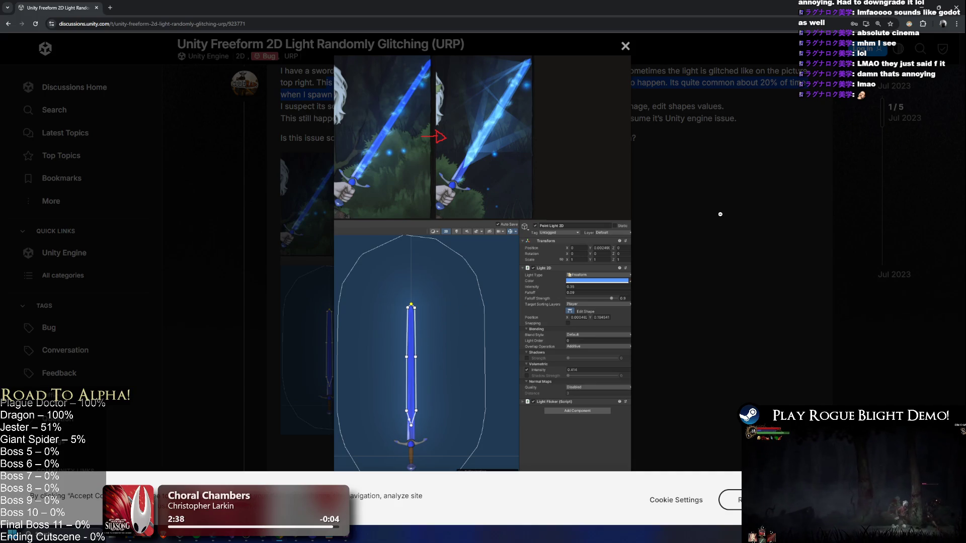
Close the screenshot and read the first reply, highlighting its greeting and when the bug happens
click(720, 214)
scroll(607, 219, down, 7)
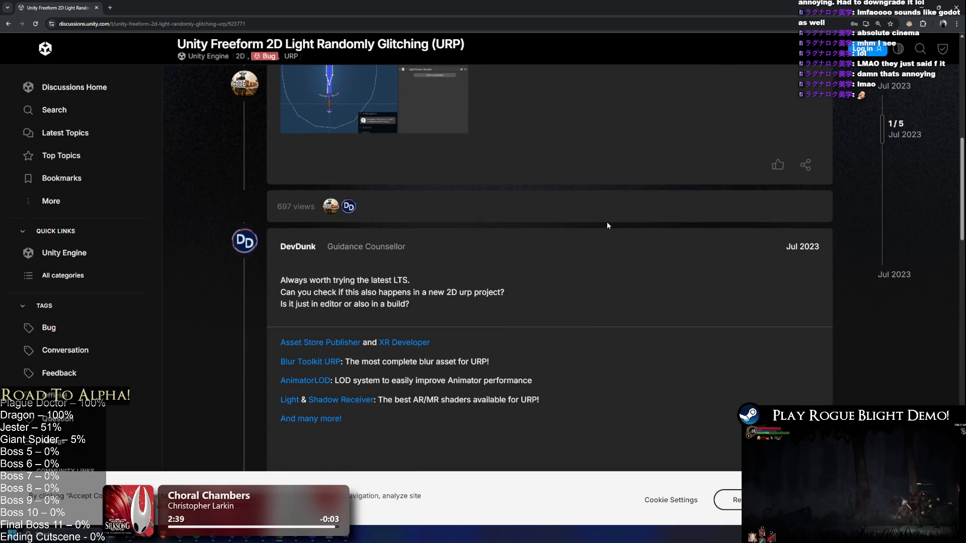
scroll(461, 265, down, 6)
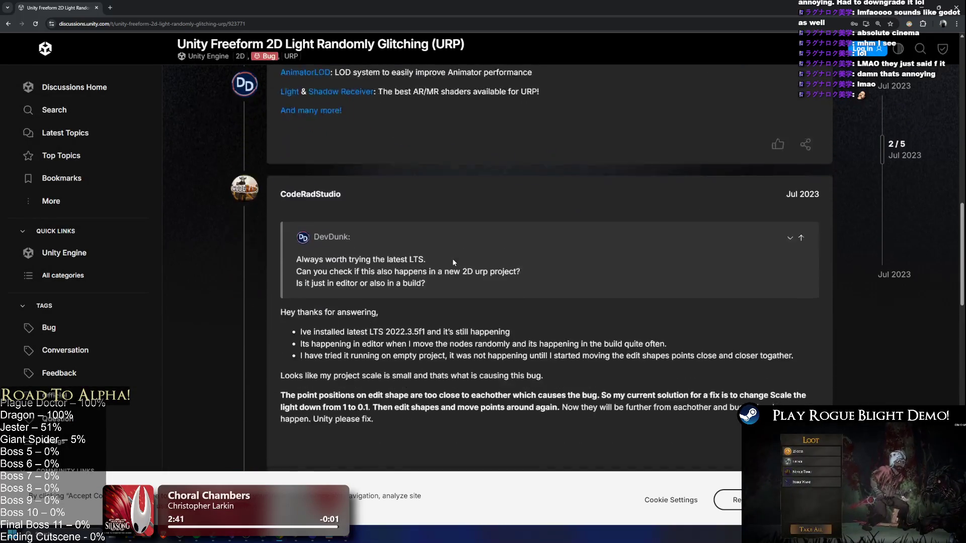
scroll(452, 262, down, 2)
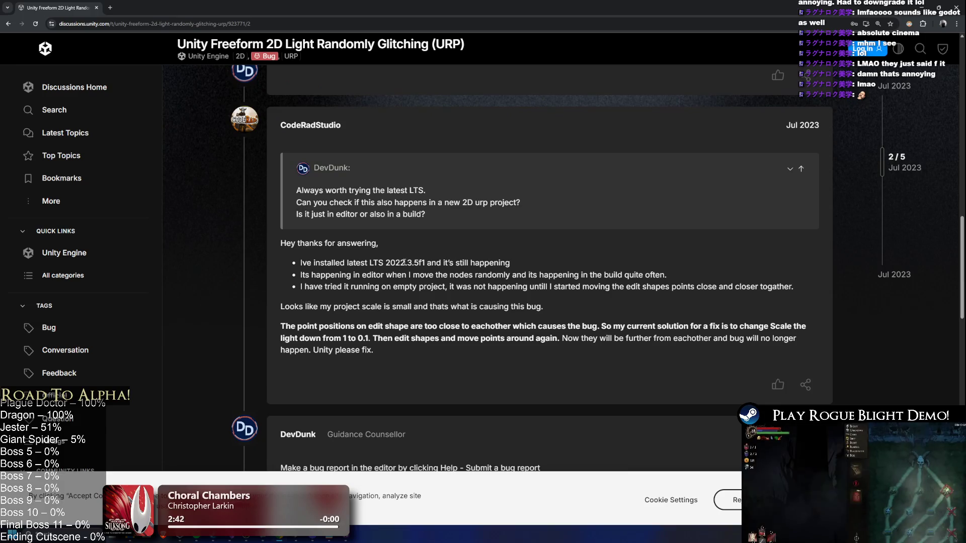
drag(287, 244, 376, 240)
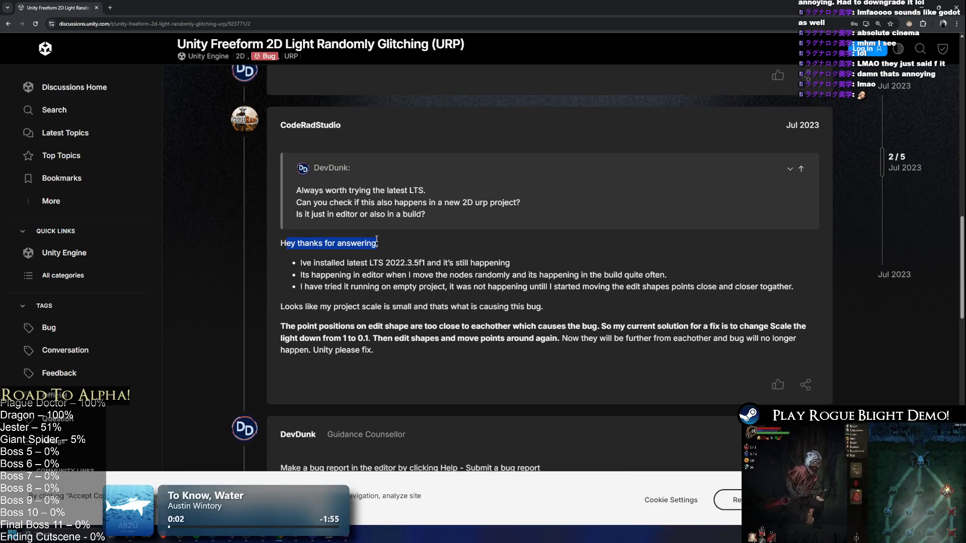
mouse_move(331, 275)
mouse_down()
mouse_move(533, 286)
mouse_move(545, 307)
mouse_up()
click(352, 309)
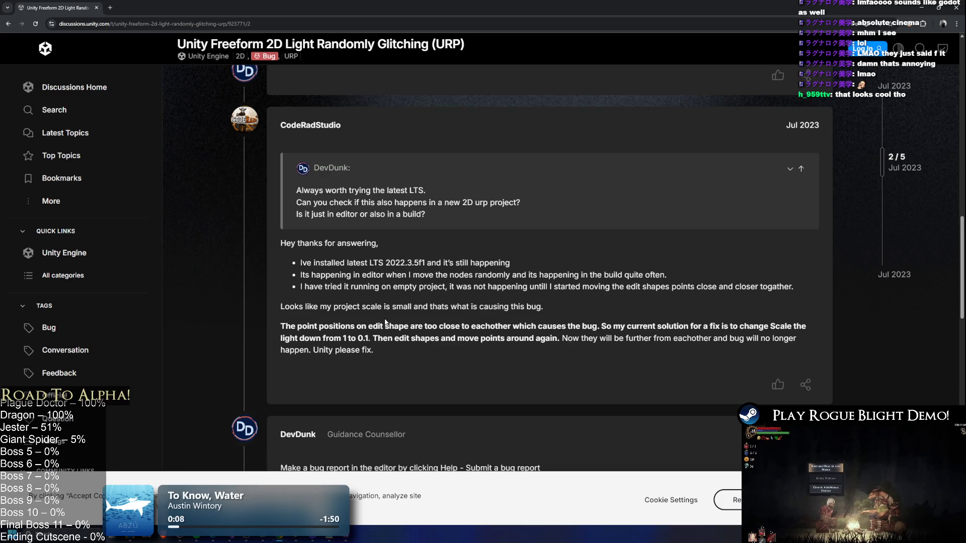
Highlight the bug's cause, read on to the fix of scaling the light from 1 to 0.1, then return to Unity
drag(291, 326, 421, 340)
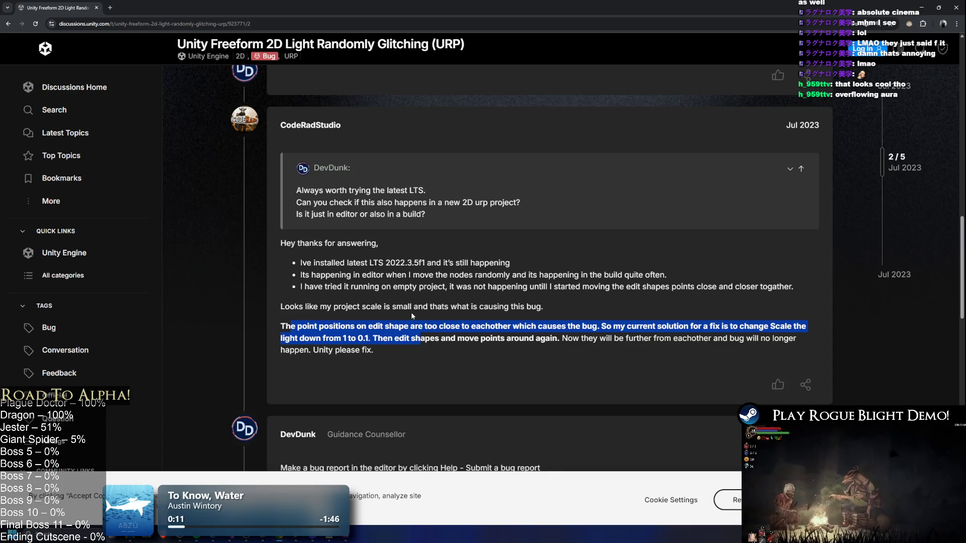
scroll(446, 336, down, 2)
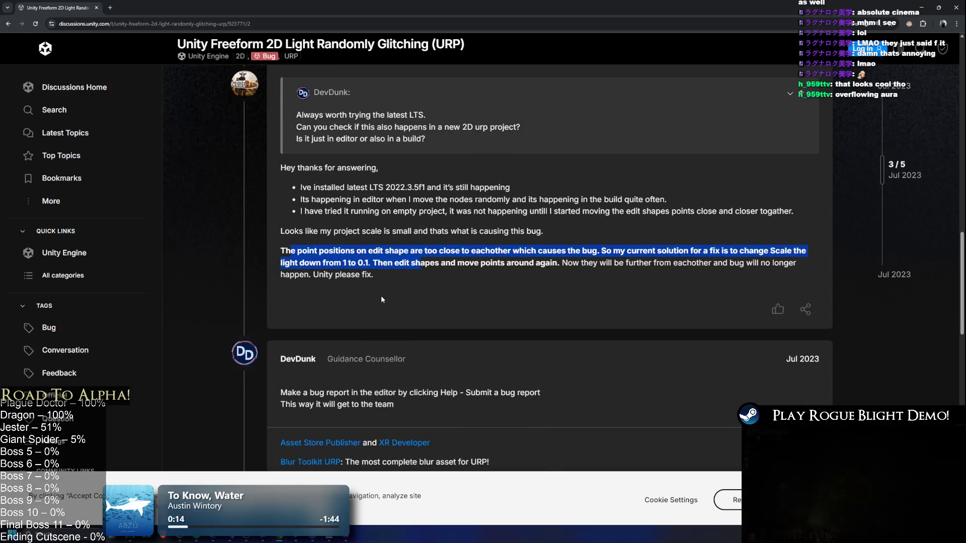
scroll(411, 315, down, 4)
drag(310, 241, 406, 261)
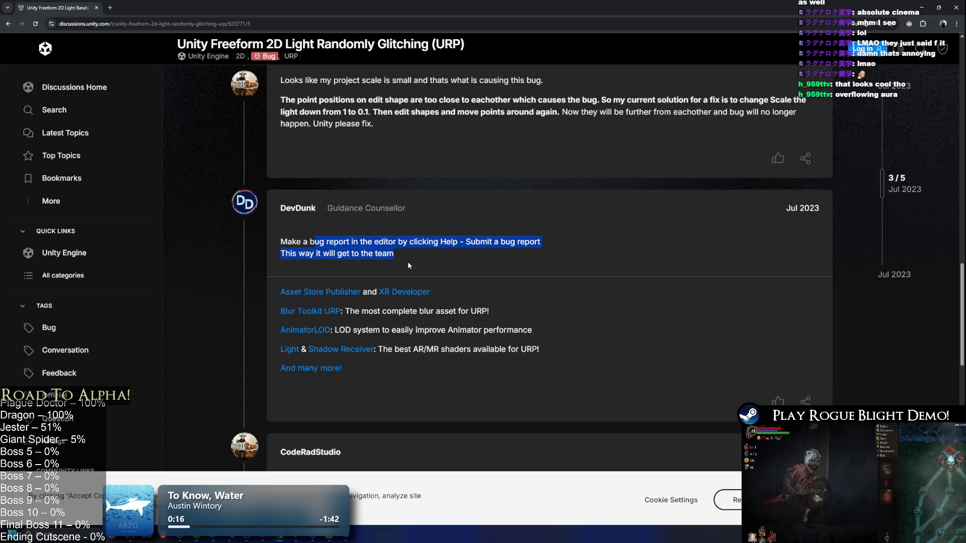
scroll(407, 261, down, 3)
scroll(413, 280, down, 2)
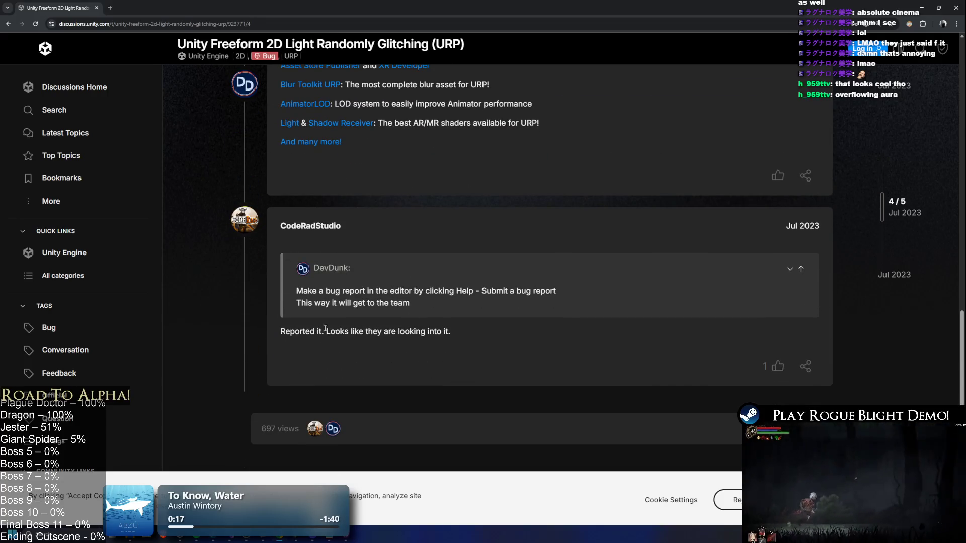
scroll(424, 274, up, 3)
scroll(438, 291, down, 7)
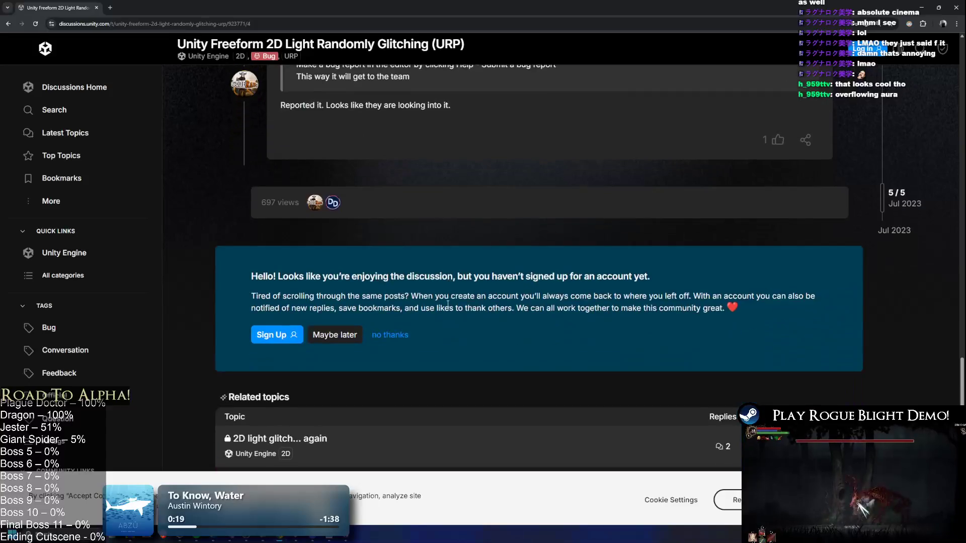
key(alt+Tab)
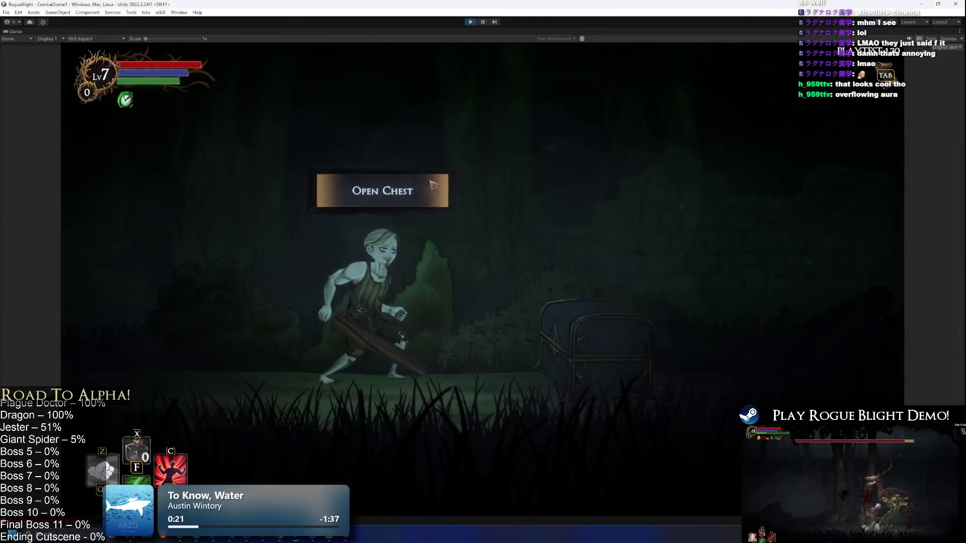
Take the Arcane Heart blessing from the chest and inspect the equipped Wooden Sword
key(e)
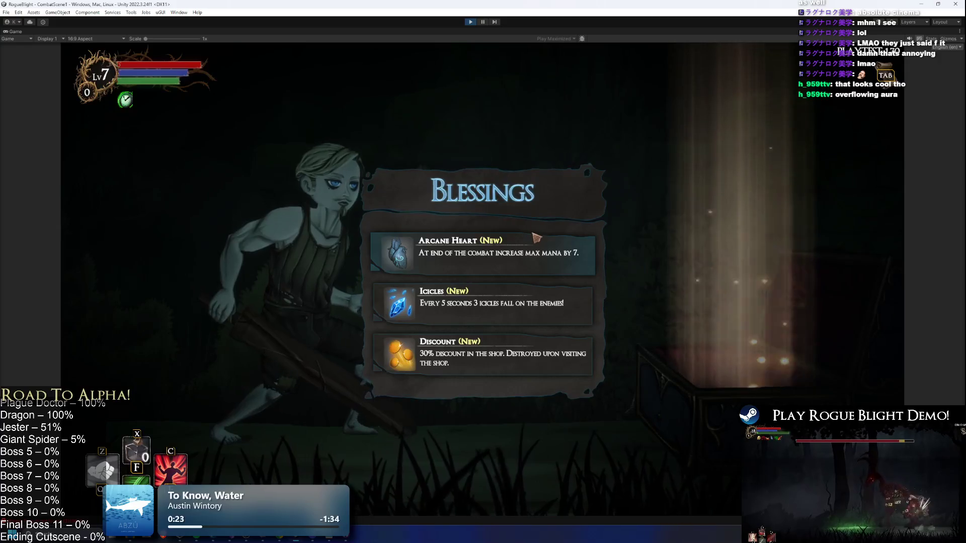
click(534, 237)
key(Escape)
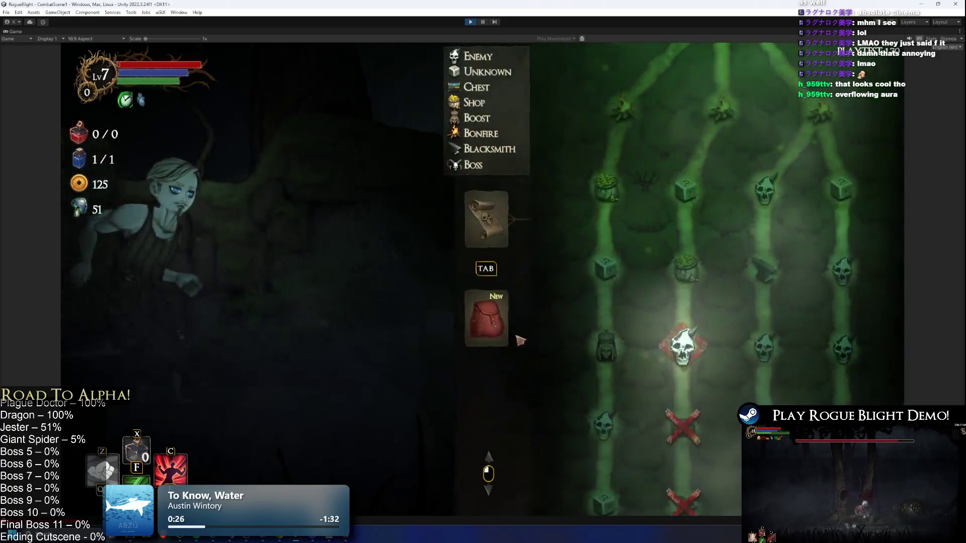
key(Tab)
key(e)
key(Escape)
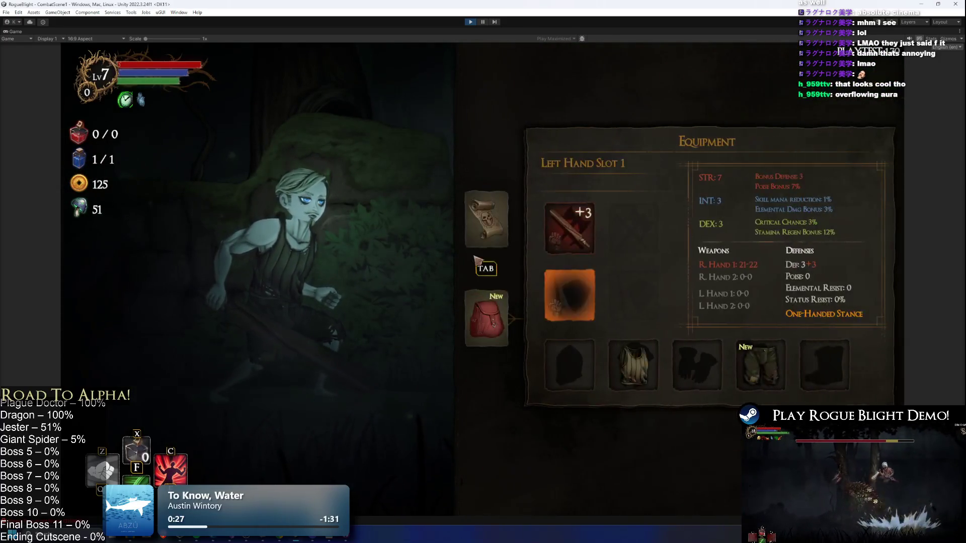
key(Tab)
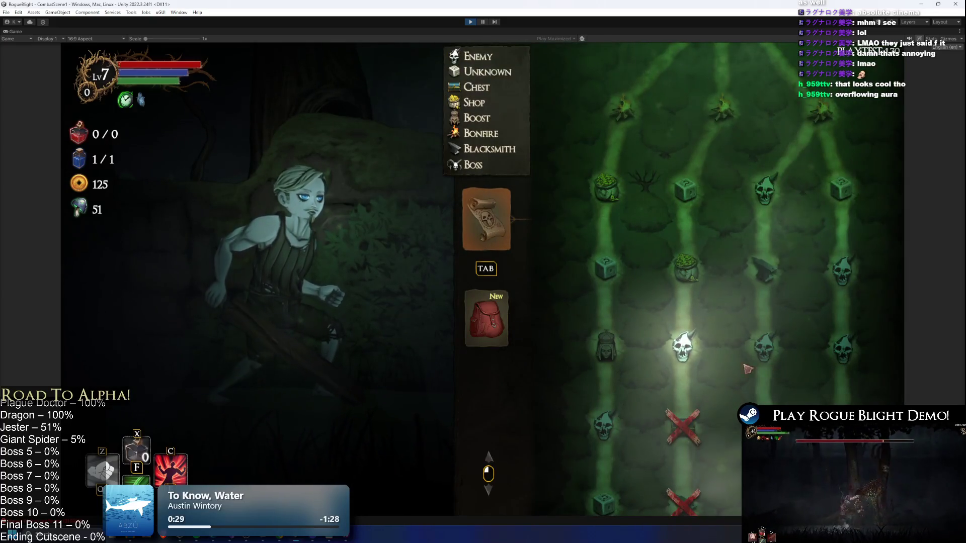
Close the game menu, move along the level and switch cheats on with F1
key(Escape)
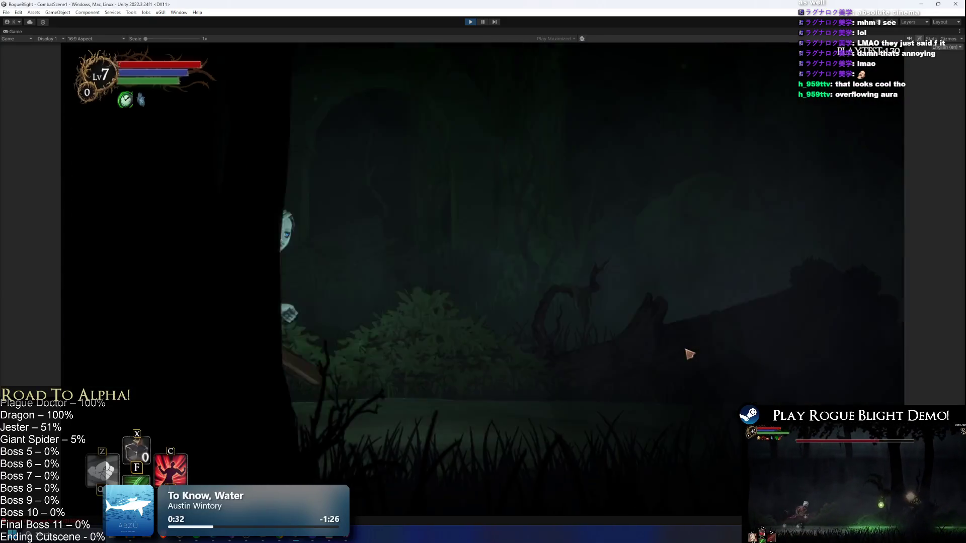
key(a)
key(F1)
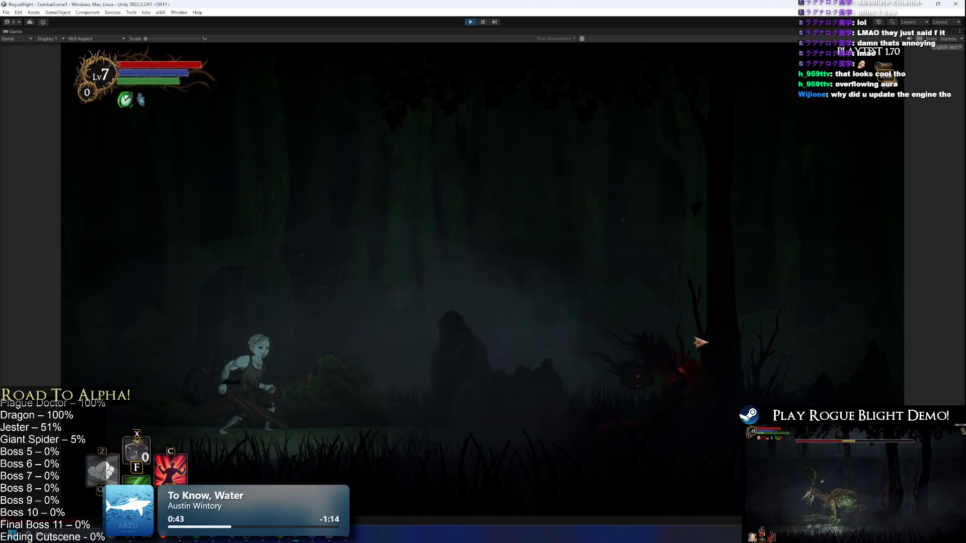
Set all enemy health to 1 with the F1 cheat, then kill the enemy and collect its loot
key(F1)
click(697, 320)
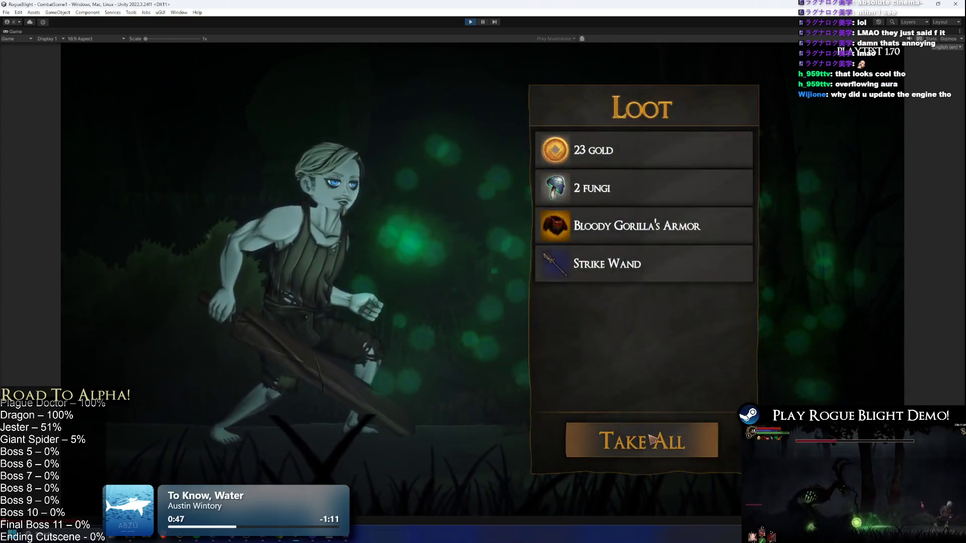
click(640, 439)
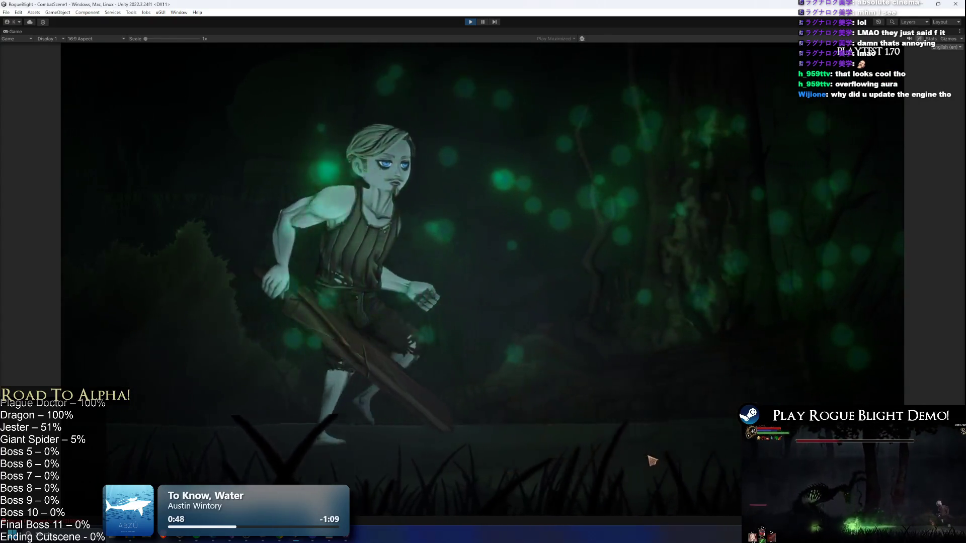
Equip Bloody Gorilla's Armor, also checking the left hand and legs slot options
click(485, 318)
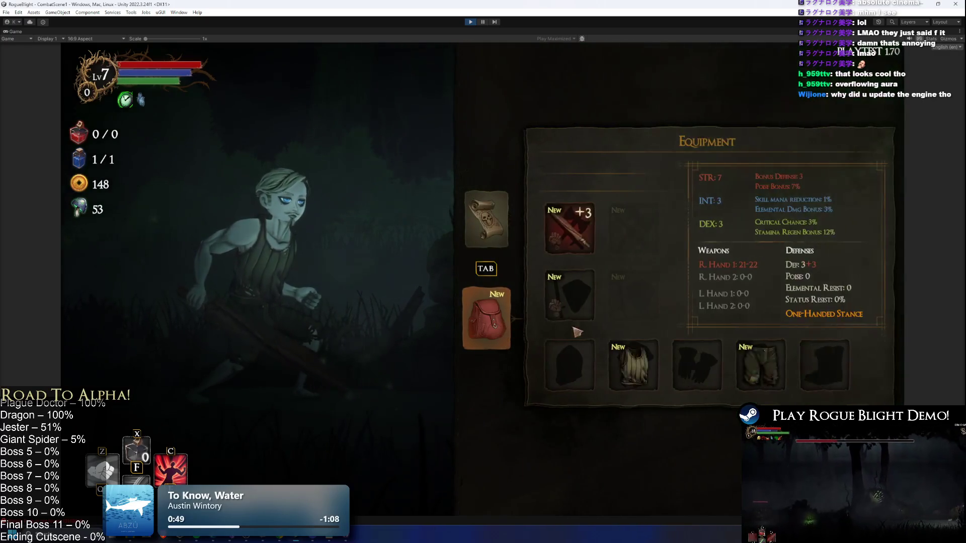
click(565, 291)
click(705, 128)
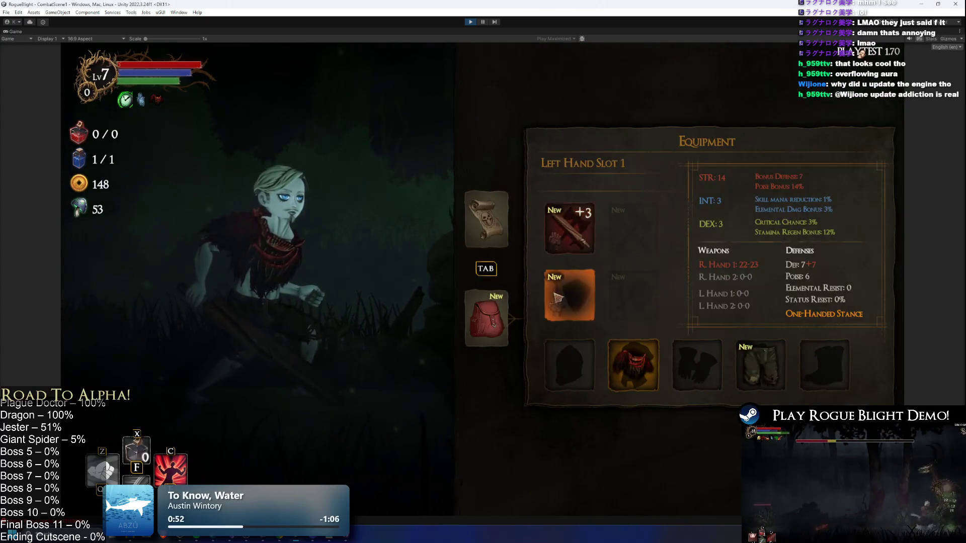
click(565, 291)
key(Escape)
click(806, 364)
key(Escape)
Travel to the shop node and buy the Fire Shield for 25 gold, leaving 123
click(513, 229)
click(687, 347)
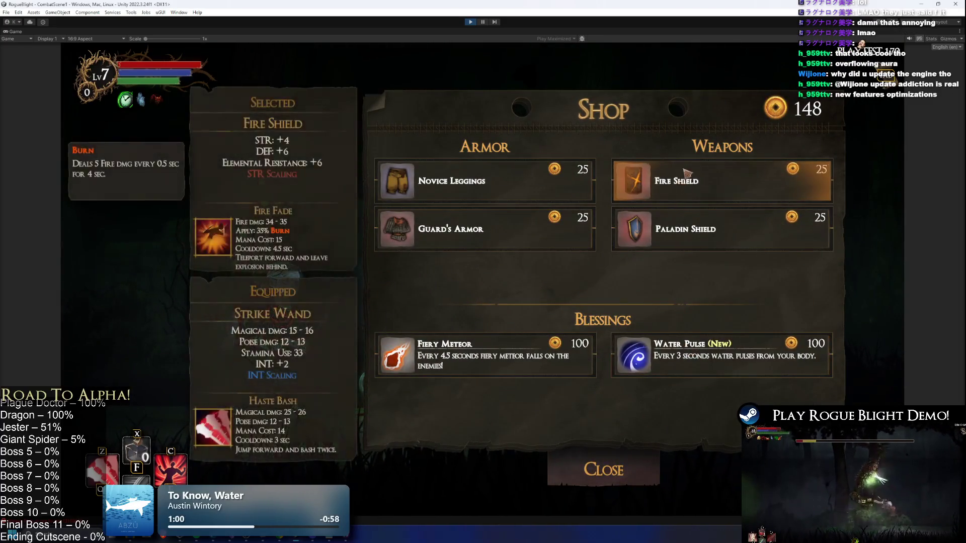
click(682, 191)
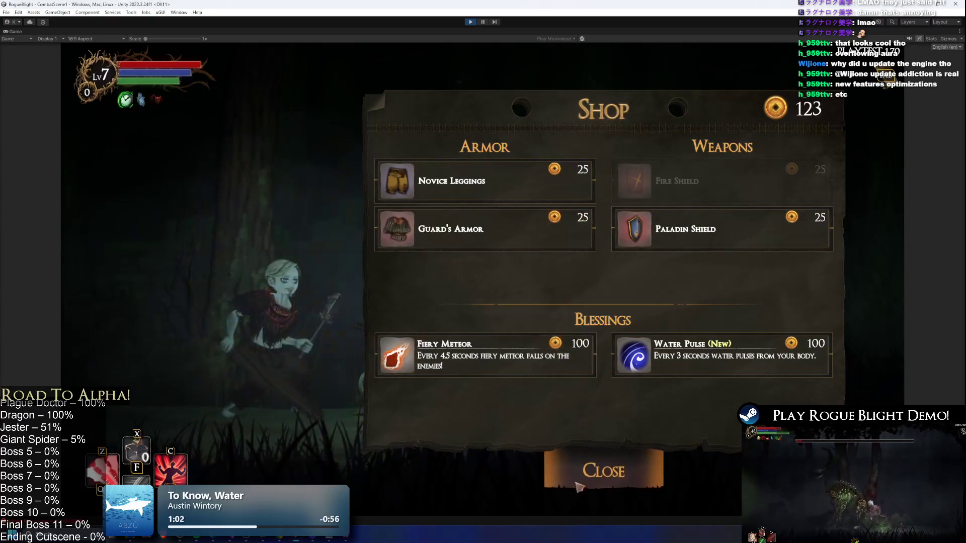
click(597, 483)
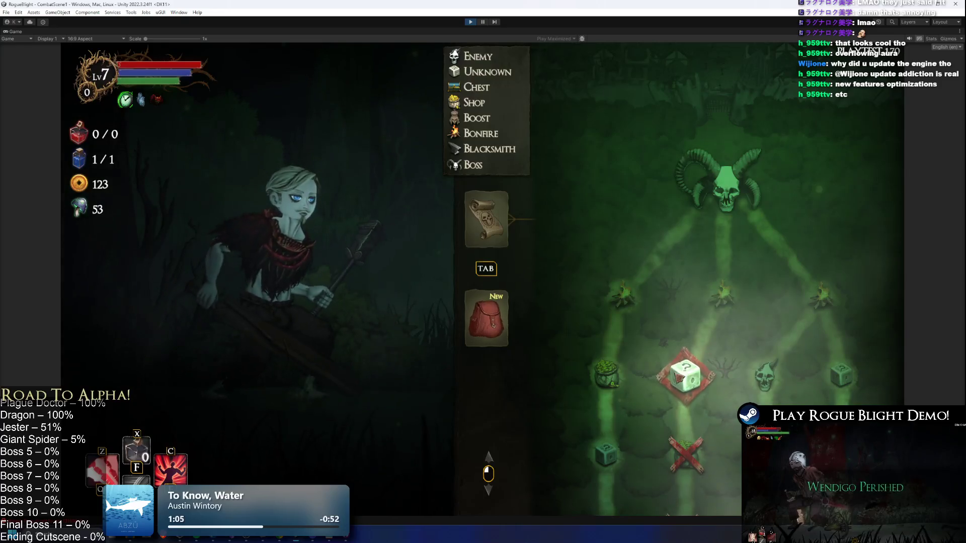
Travel to the next map node and defeat the swordsman with a Z skill attack and movement
click(676, 376)
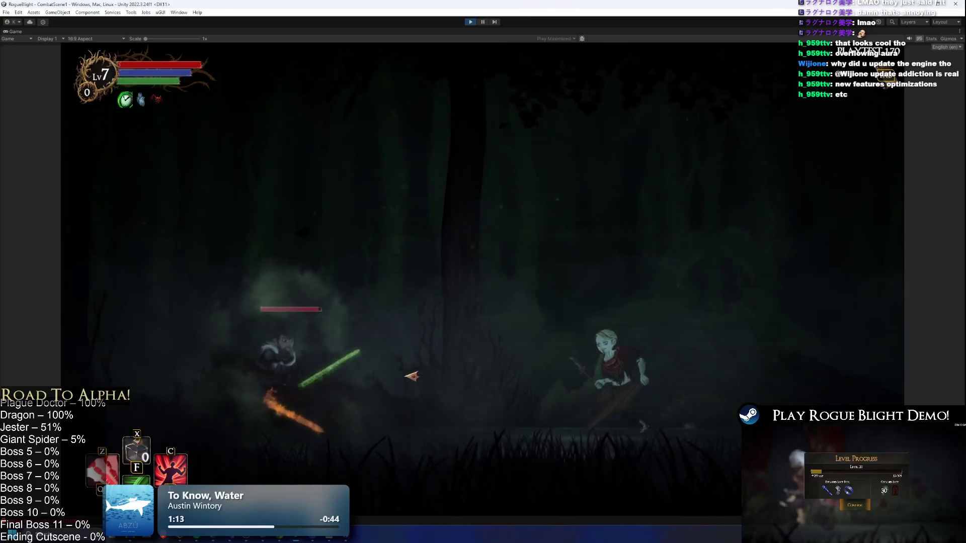
key(z)
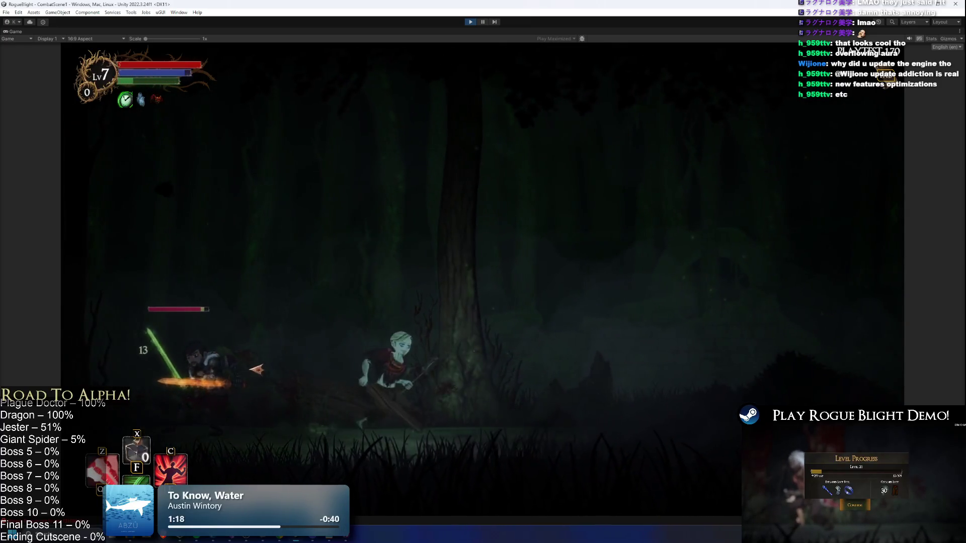
key(d)
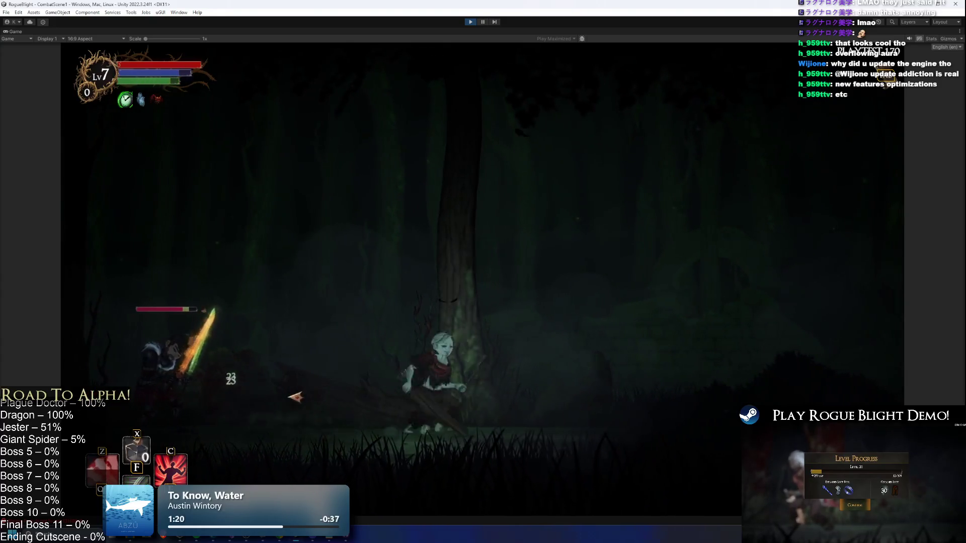
key(d)
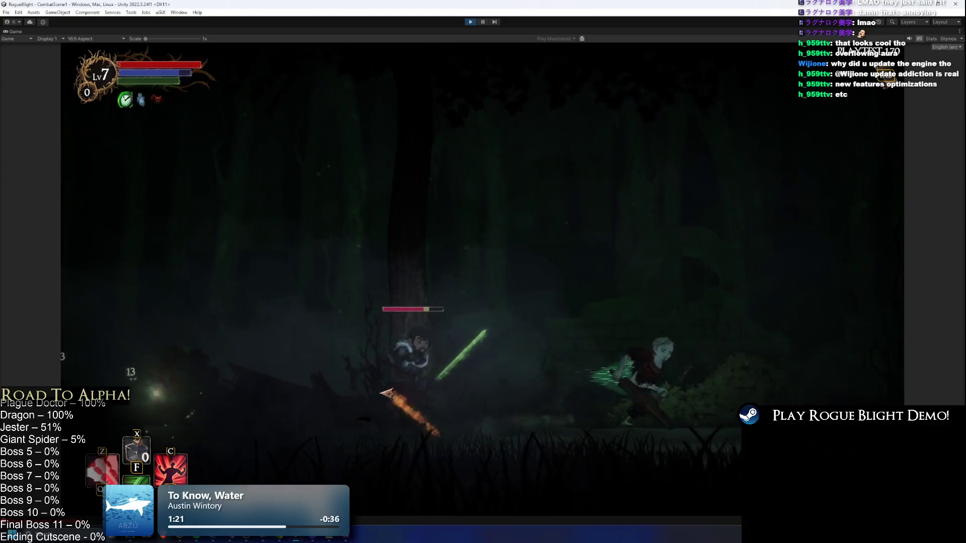
key(a)
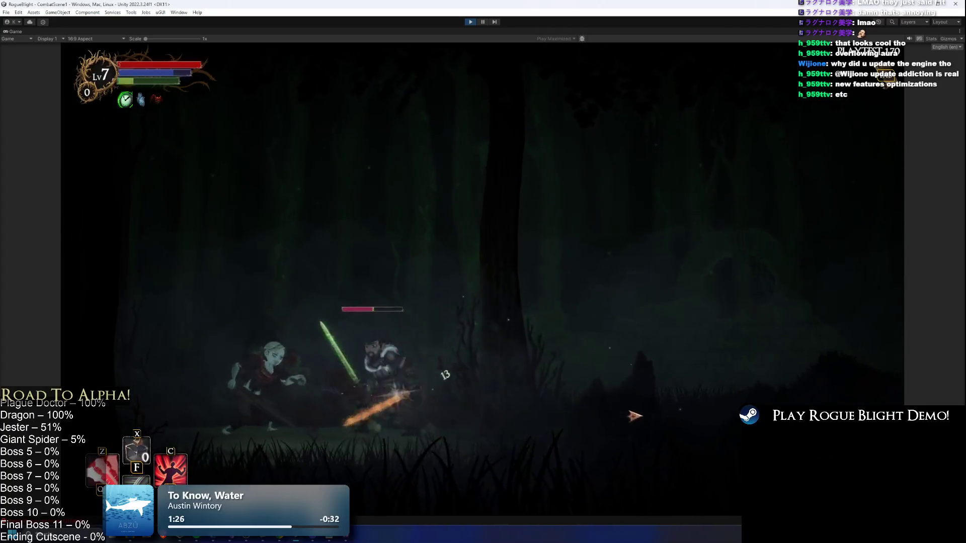
key(d)
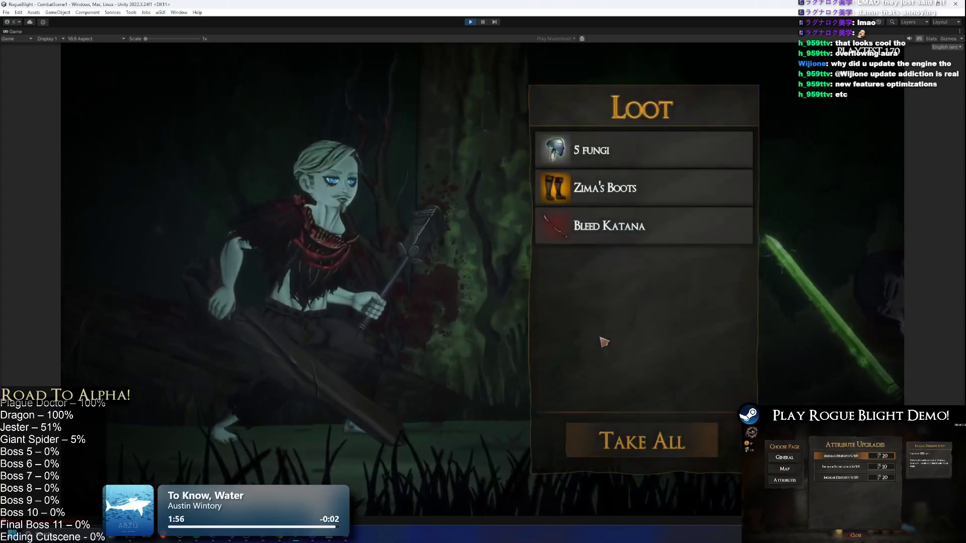
Take all the loot and equip Zima's Boots on the legs and the Bleed Katana as weapon
click(666, 456)
key(Tab)
click(800, 387)
click(704, 130)
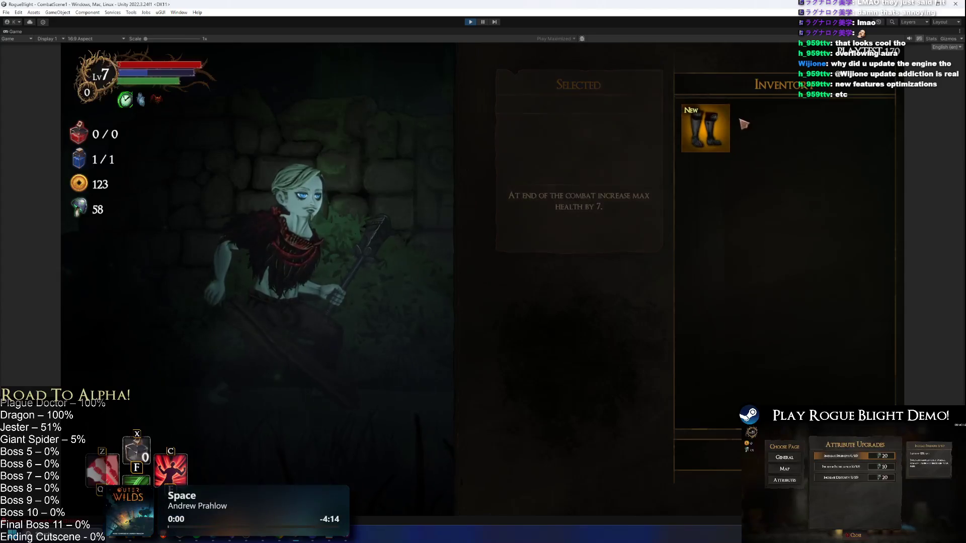
click(575, 245)
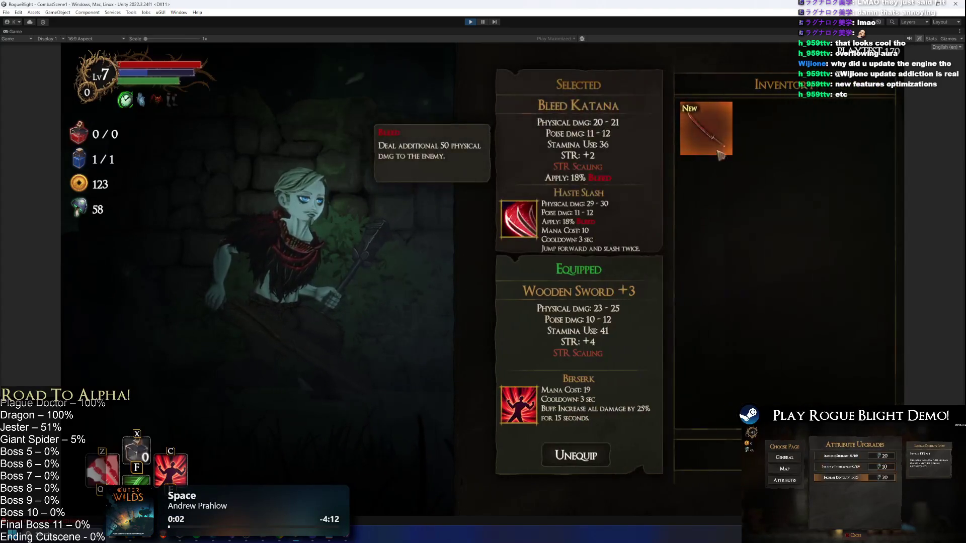
click(704, 130)
key(Tab)
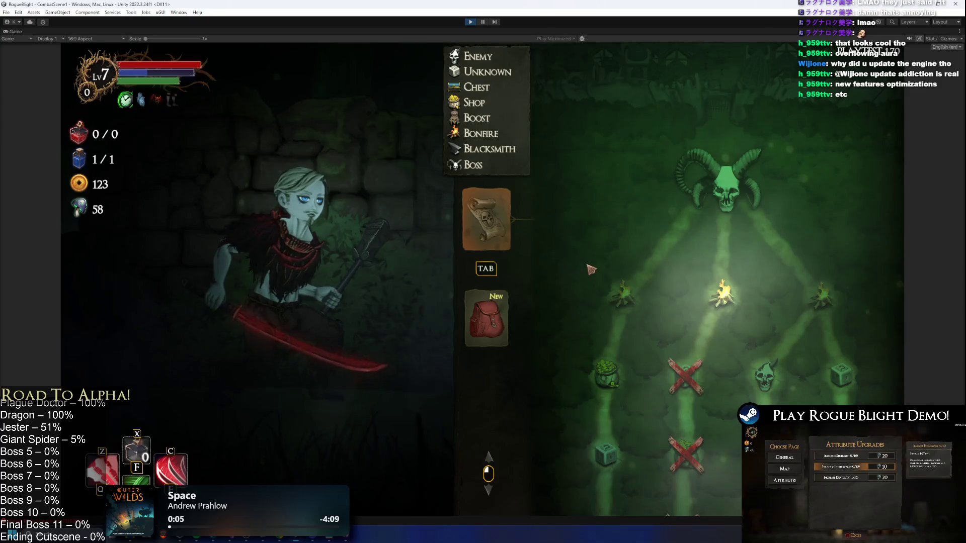
Travel to the bonfire node, fight the thorned forest boss, then pause to abandon the run
click(719, 300)
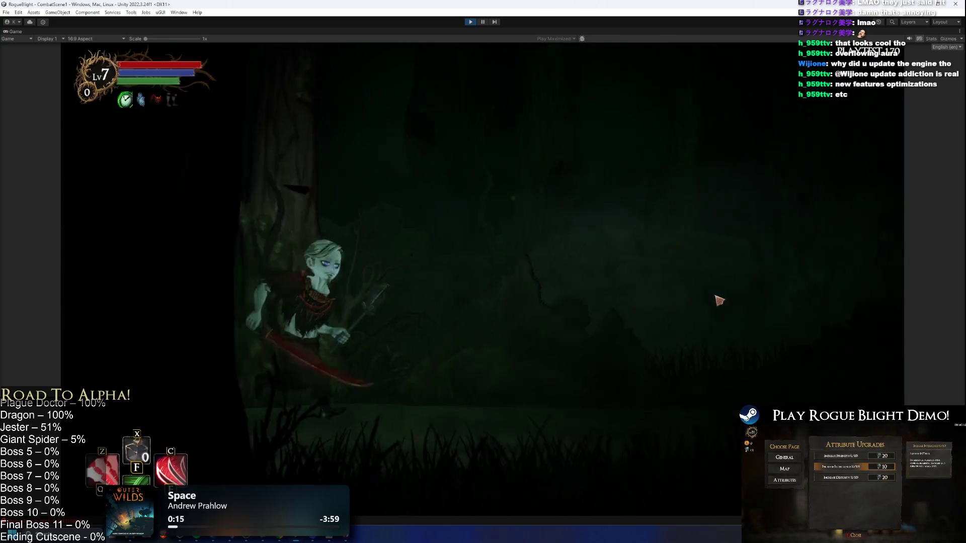
click(699, 341)
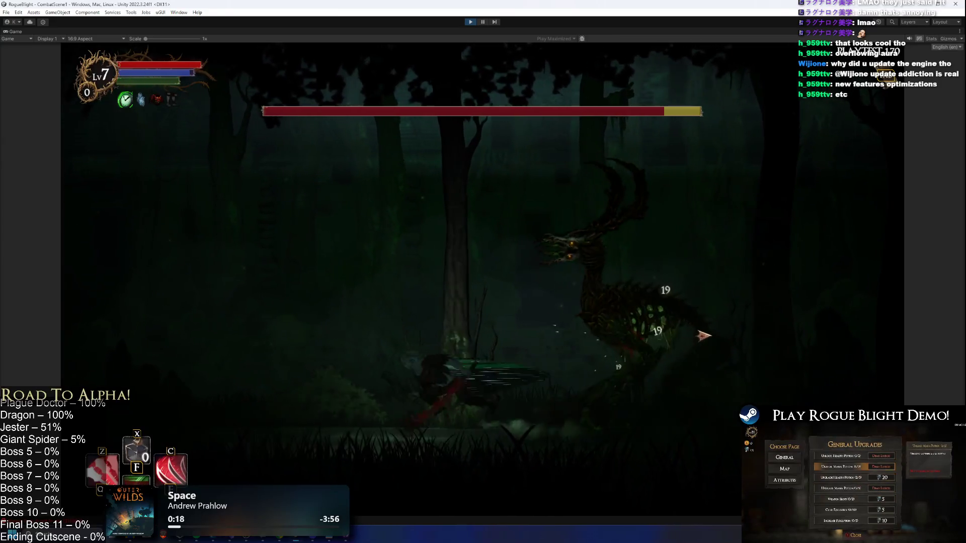
click(669, 349)
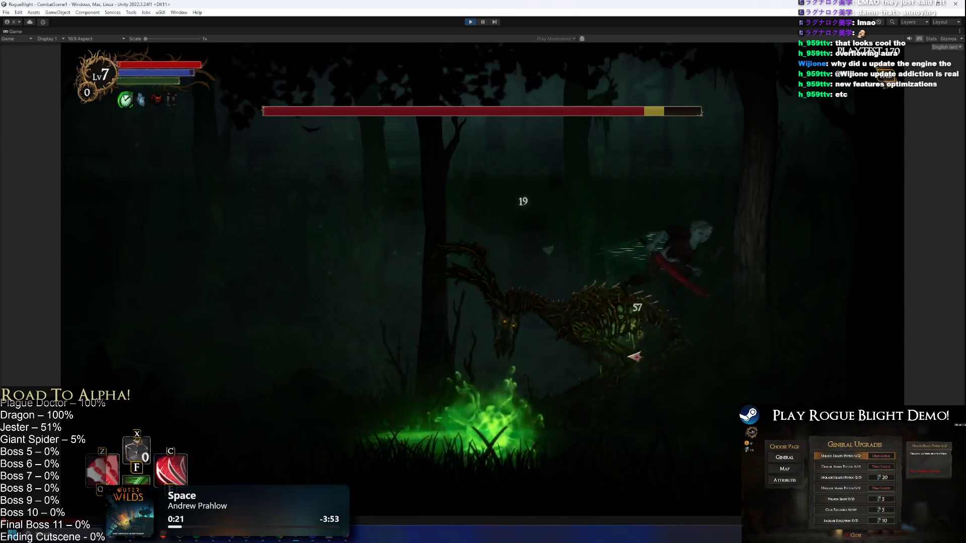
click(555, 345)
click(654, 352)
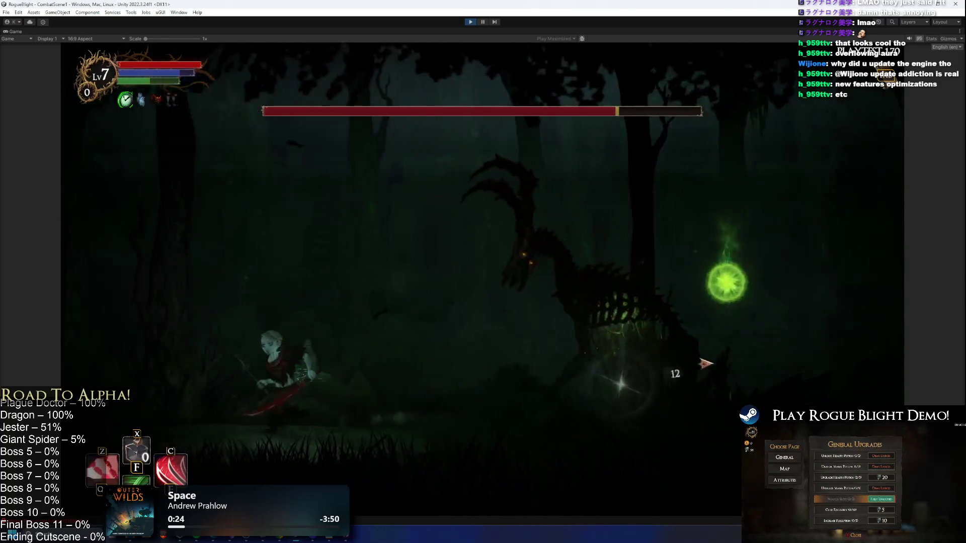
click(653, 363)
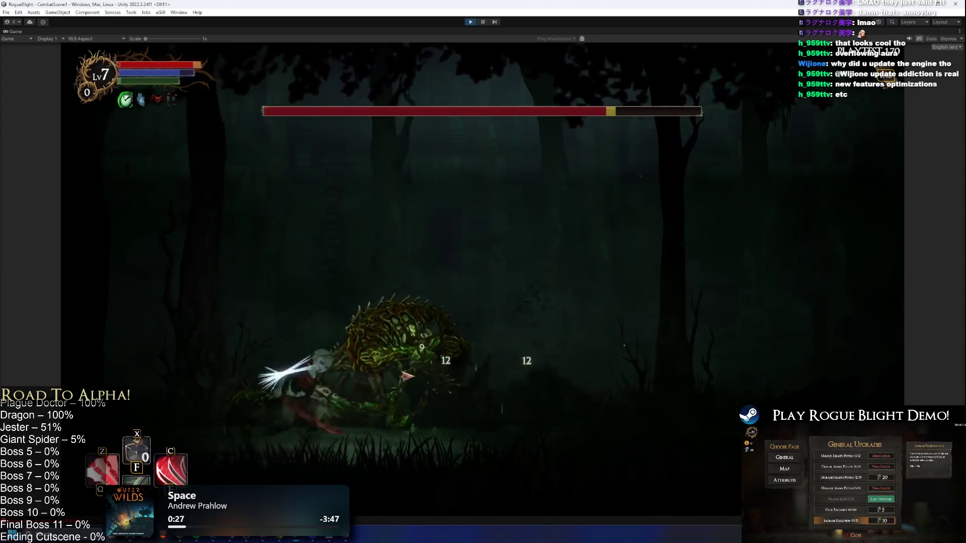
click(416, 367)
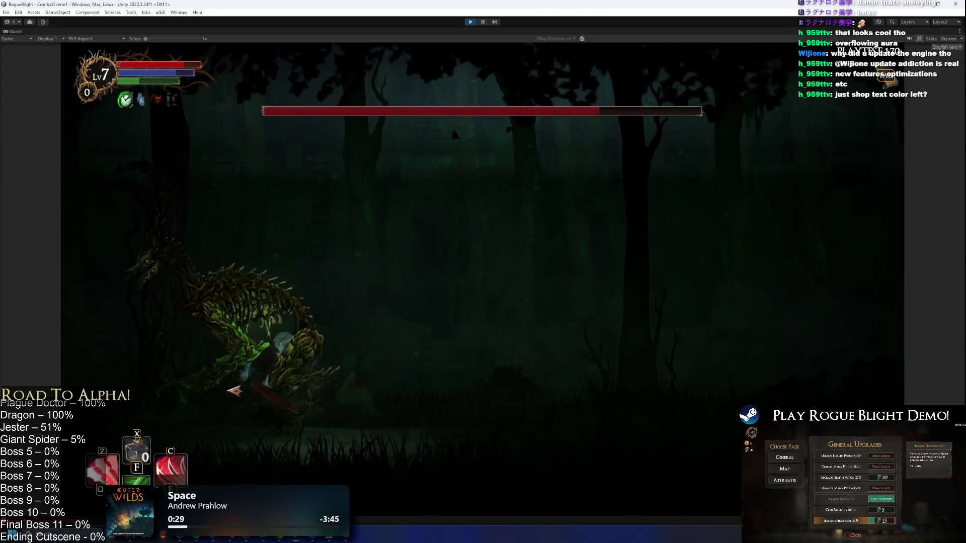
click(257, 341)
key(d)
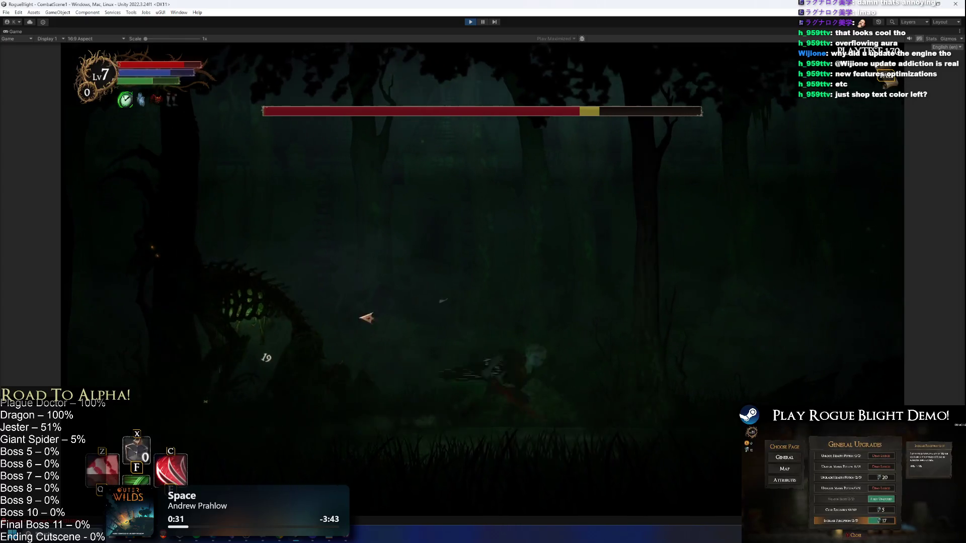
key(Escape)
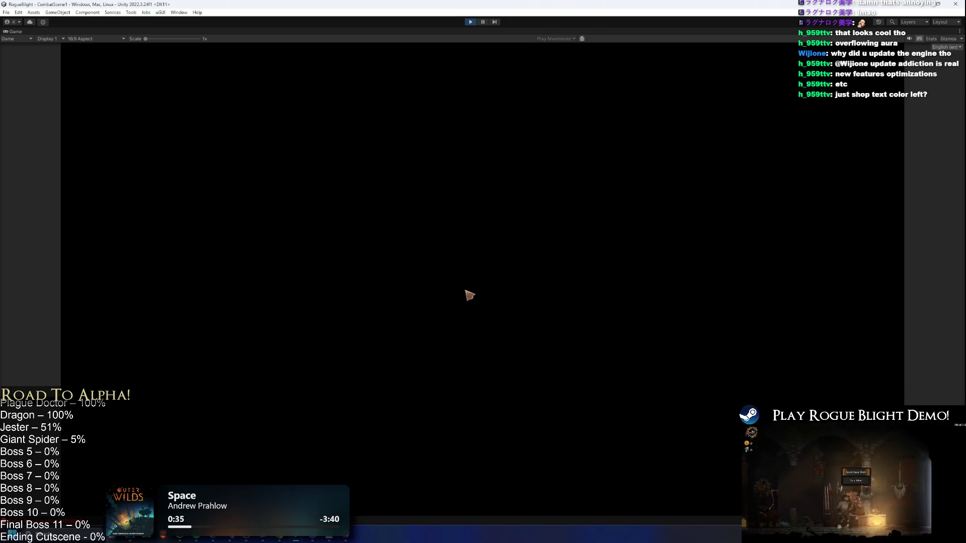
Visit the blacksmith, then the map vendor, and start a Story Mode map in Waywood Forest
key(d)
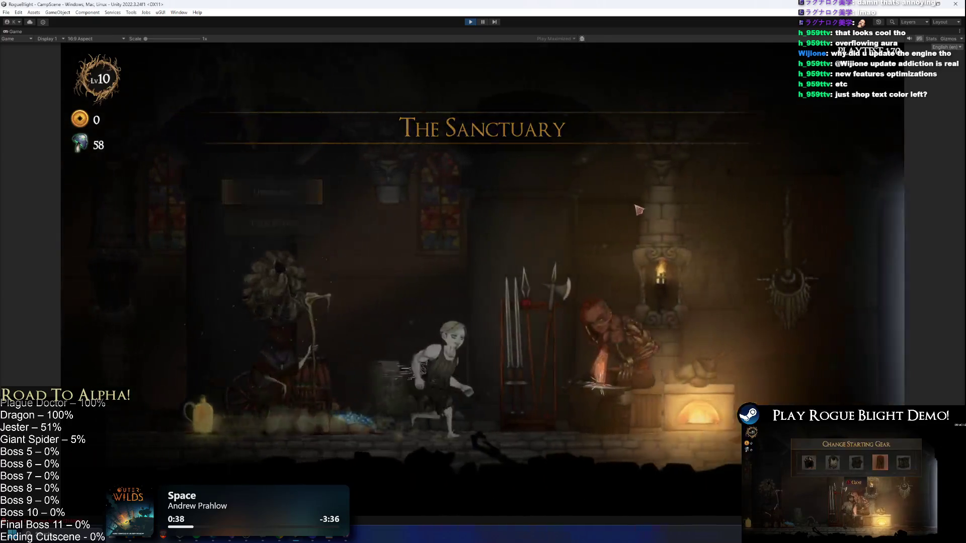
key(e)
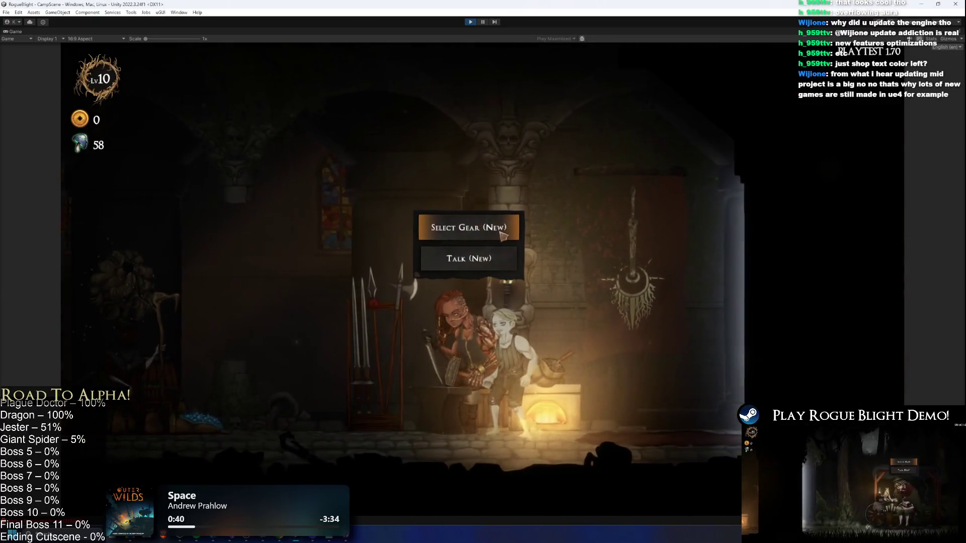
key(a)
key(e)
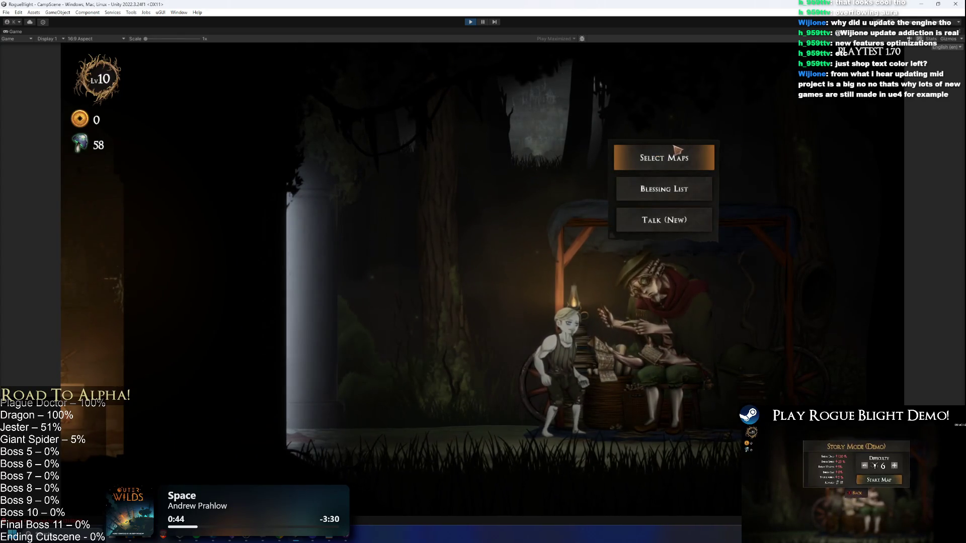
click(688, 162)
key(Return)
key(Return)
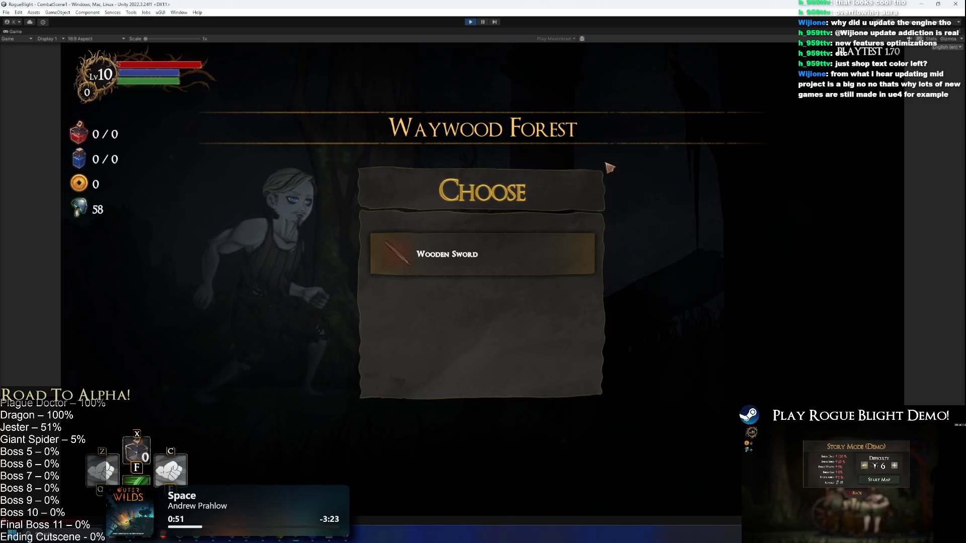
Accept the Wooden Sword, win the first fights including a goblin, and take all the loot
key(Return)
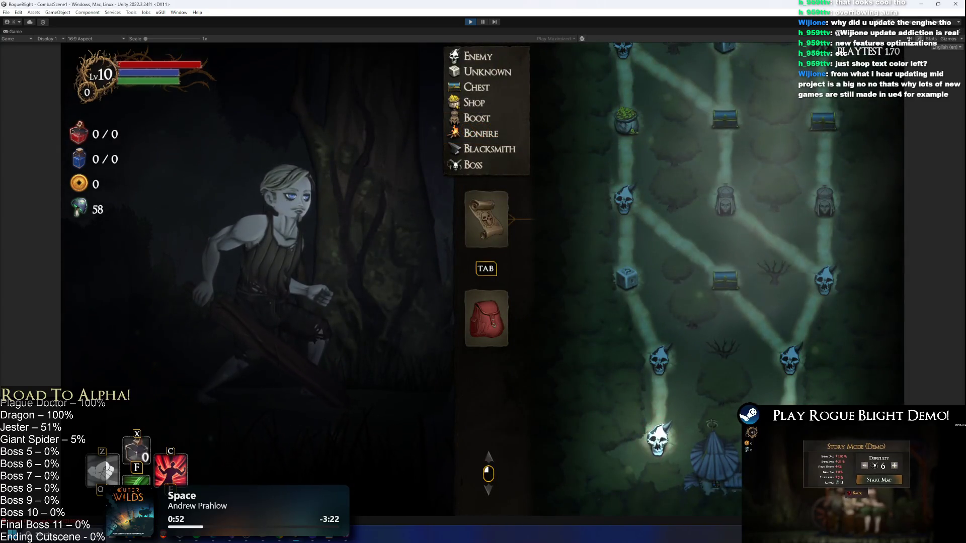
key(Tab)
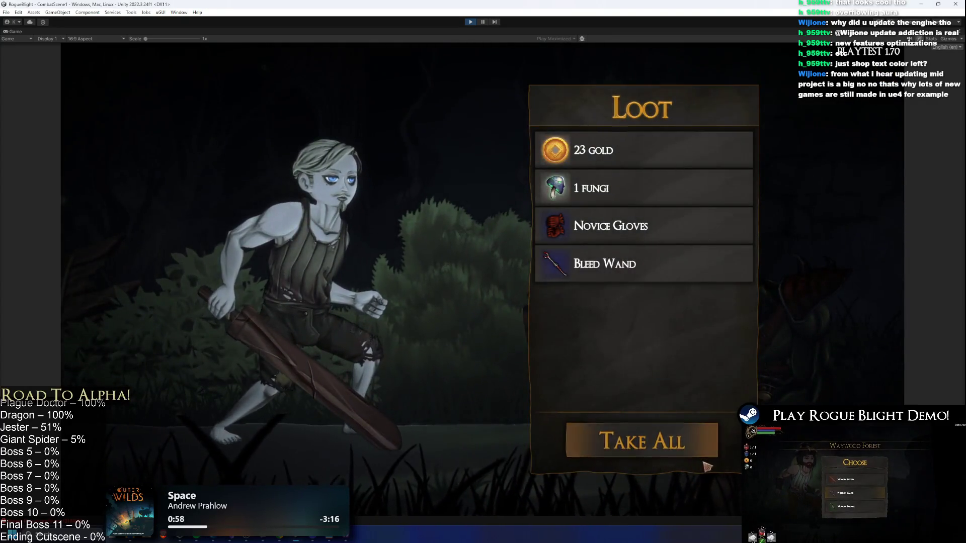
click(704, 455)
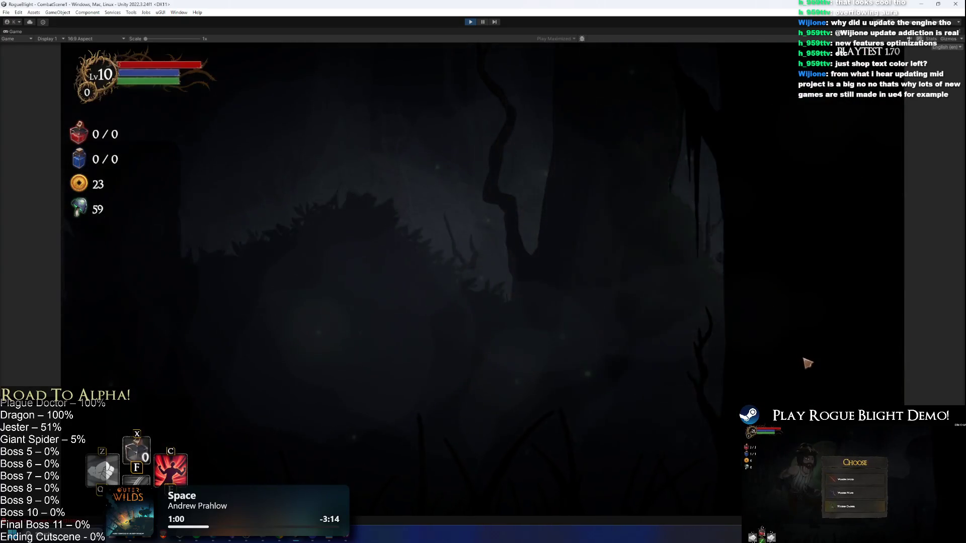
key(F1)
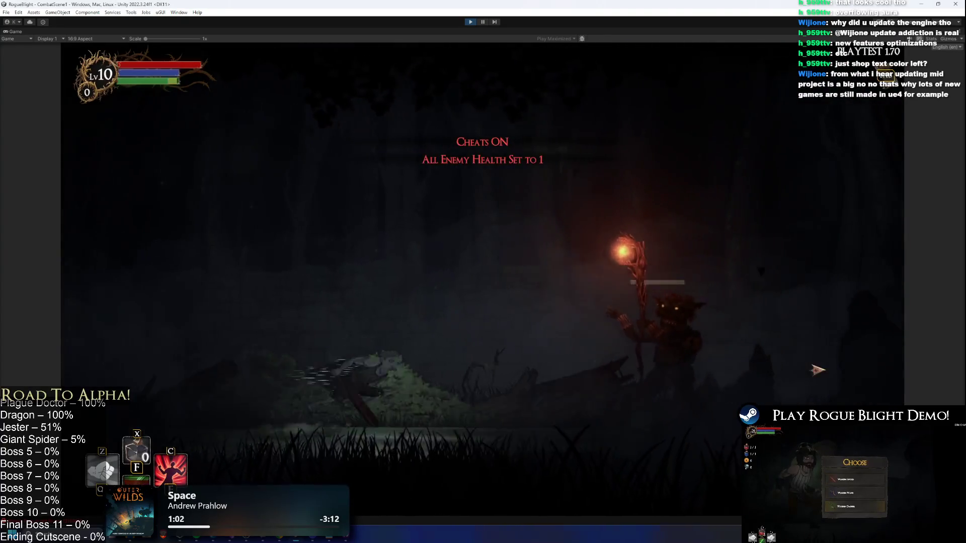
key(d)
click(817, 370)
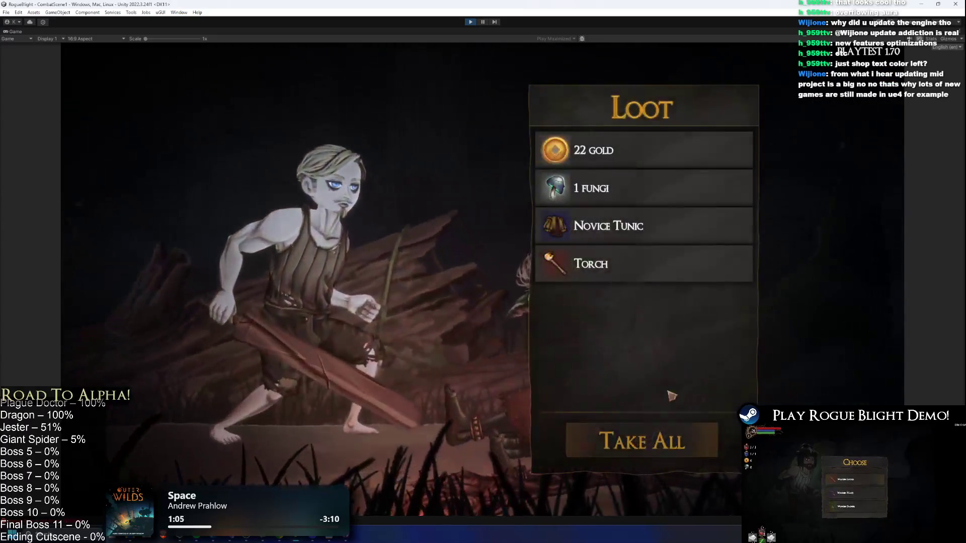
click(660, 425)
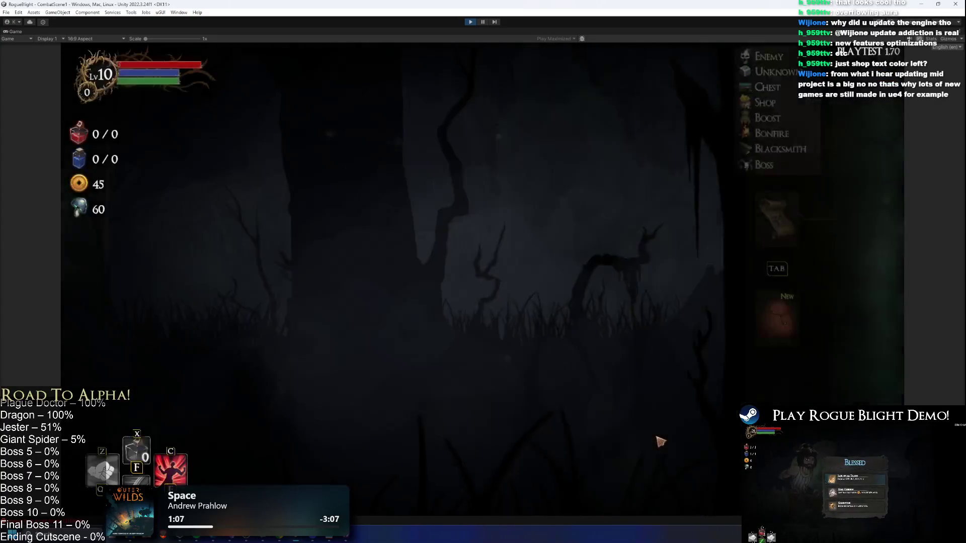
Open the chest and fight the enemy in the next forest room
key(d)
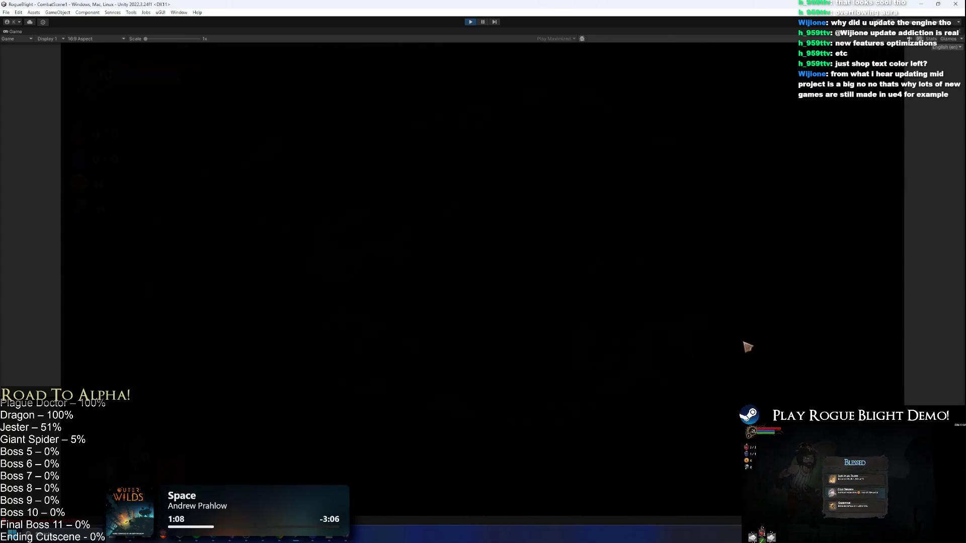
key(e)
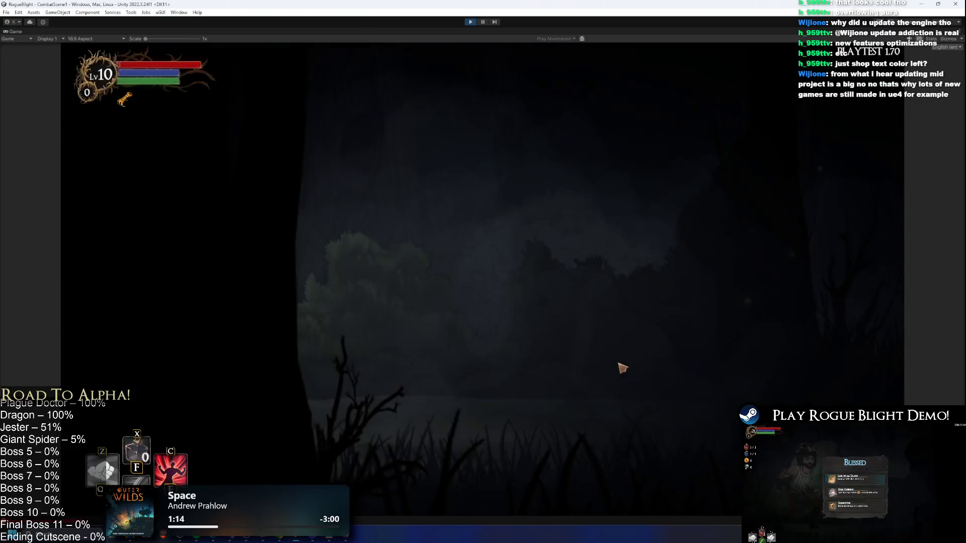
key(a)
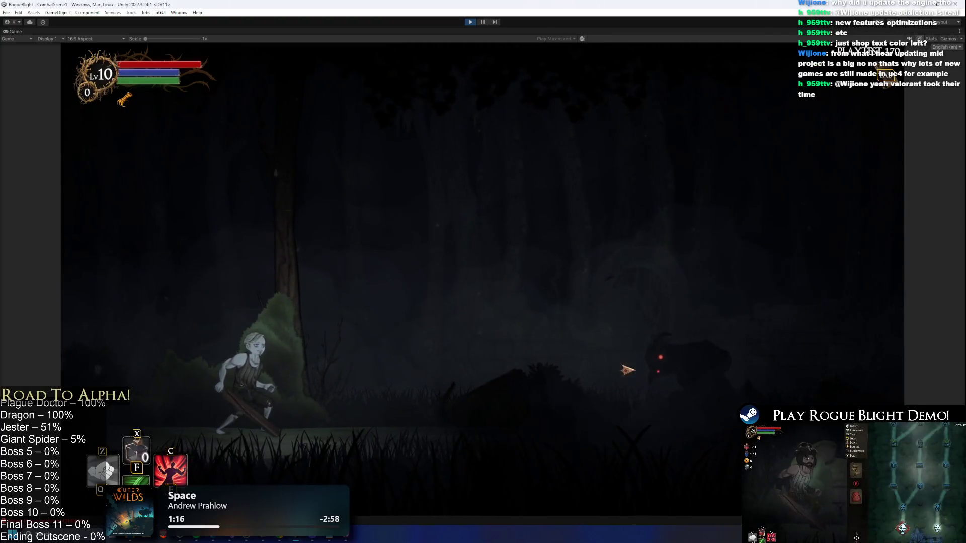
click(177, 363)
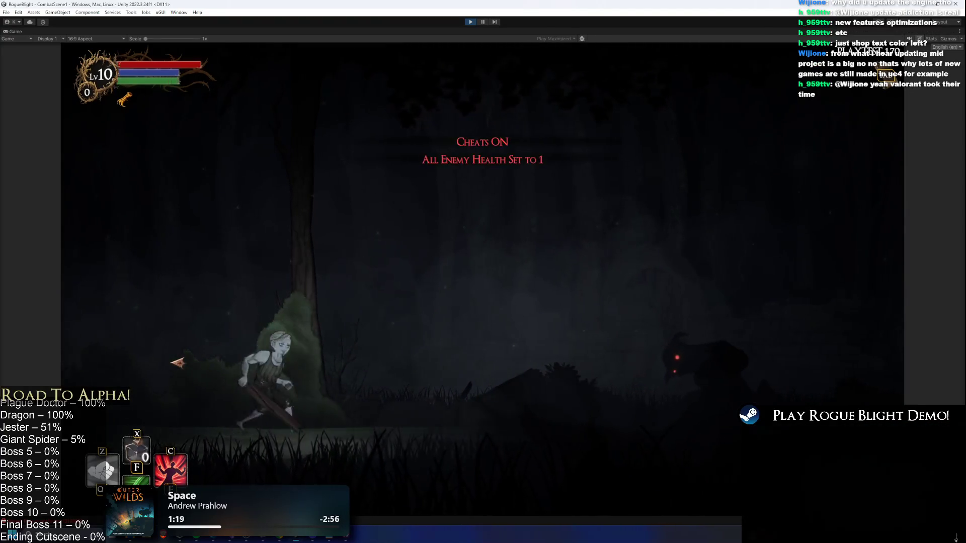
key(d)
click(631, 352)
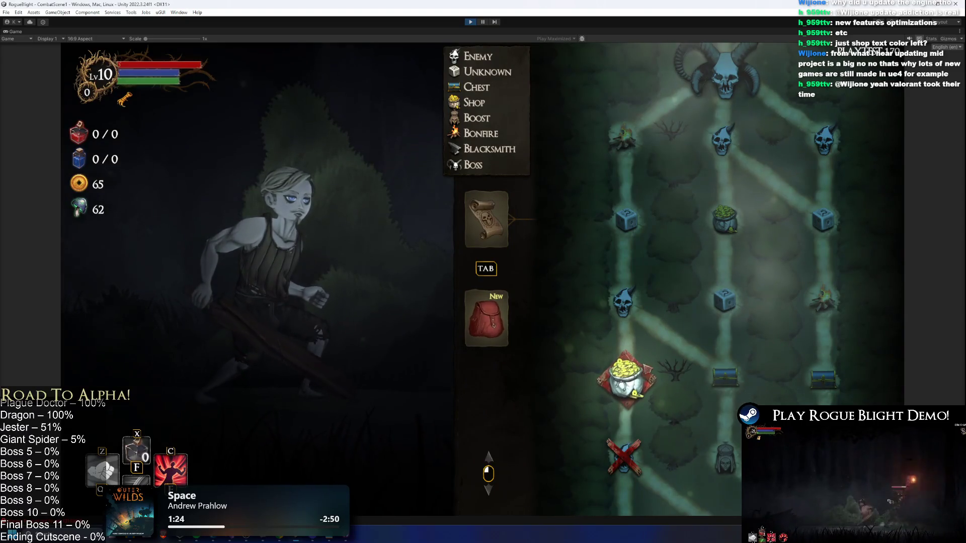
Enter the Combat Shop room, leave it after the shopkeeper's farewell, and pause the game
click(635, 393)
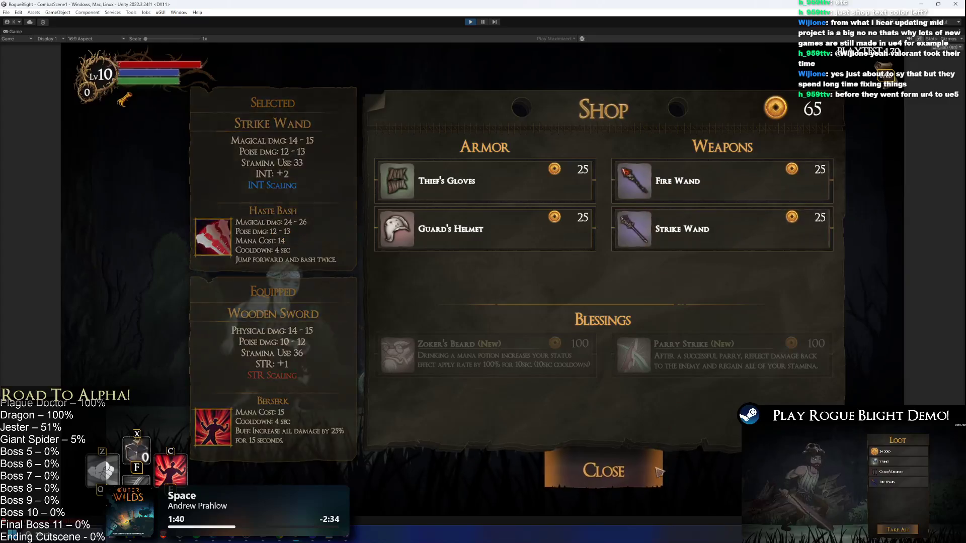
click(639, 470)
click(654, 390)
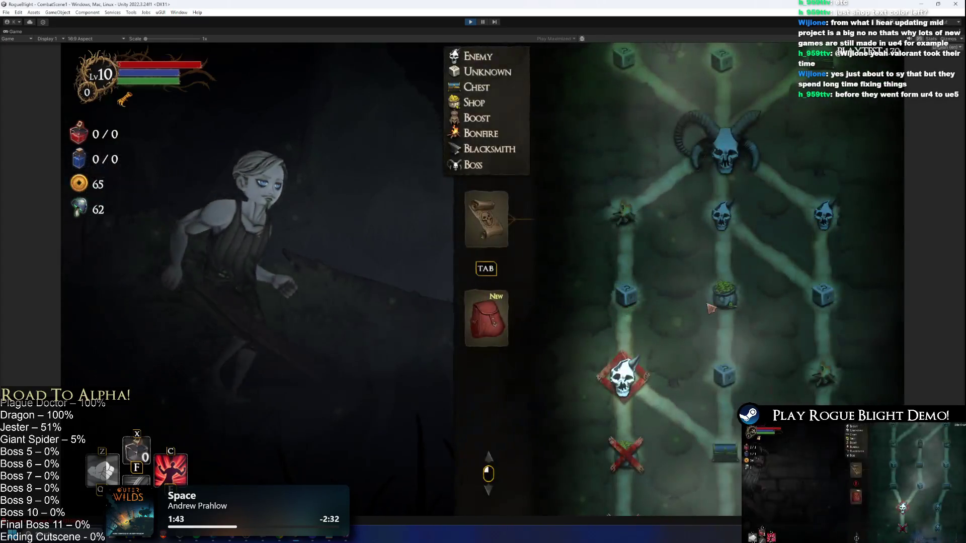
key(Escape)
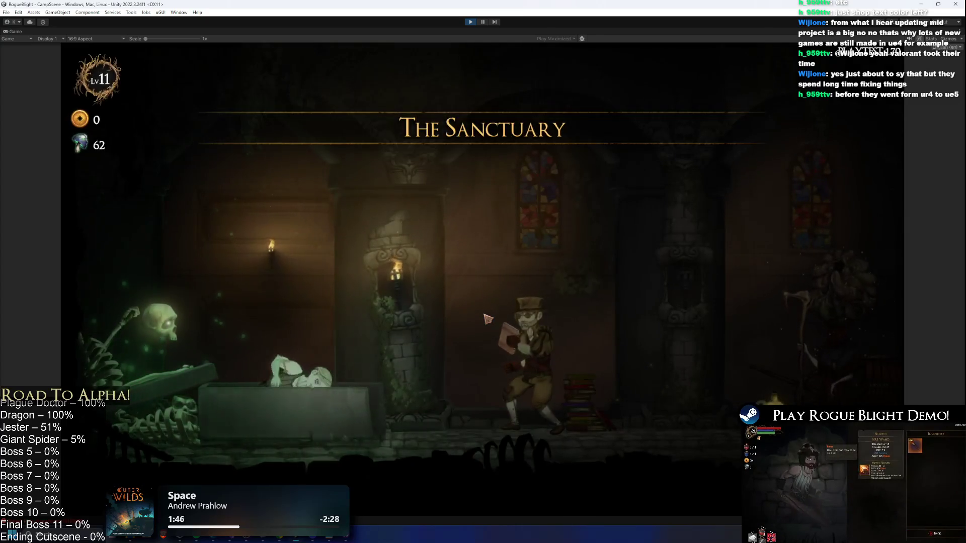
Walk to the map vendor, start a Story Mode map, enter the first forest room and enable cheats
key(d)
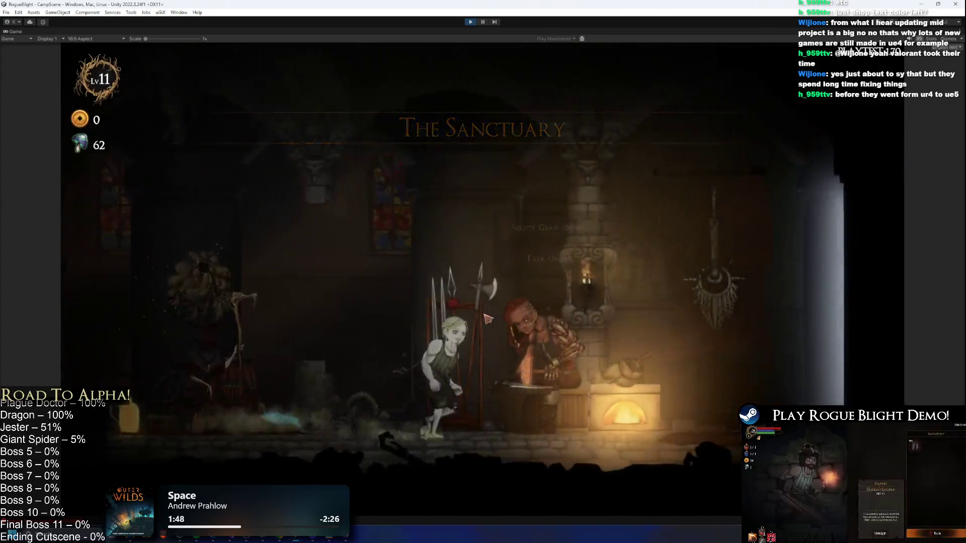
key(d)
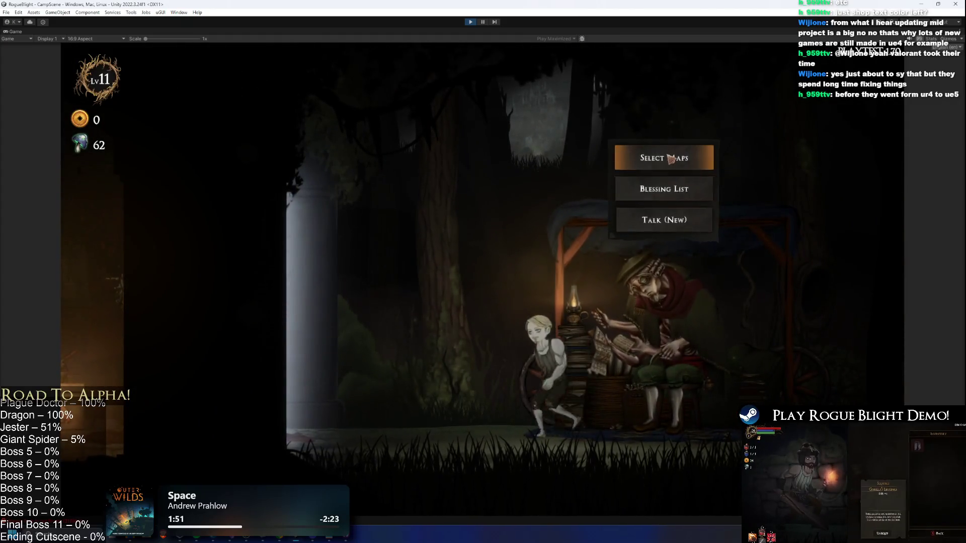
click(672, 159)
click(360, 181)
click(581, 253)
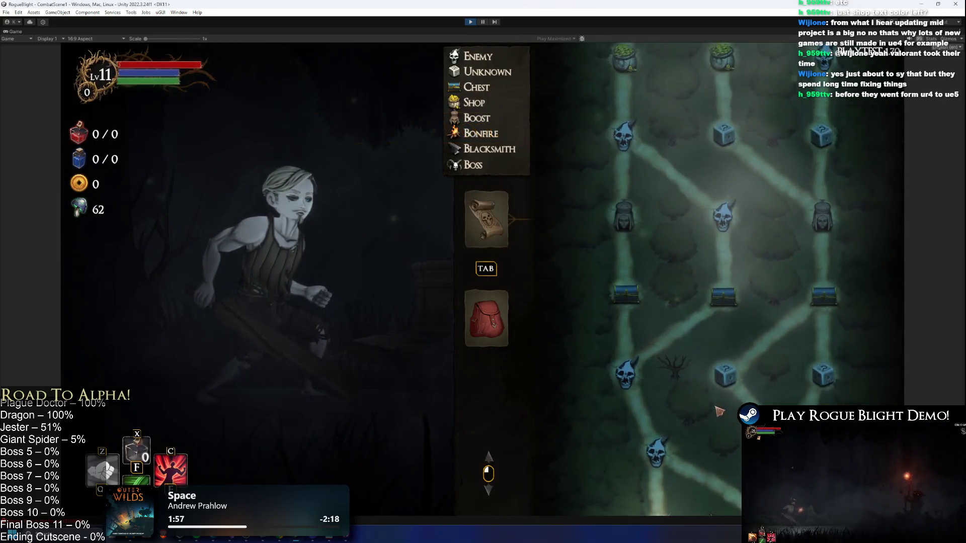
click(672, 446)
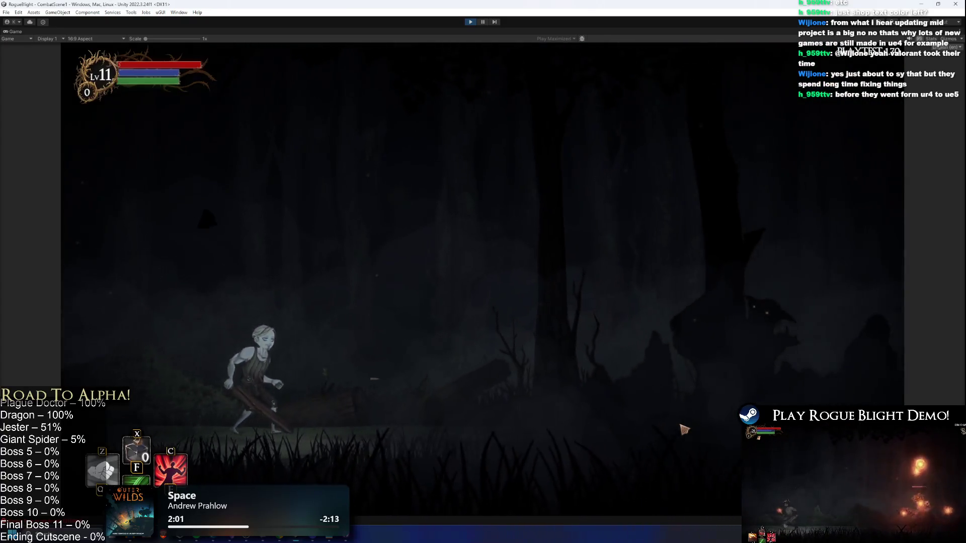
key(F1)
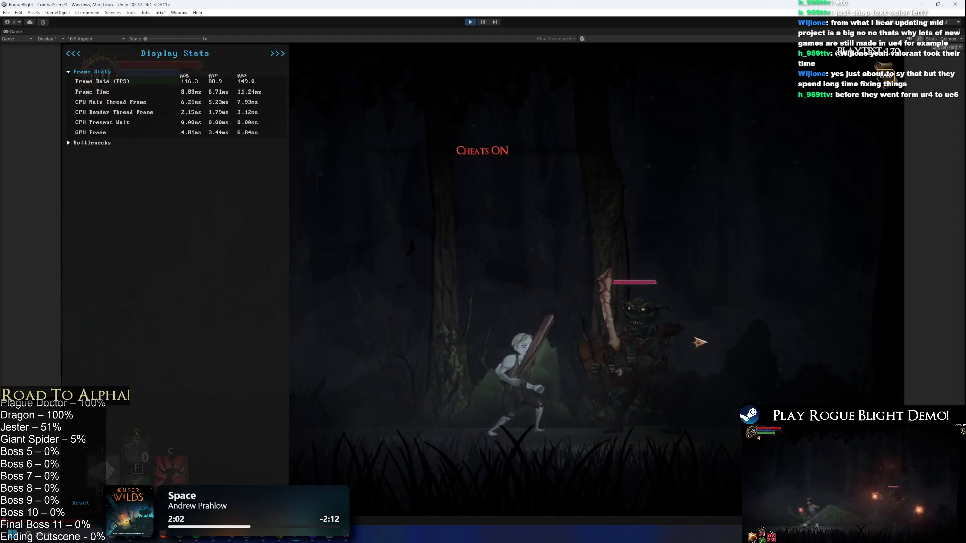
Fight through the forest room, collect the dropped loot, and enter the next room
key(Left)
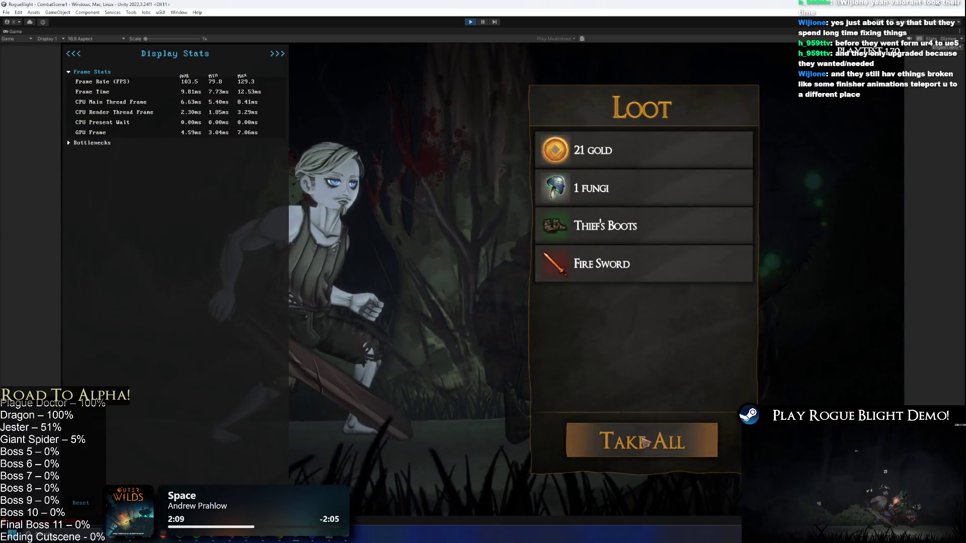
click(644, 442)
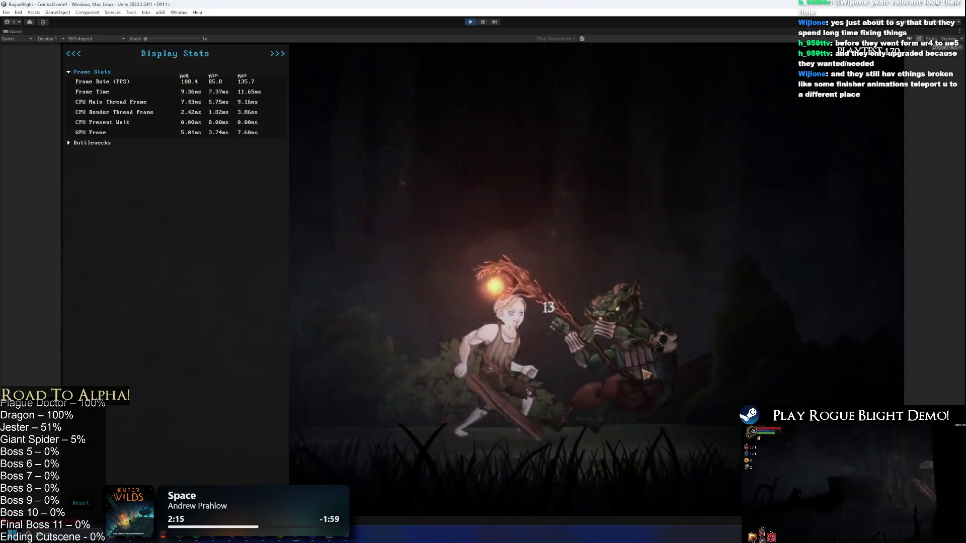
click(642, 439)
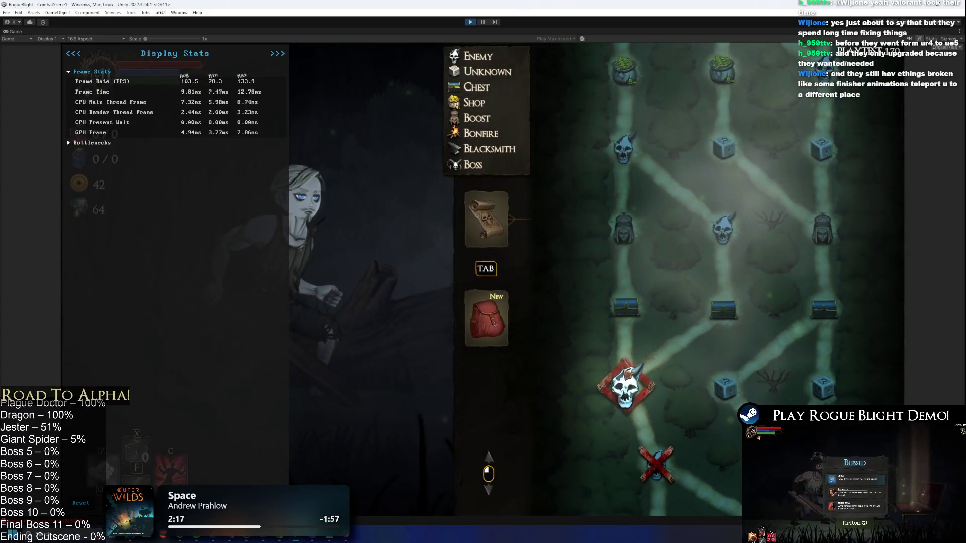
click(619, 379)
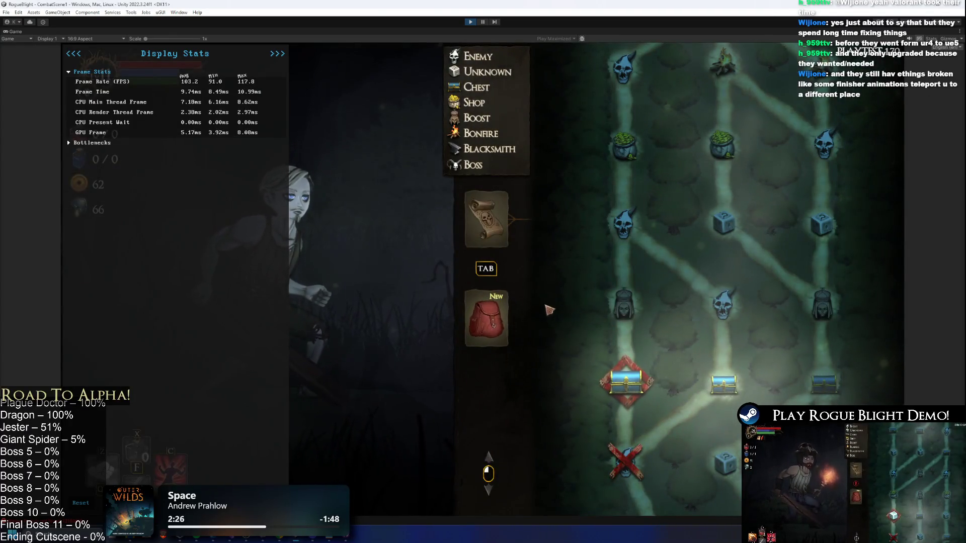
Pray at the statue in the statue room and pick a boost reward
click(624, 307)
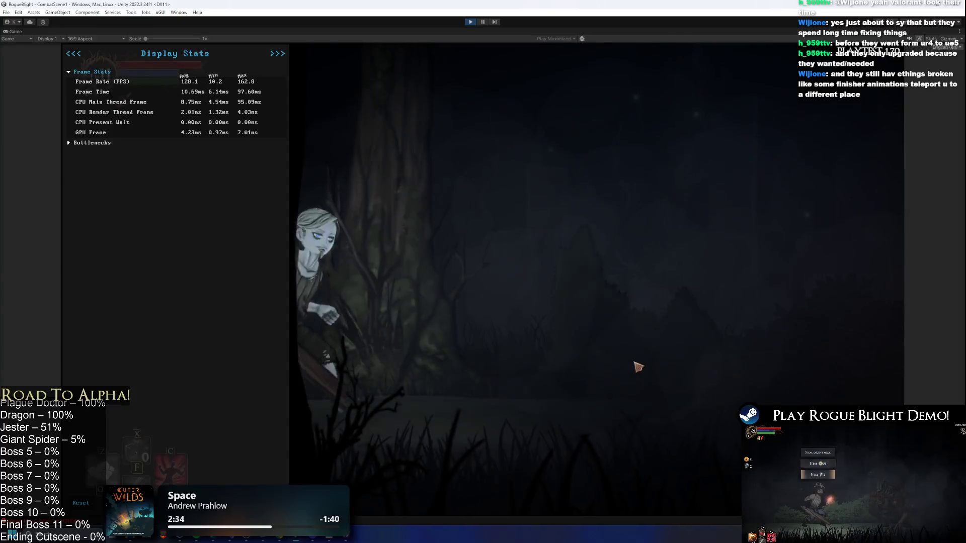
click(368, 284)
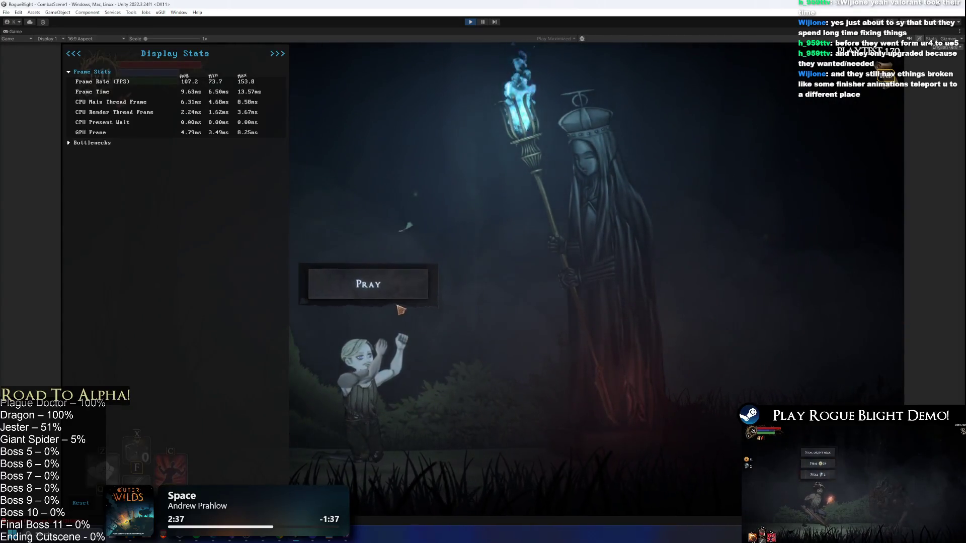
click(448, 302)
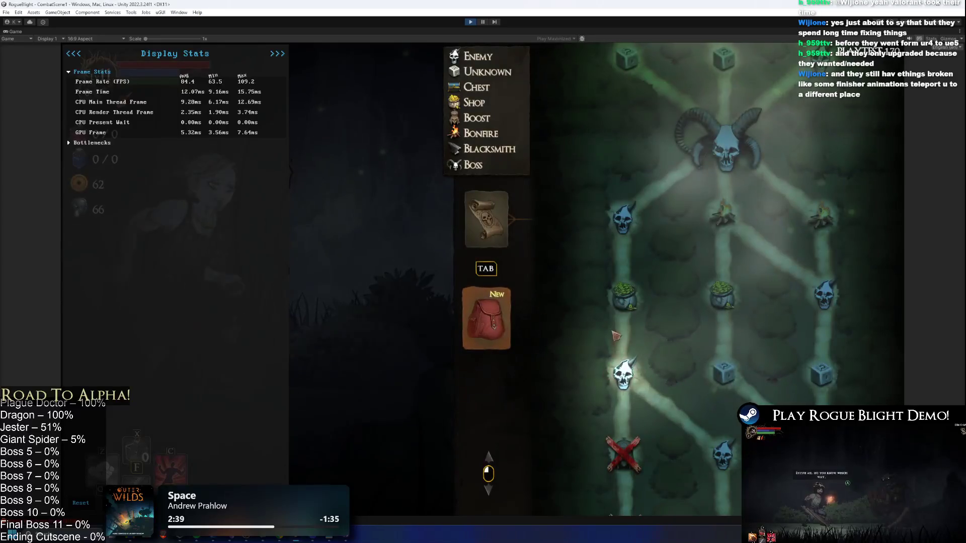
Enter the shop room, then Save and Quit the run to the title screen
click(642, 381)
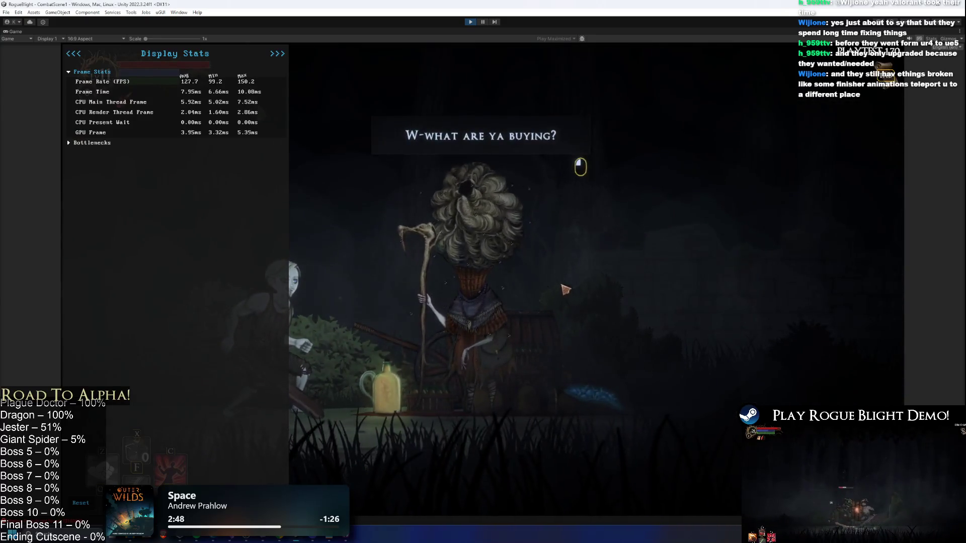
click(566, 298)
key(Escape)
click(518, 334)
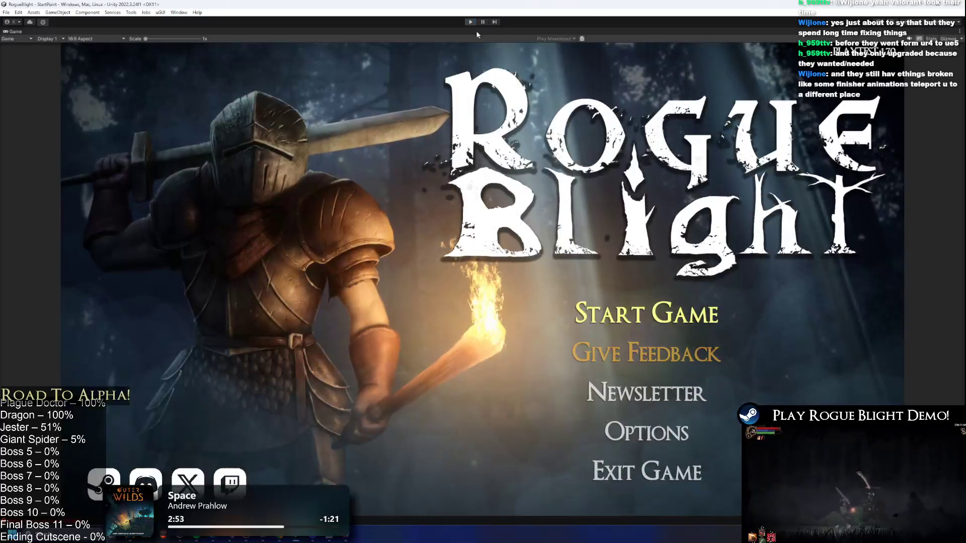
Stop play mode, search 'shop menu', open the CombatShopMenu prefab and select FinishButtonParent
click(470, 22)
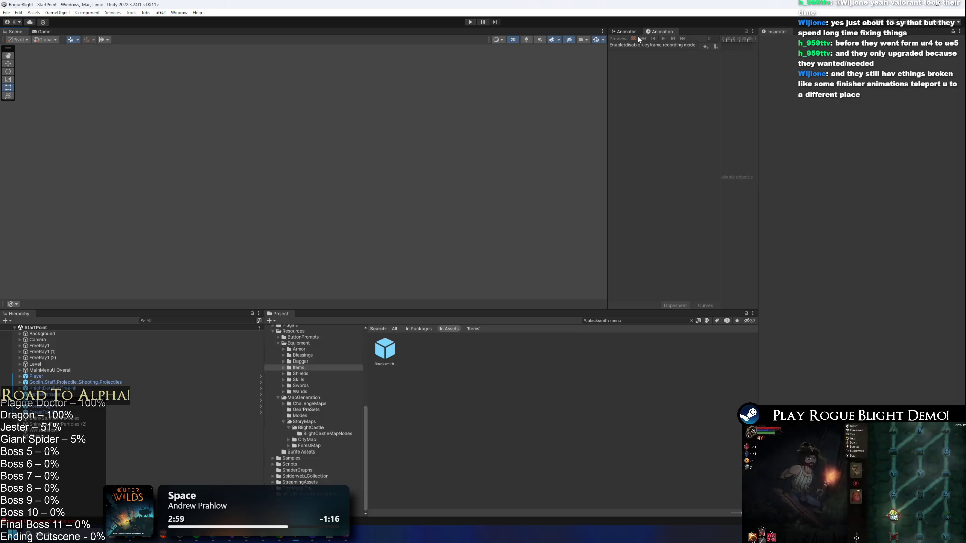
click(643, 320)
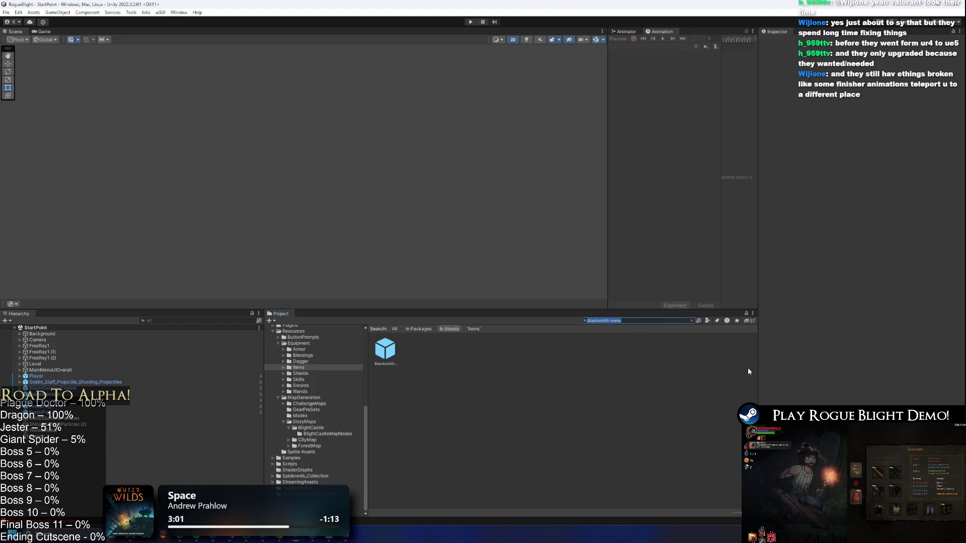
key(BackSpace)
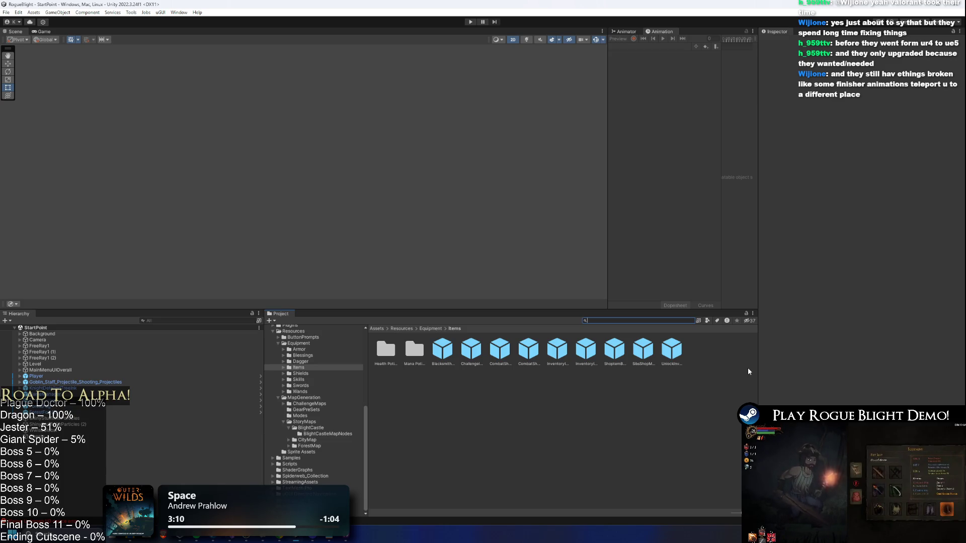
text(shop menu)
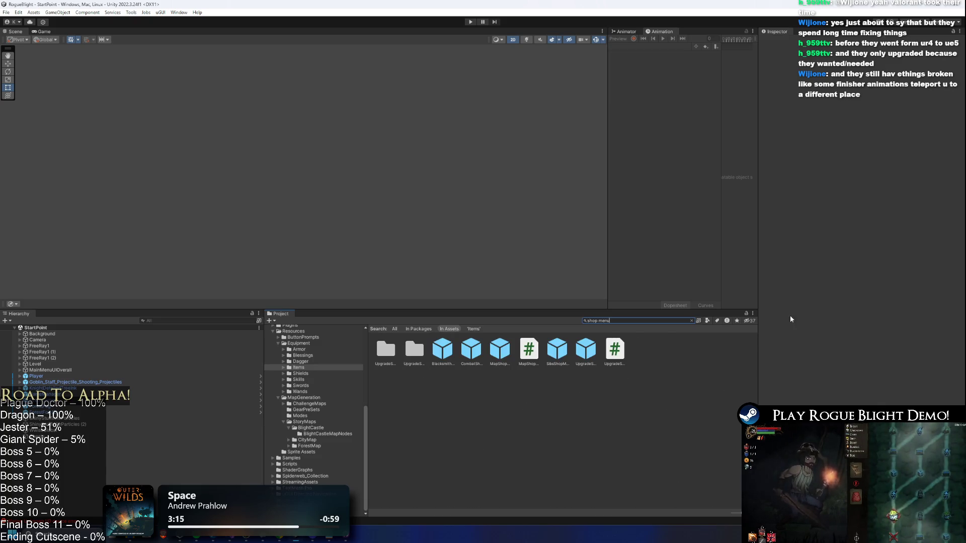
double_click(470, 349)
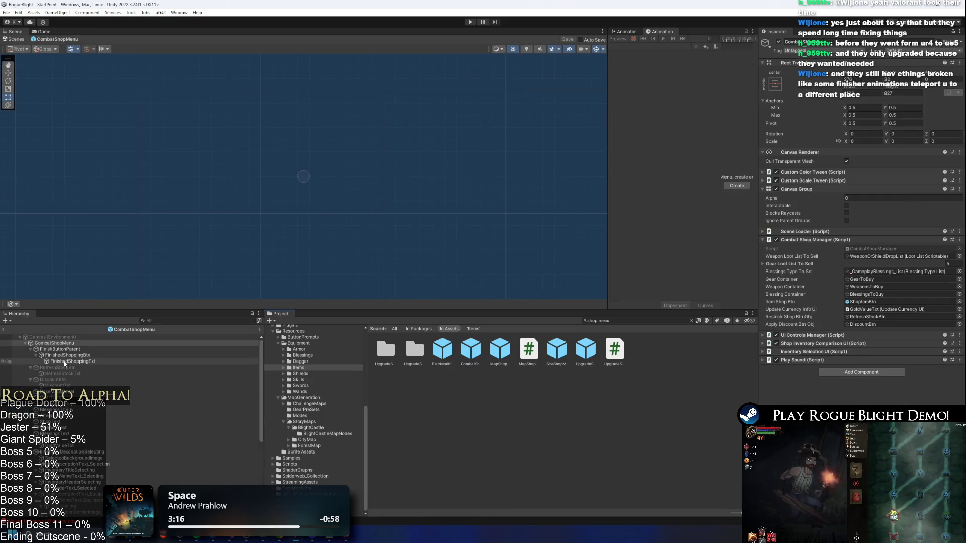
click(71, 350)
click(36, 355)
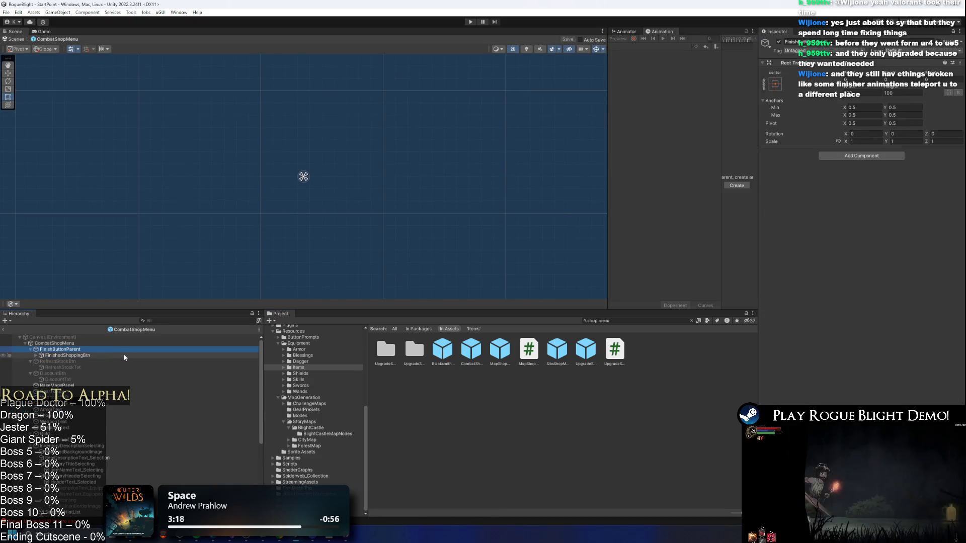
click(469, 23)
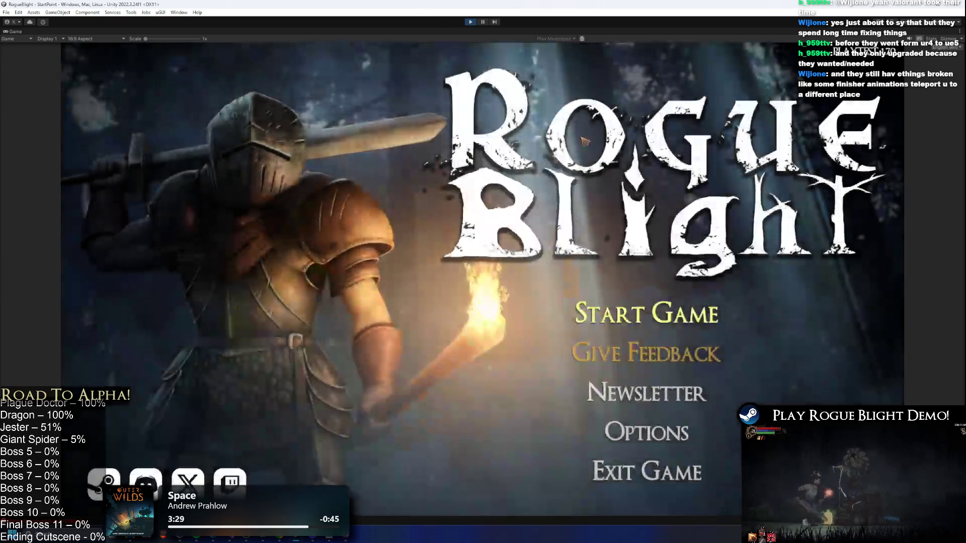
click(647, 333)
click(661, 241)
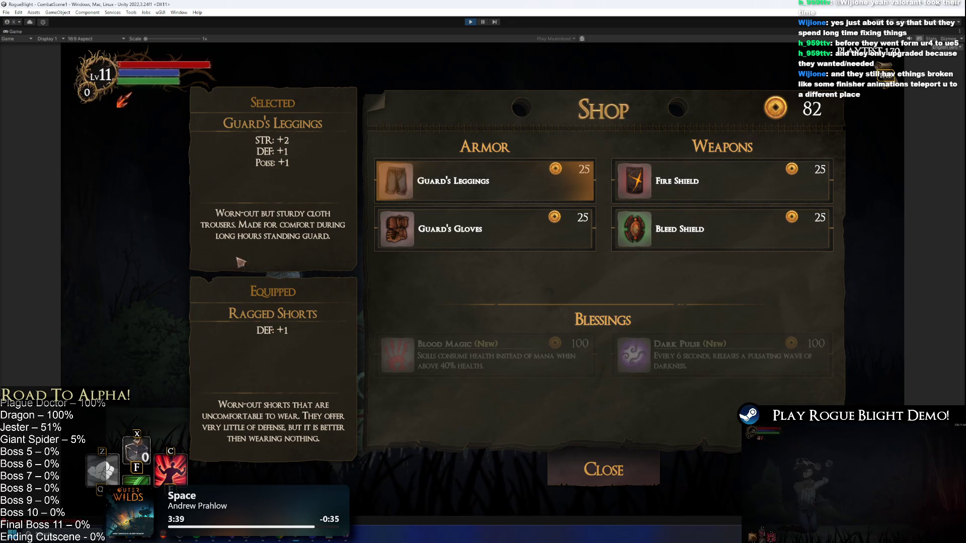
click(473, 22)
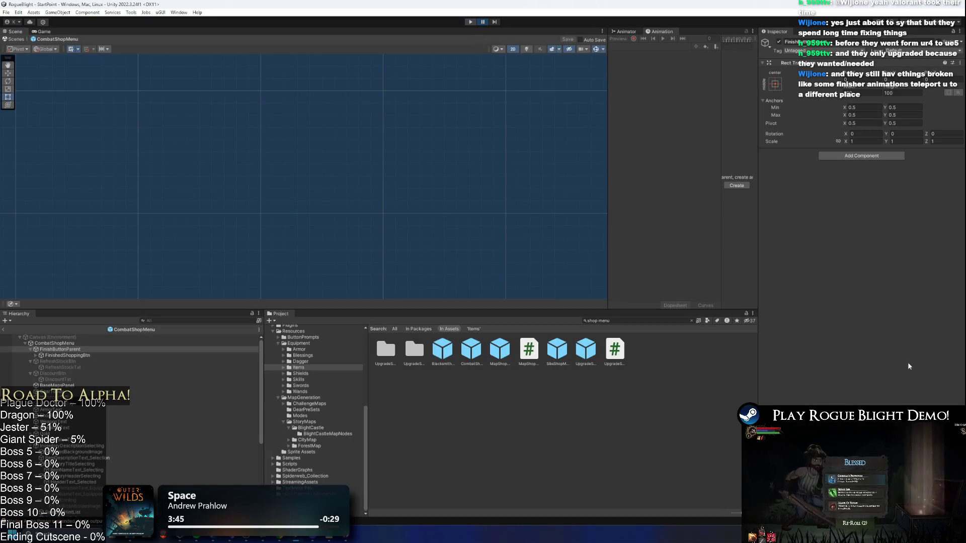
key(alt+Tab)
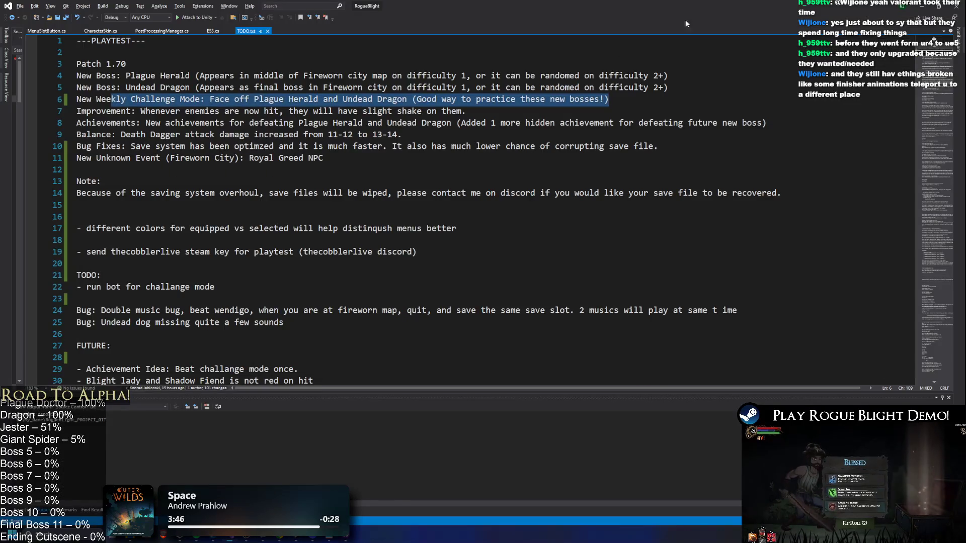
key(alt+Tab)
key(alt+Tab)
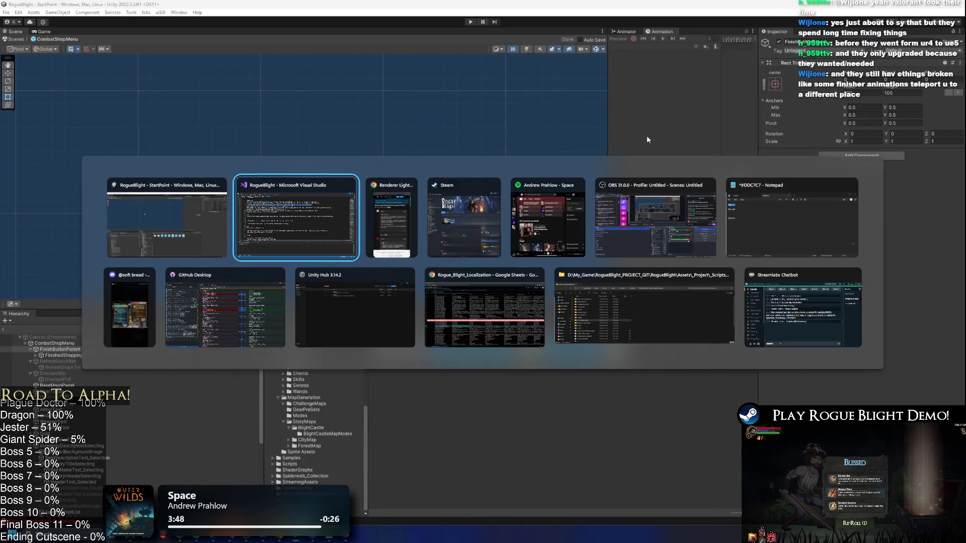
key(Tab)
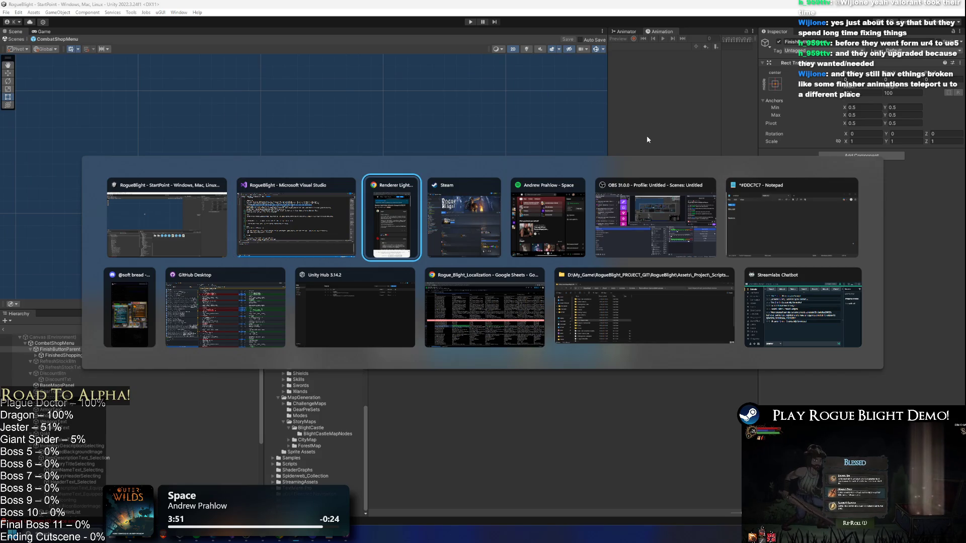
key(Tab)
key(Tab)
key(Tab)
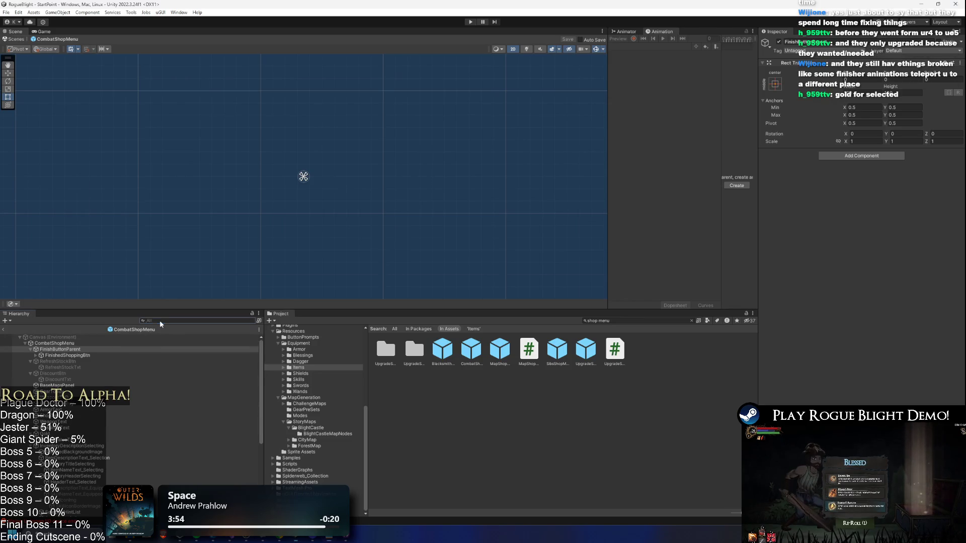
Find EquippedBackgroundImage with an 'equipp' Hierarchy search and tint its Image Color pink
text(equipp)
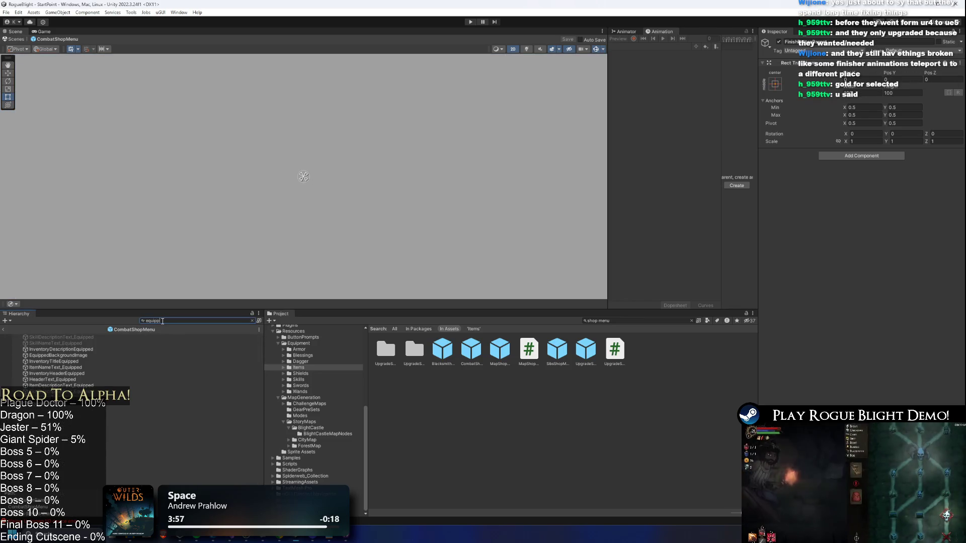
click(151, 403)
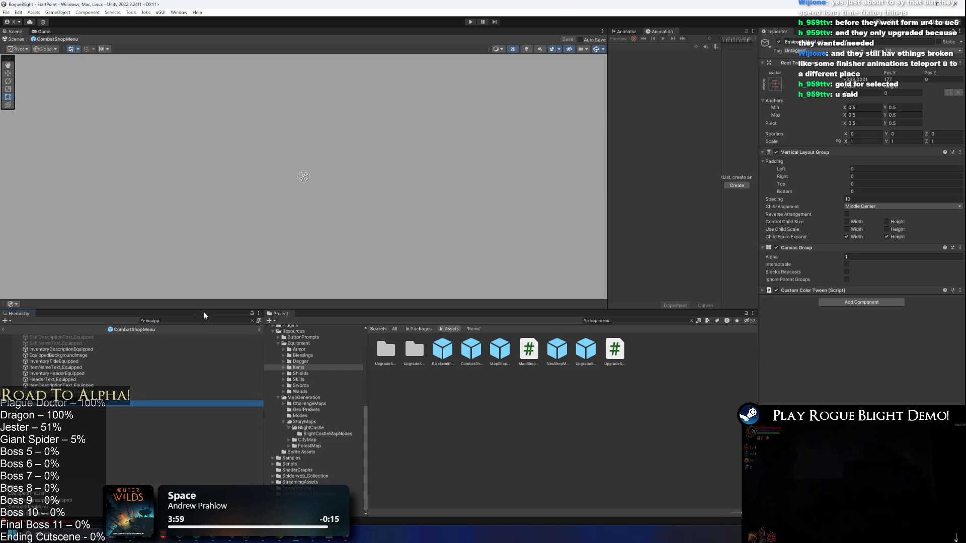
click(158, 374)
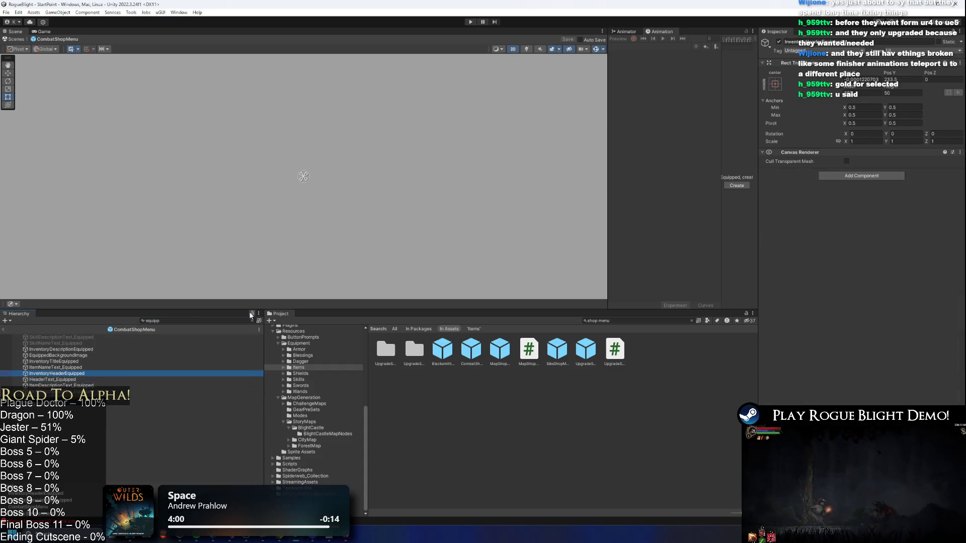
key(Up)
key(Up)
key(Up)
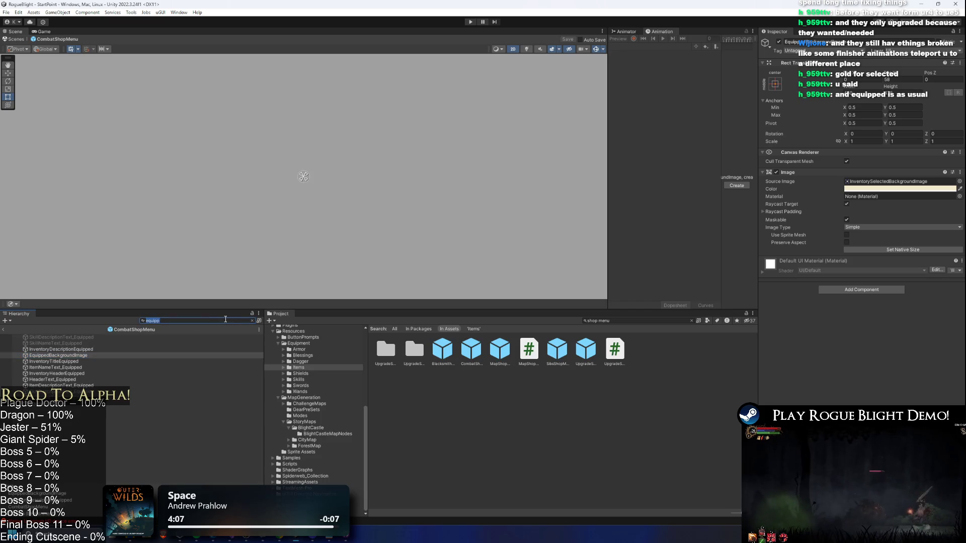
key(BackSpace)
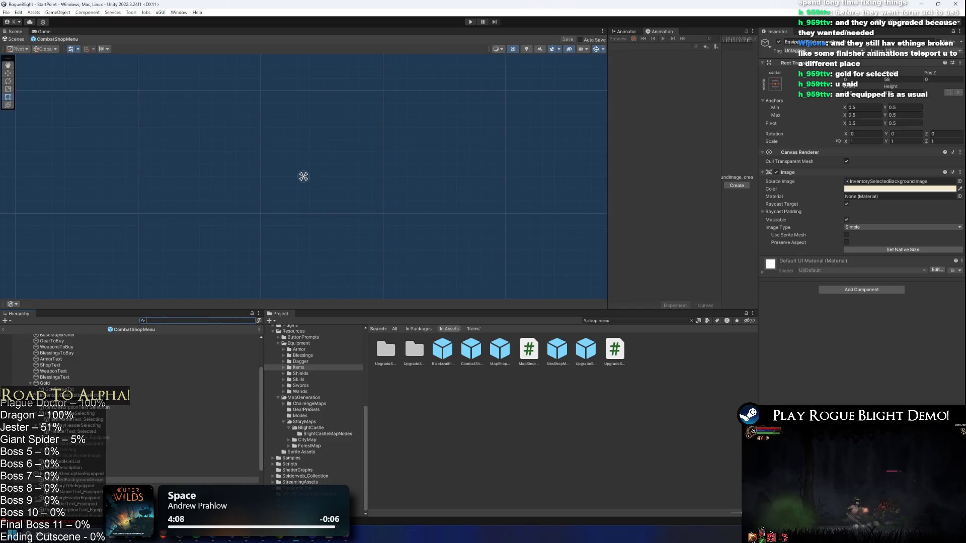
click(869, 190)
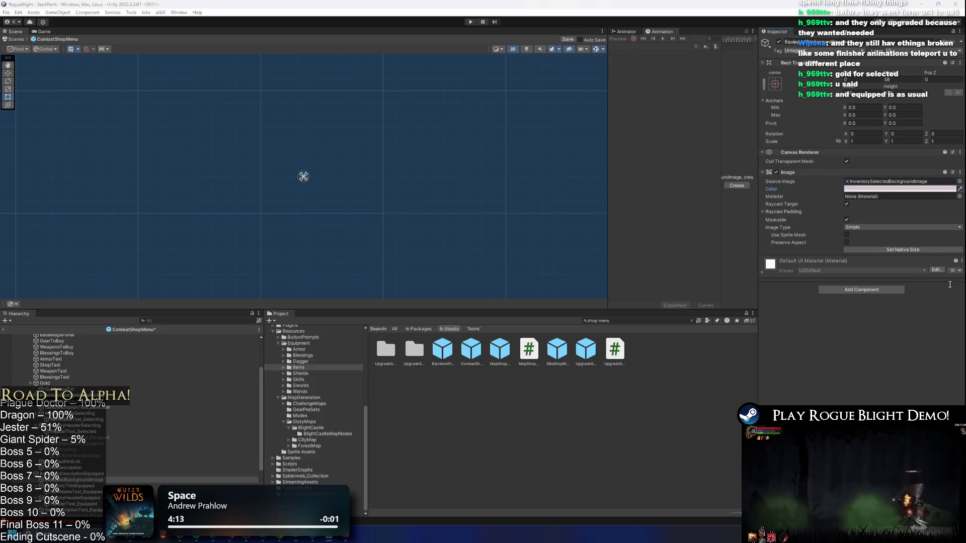
Paste a pale green into EquippedBackgroundImage's Image Color
right_click(860, 190)
click(875, 204)
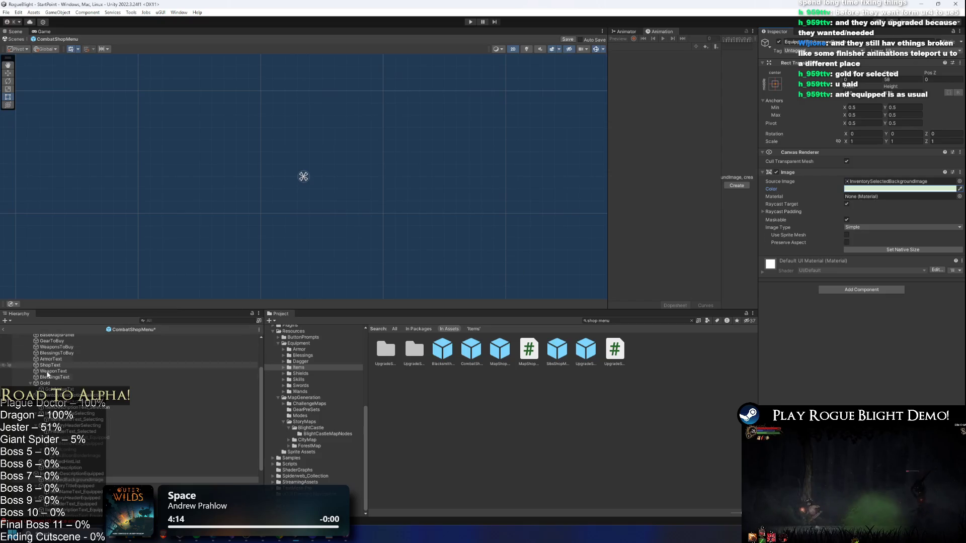
scroll(83, 451, down, 3)
Select HeaderText_Equipped and set its TextMeshPro Vertex Color to green
click(168, 434)
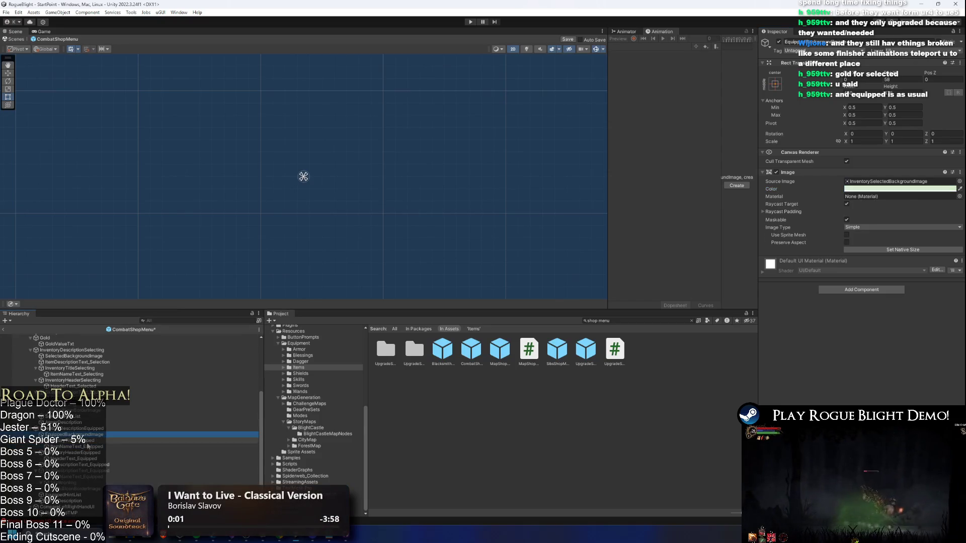
key(Down)
key(Down)
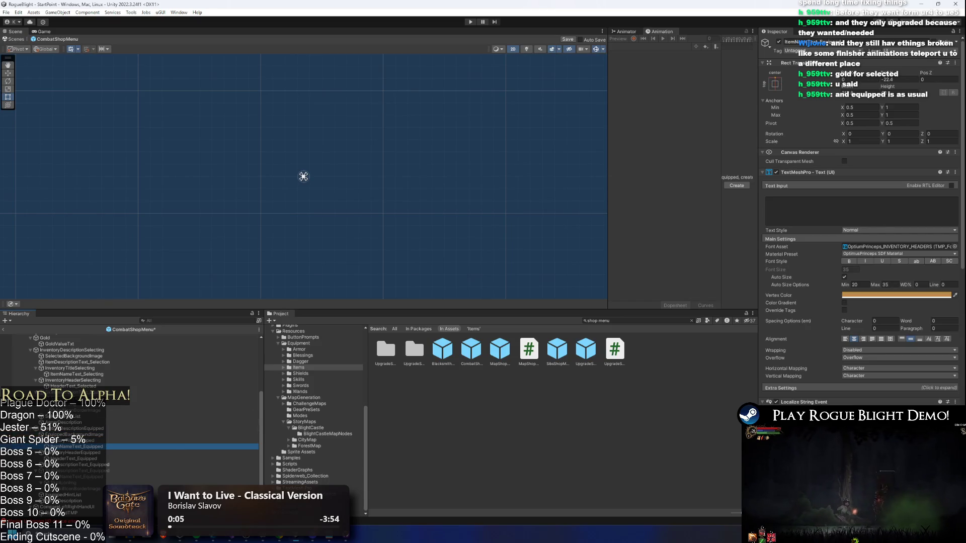
click(86, 458)
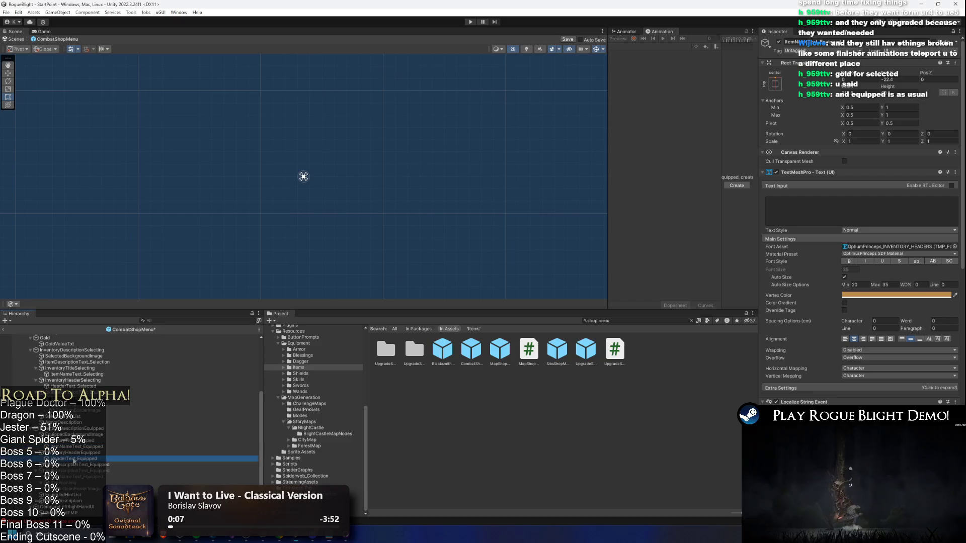
click(86, 466)
click(96, 447)
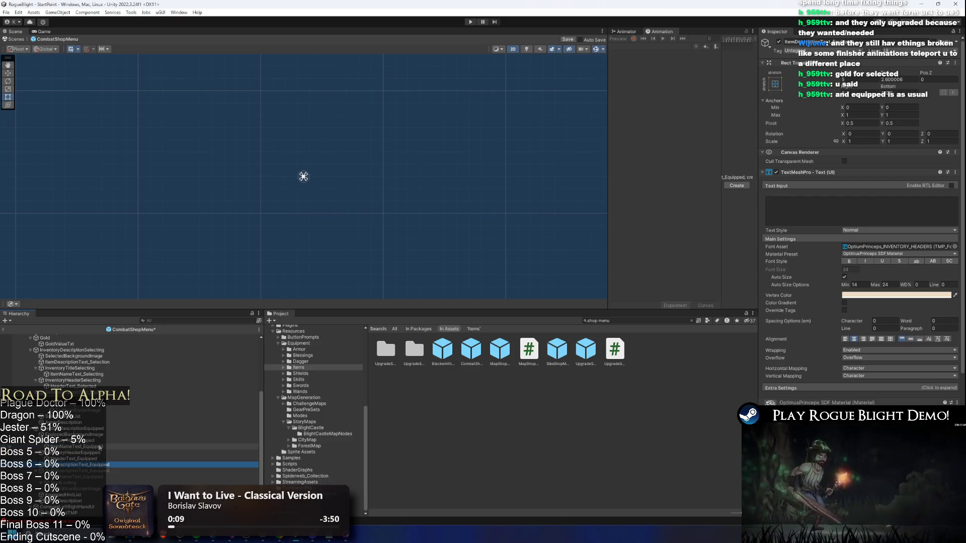
click(107, 435)
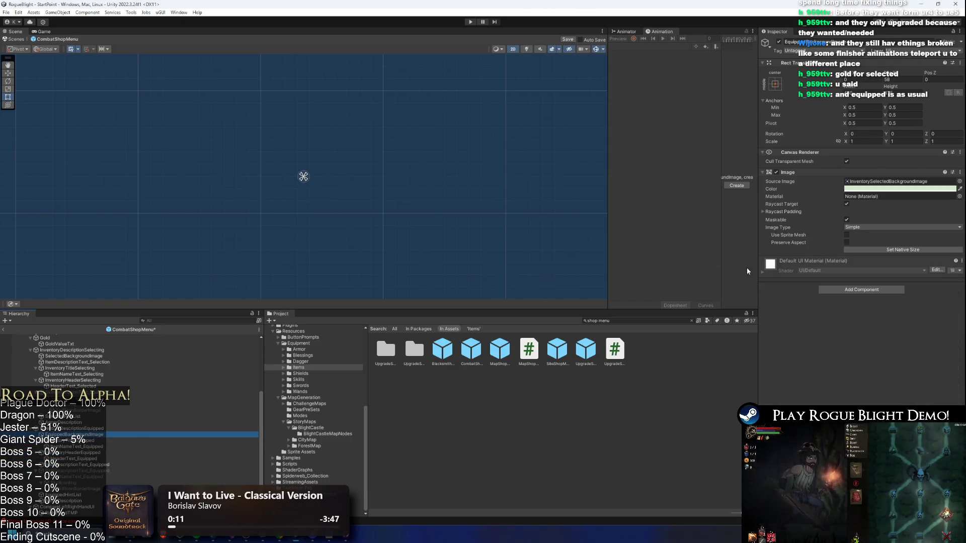
key(Down)
key(Down)
key(Up)
key(Down)
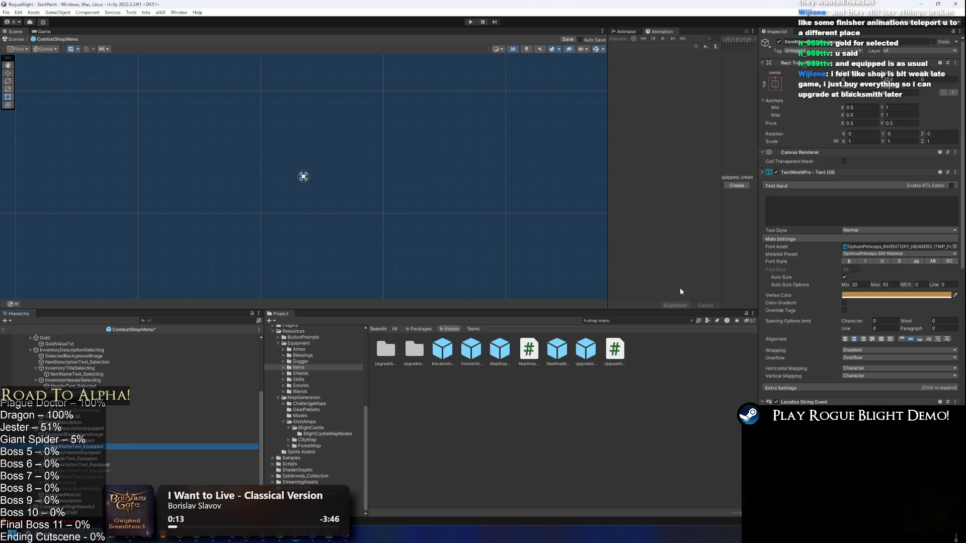
key(Up)
key(Down)
key(Down)
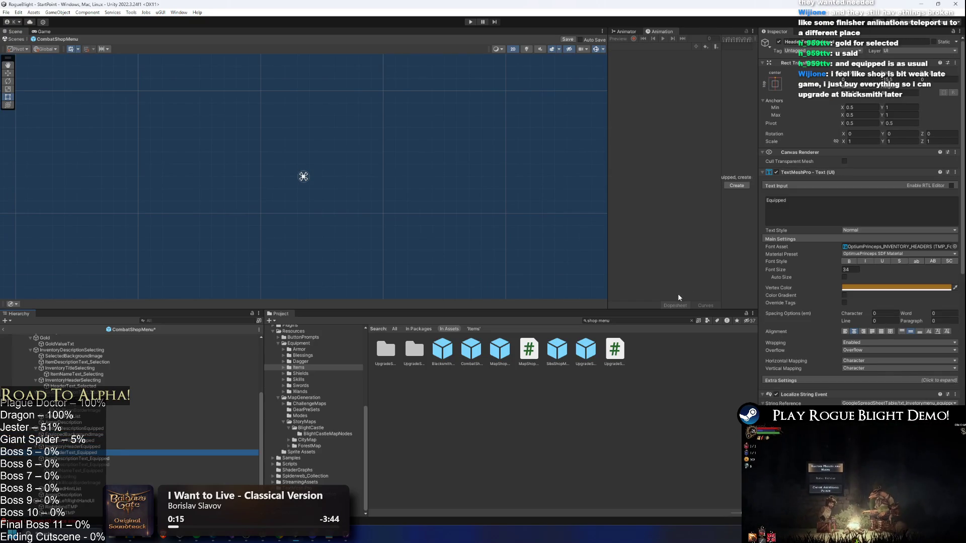
right_click(873, 291)
click(885, 301)
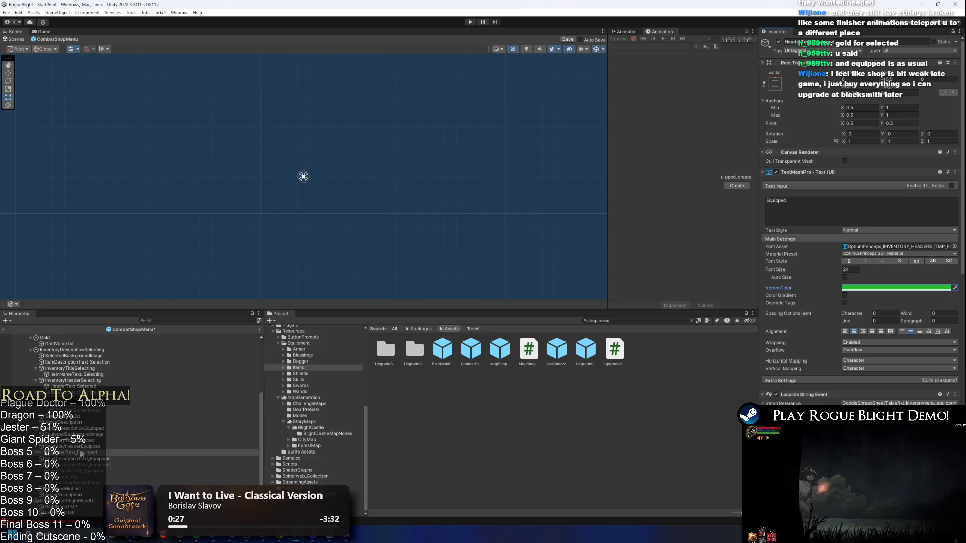
Check HeaderText_Selected and ItemNameText_Selecting, then start play mode to reach the Combat Shop
click(127, 428)
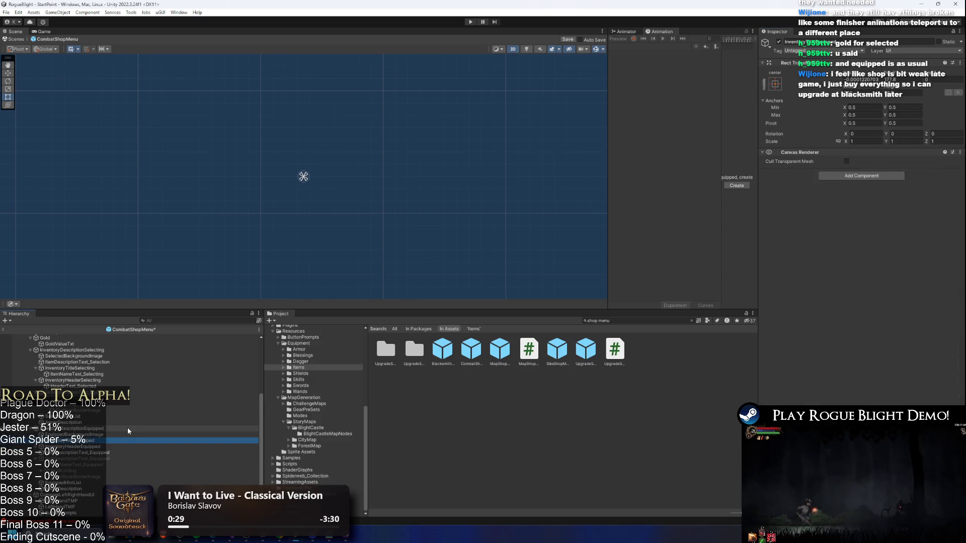
key(ctrl+z)
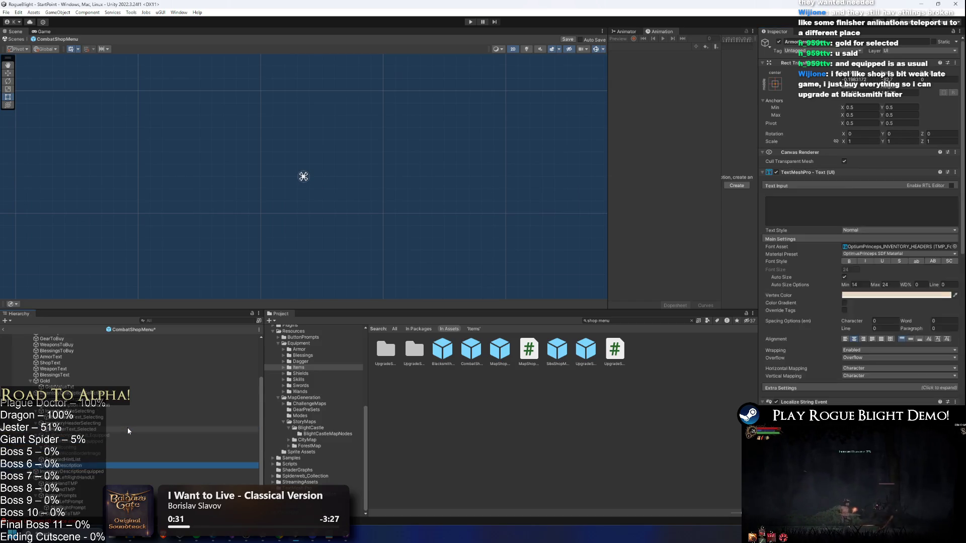
key(ctrl+z)
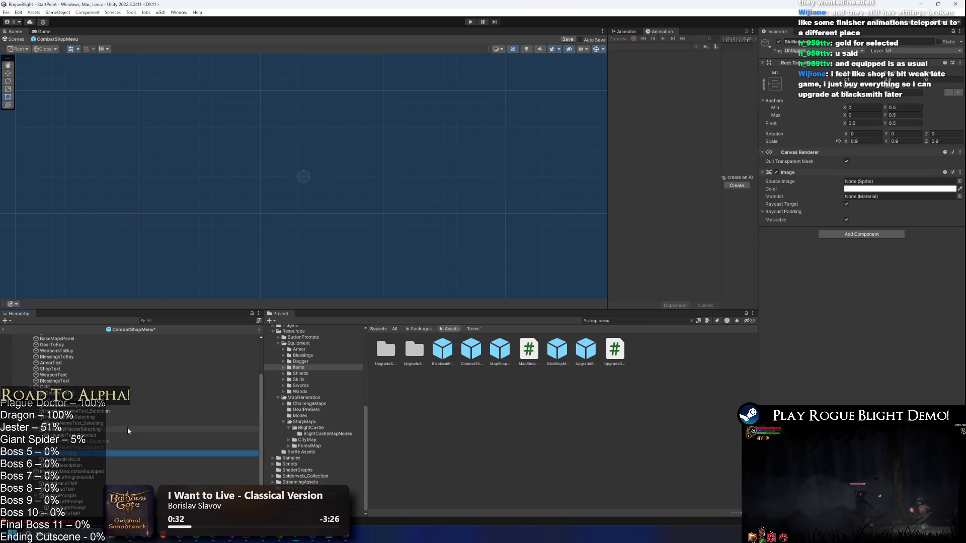
key(ctrl+z)
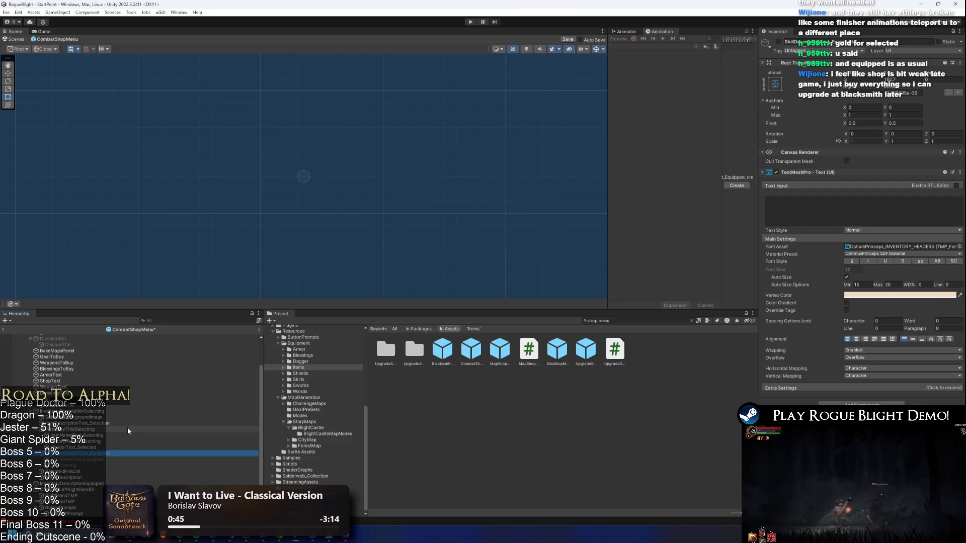
key(Up)
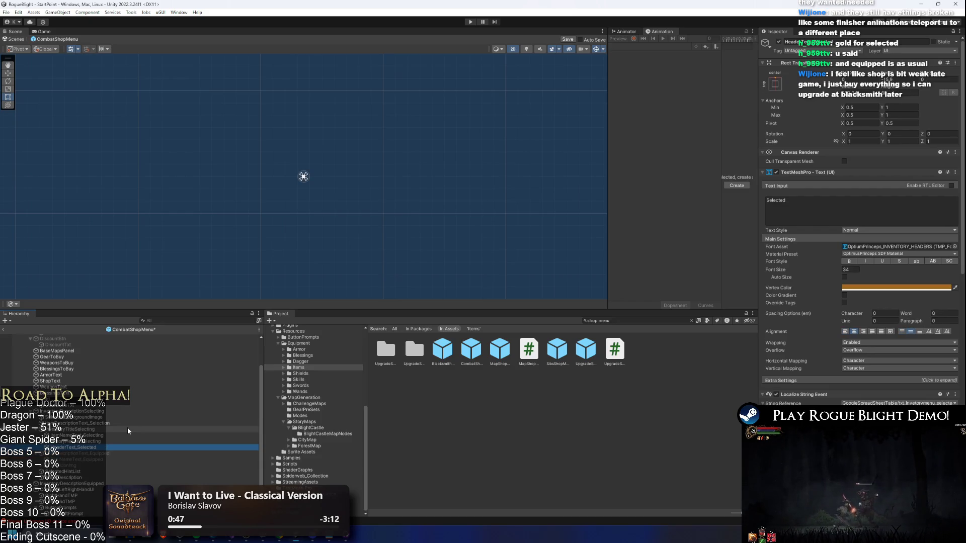
key(Up)
key(Up)
key(Up)
key(Up)
key(Up)
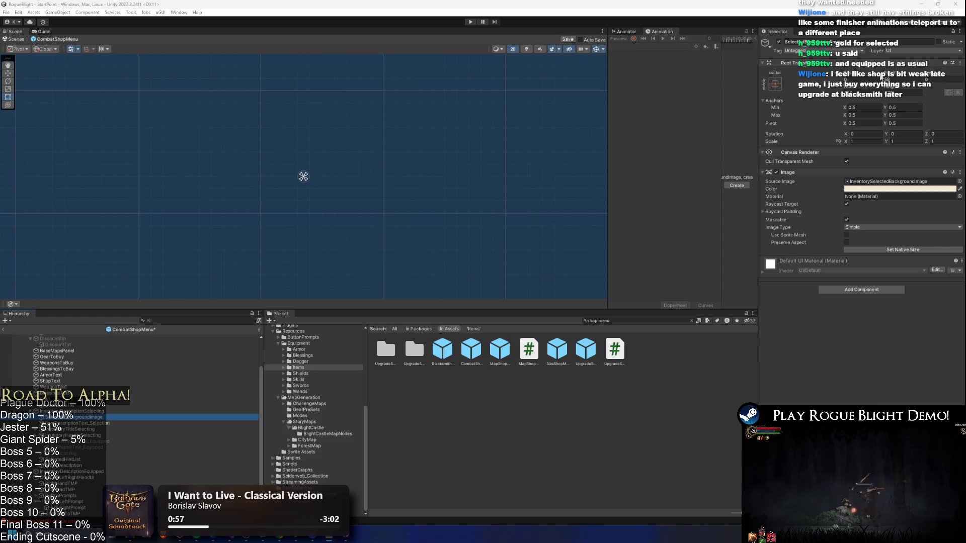
click(468, 22)
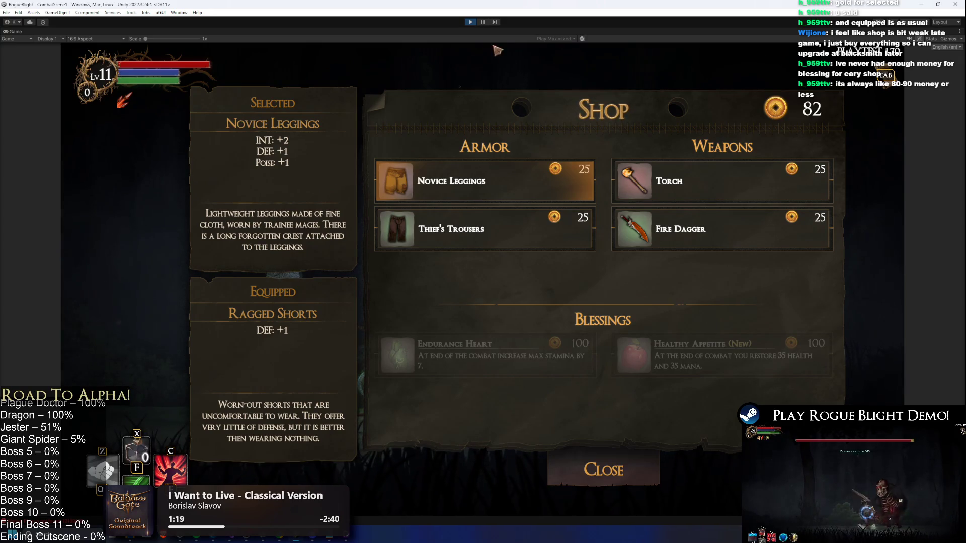
Pick Thief's Trousers in the running shop, stop play mode, and select RefreshStockTxt
click(394, 232)
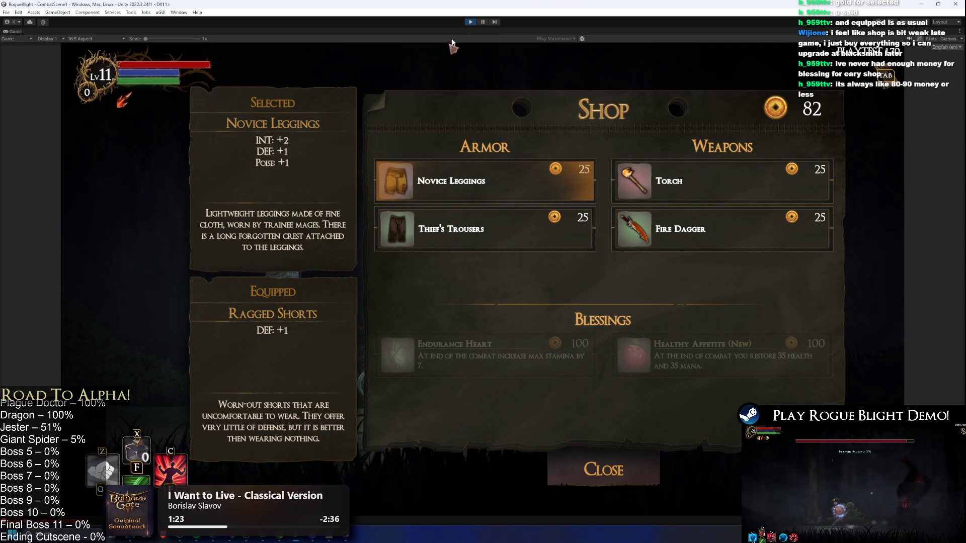
click(473, 21)
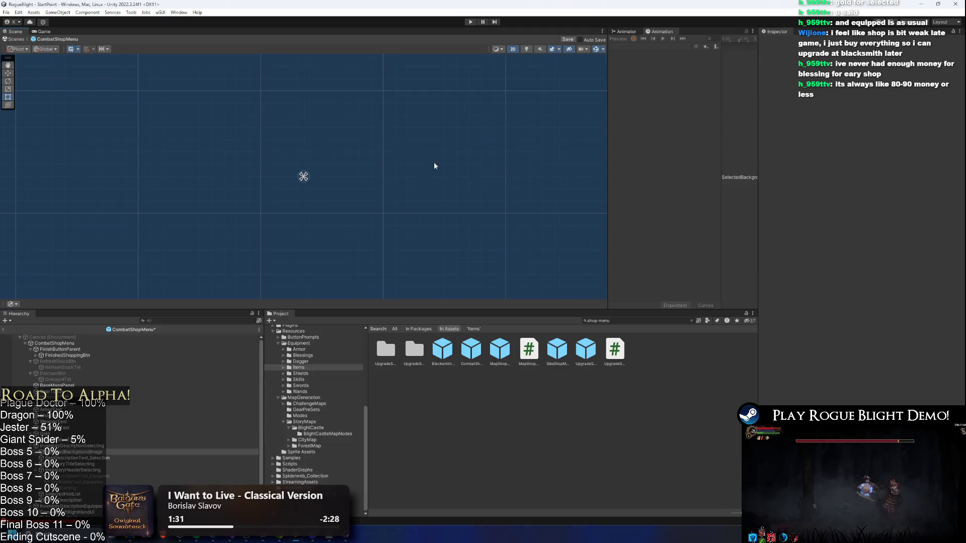
click(93, 366)
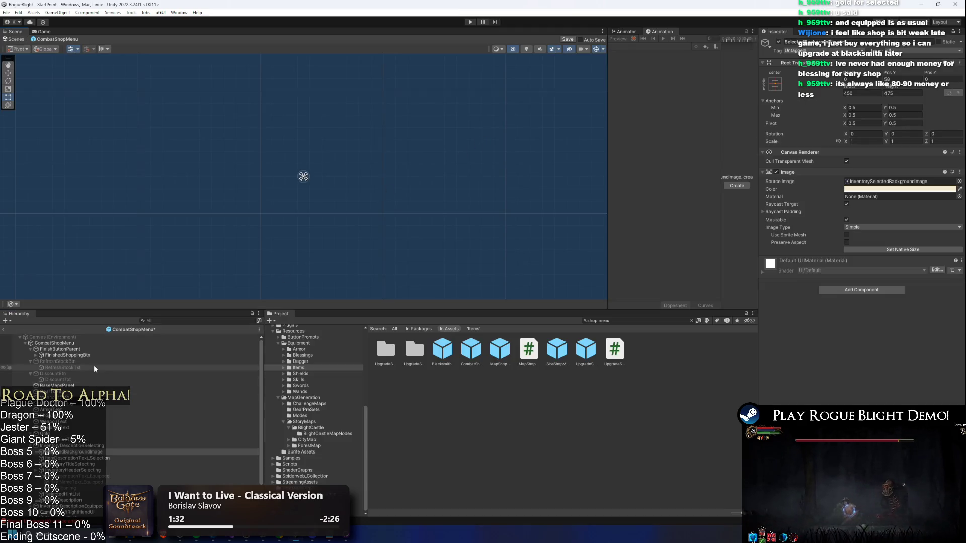
Start play mode and play until the shopkeeper greets with 'W-what are ya buying?'
click(470, 21)
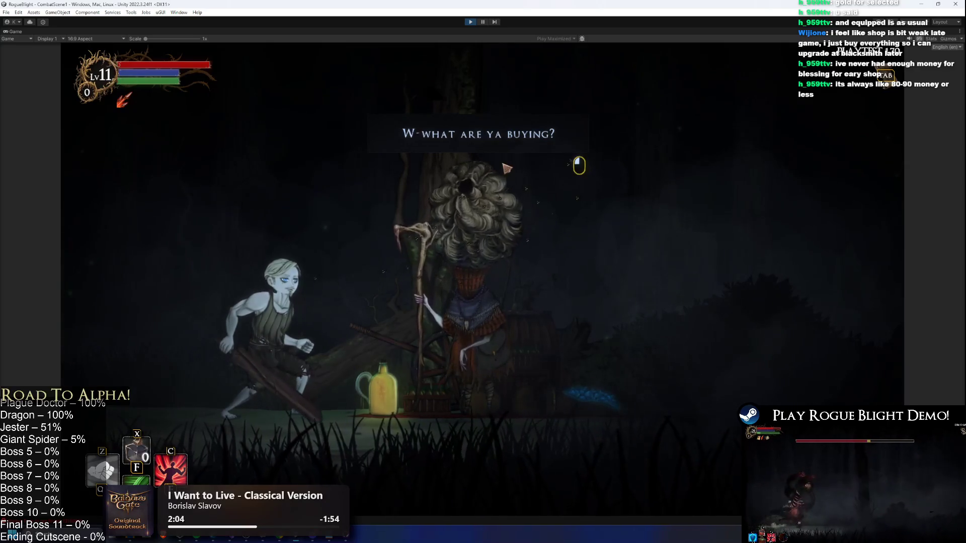
Open the shop, move the highlight to Guard's Helmet, then stop play mode
click(503, 171)
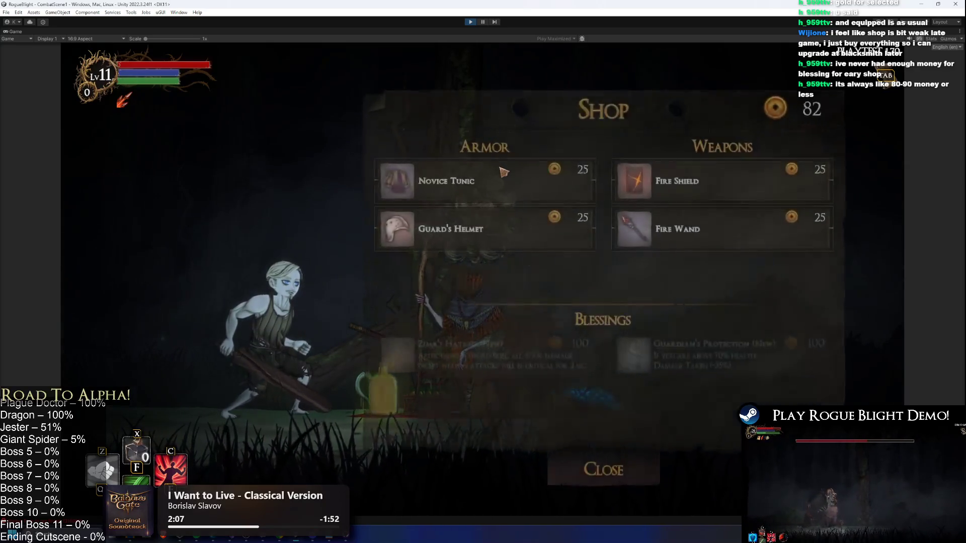
key(Left)
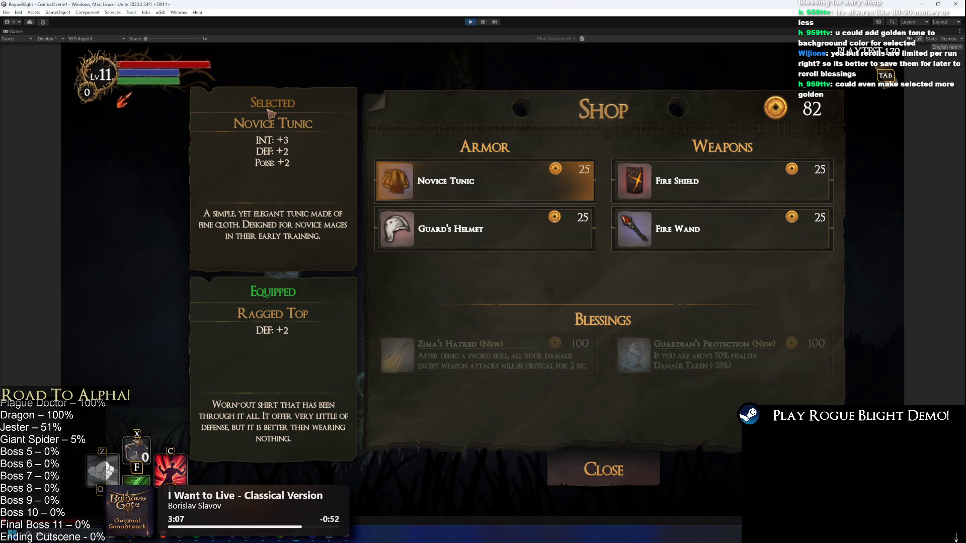
click(472, 23)
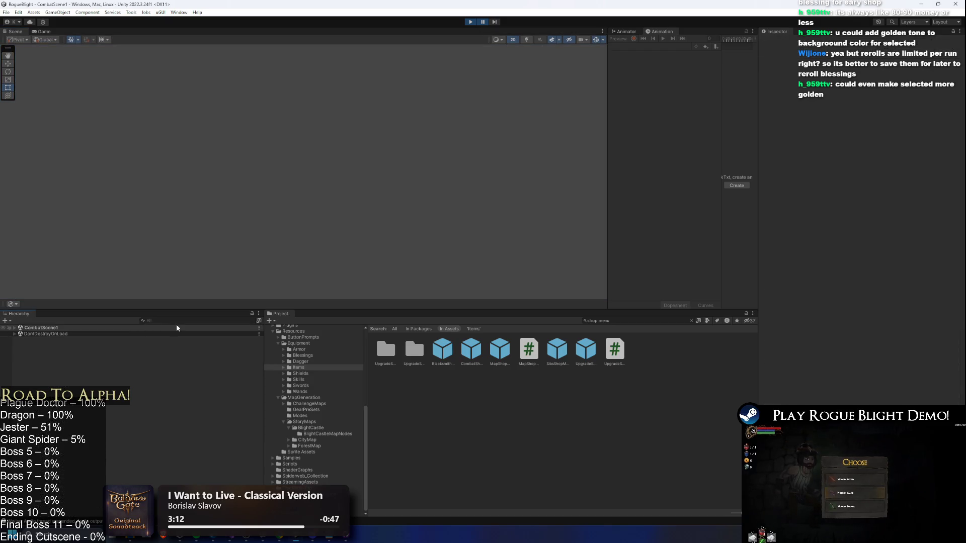
Clear the Hierarchy search and browse CommonLevelObjects and CommonUI down to RewardUI
click(176, 321)
text(lec)
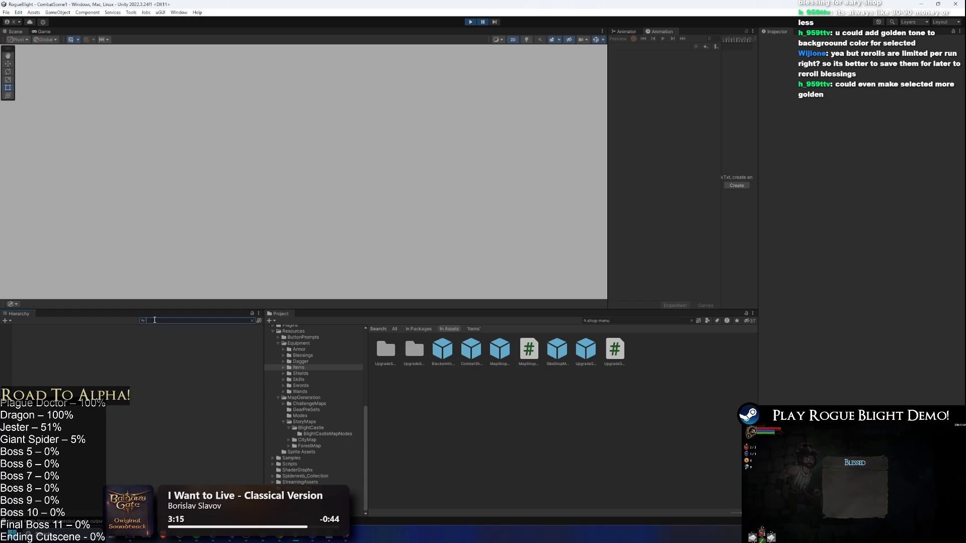
click(91, 332)
key(Down)
key(Down)
key(Down)
key(Right)
key(Left)
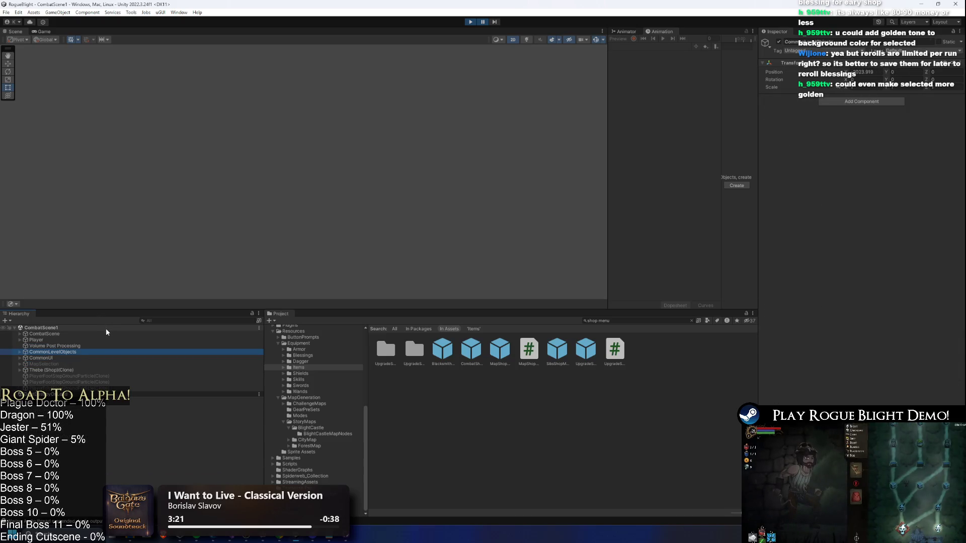
key(Down)
key(Right)
key(Down)
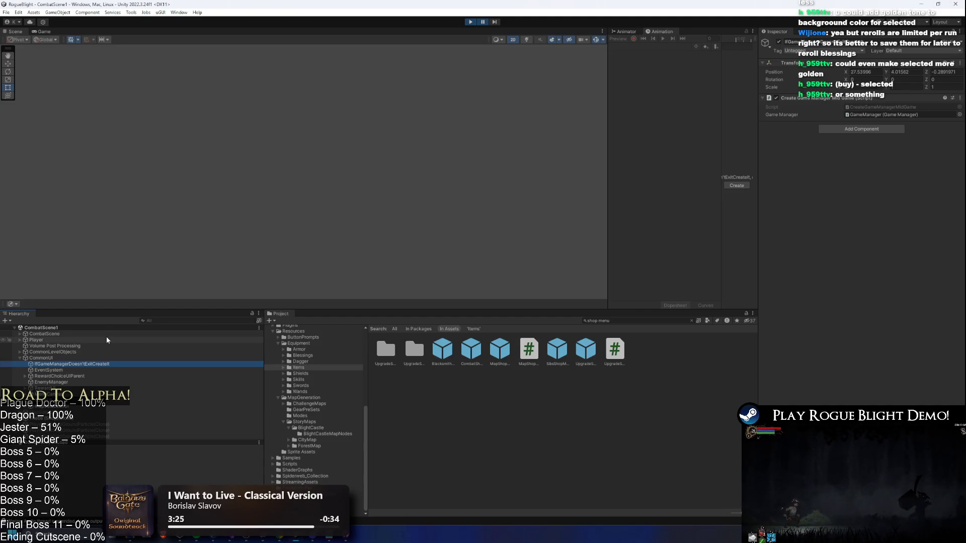
key(Down)
key(Down)
key(Down)
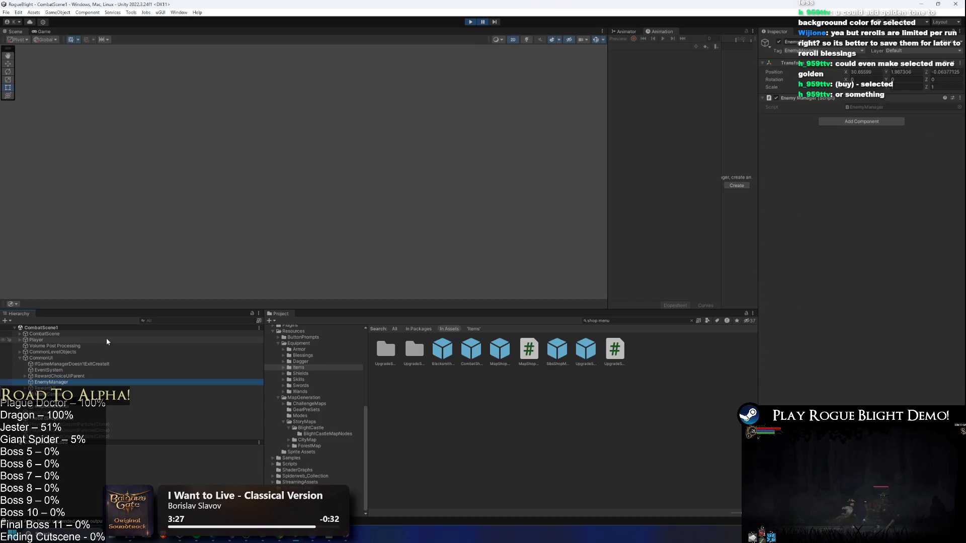
key(Up)
key(Up)
key(Up)
key(Left)
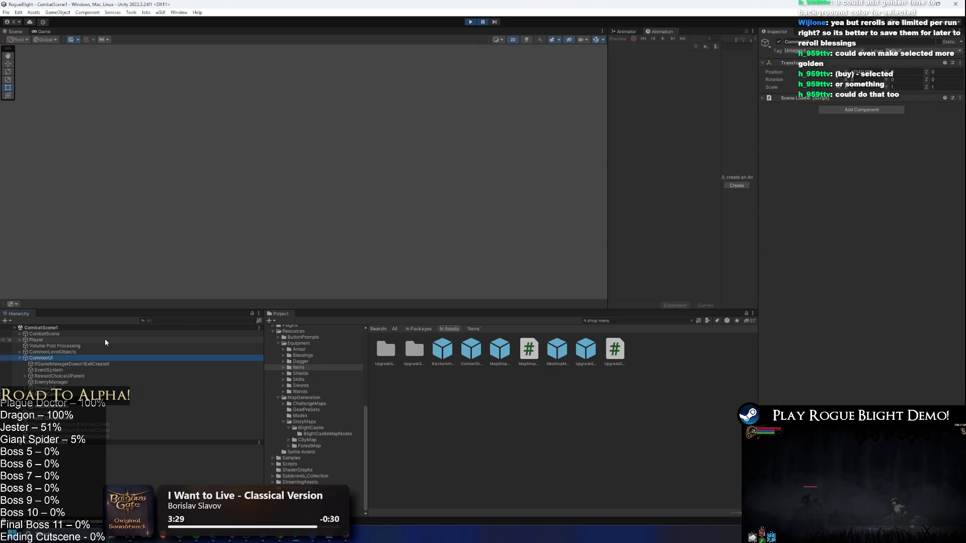
Expand CommonLevelObjects, frame NodeInformation in the Scene view, and start renaming CommonLevelObjects
key(Up)
key(Right)
key(Down)
key(Down)
key(Down)
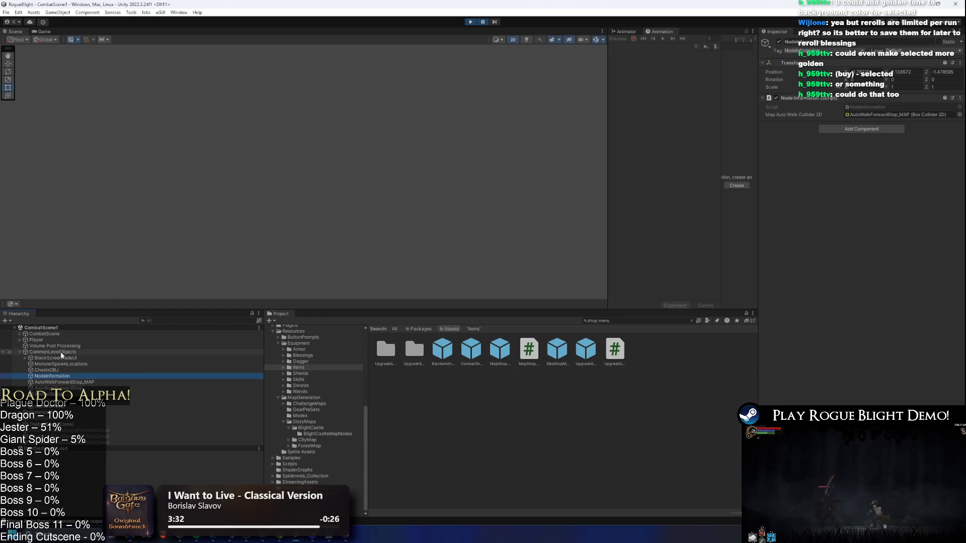
key(f)
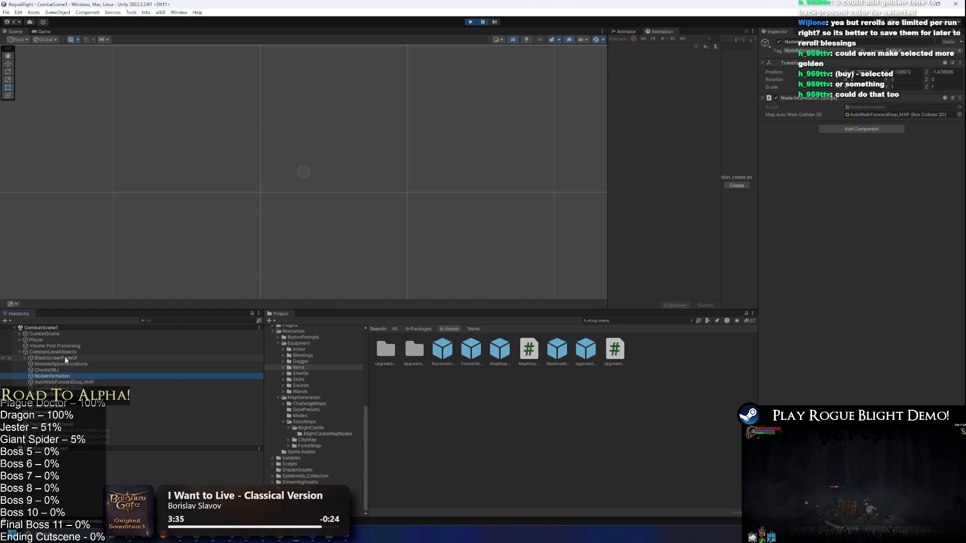
click(44, 352)
key(F2)
Search 'combat shop', pick CombatShopMenu(Clone), and step down to InventorySelectedBackgroundImage
click(642, 321)
text(iom)
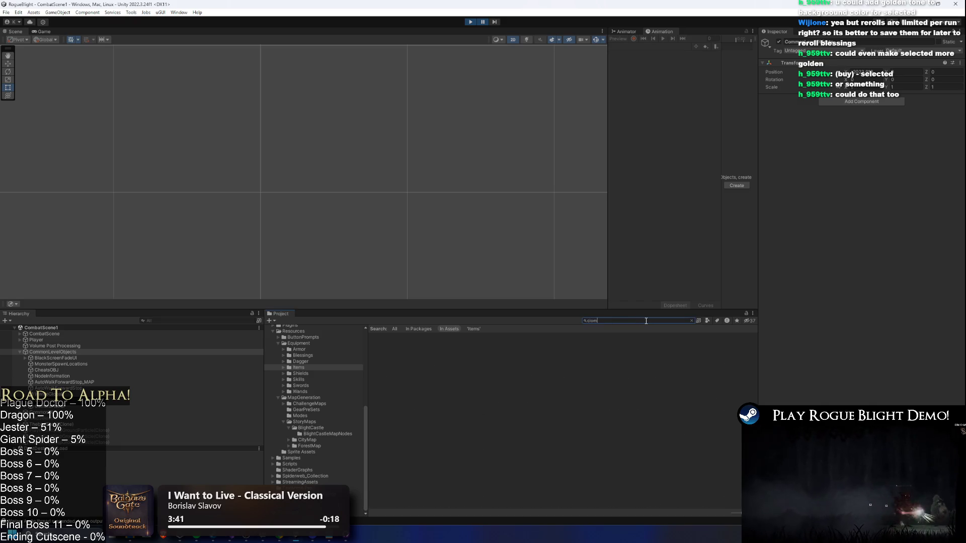
click(172, 321)
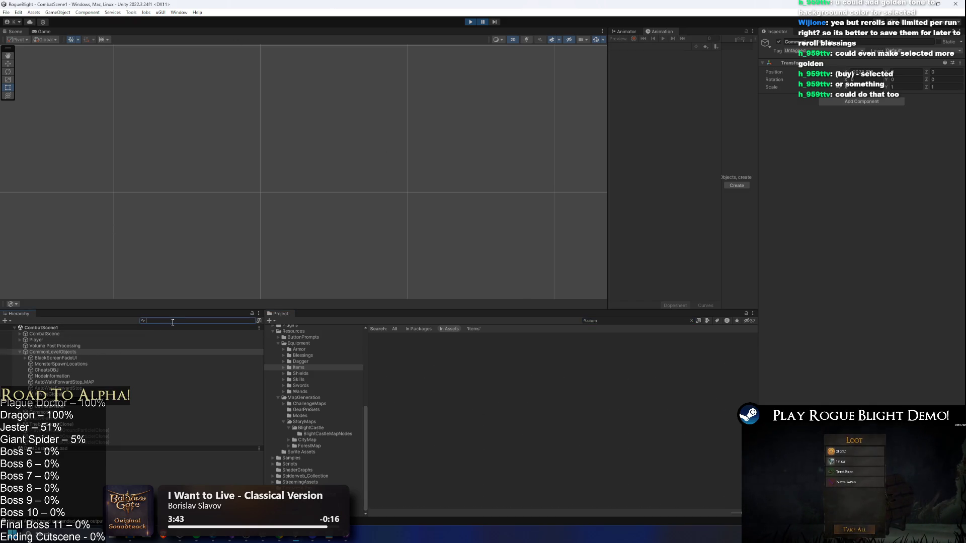
text(combat shop)
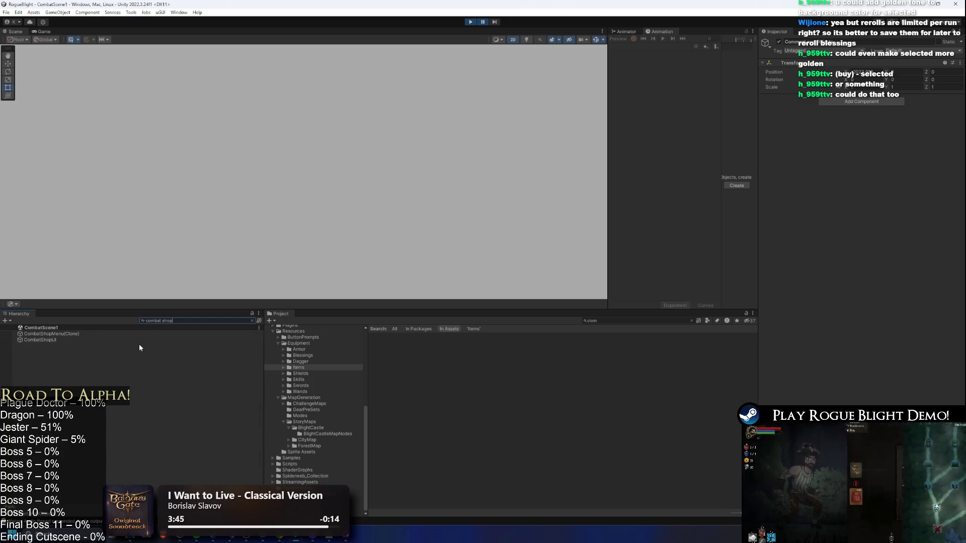
click(143, 334)
key(Escape)
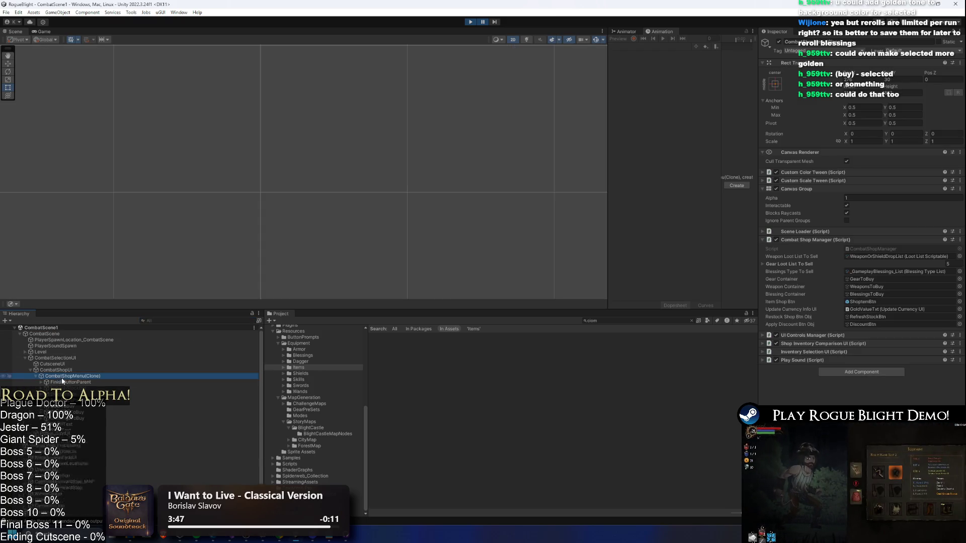
click(76, 388)
key(Down)
key(Down)
key(Down)
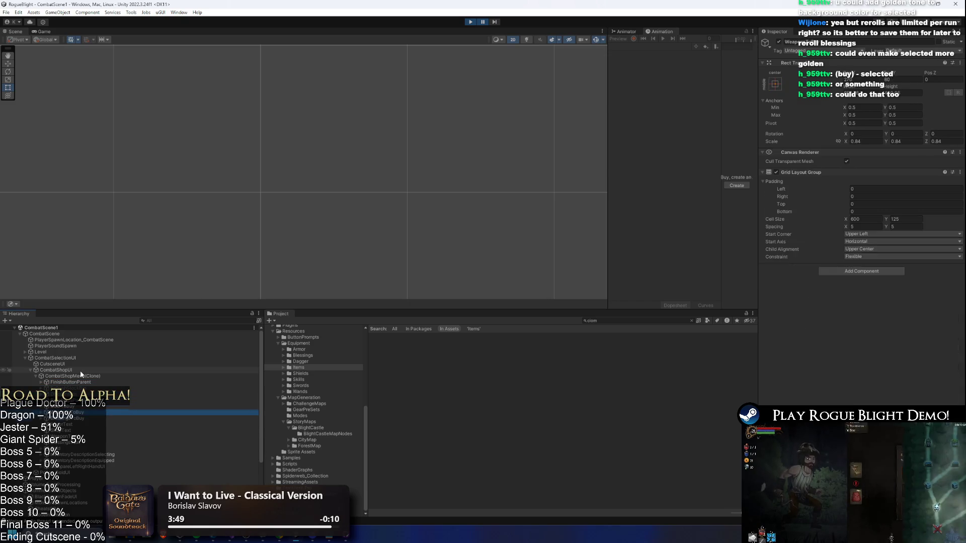
key(Down)
key(Down)
key(Down)
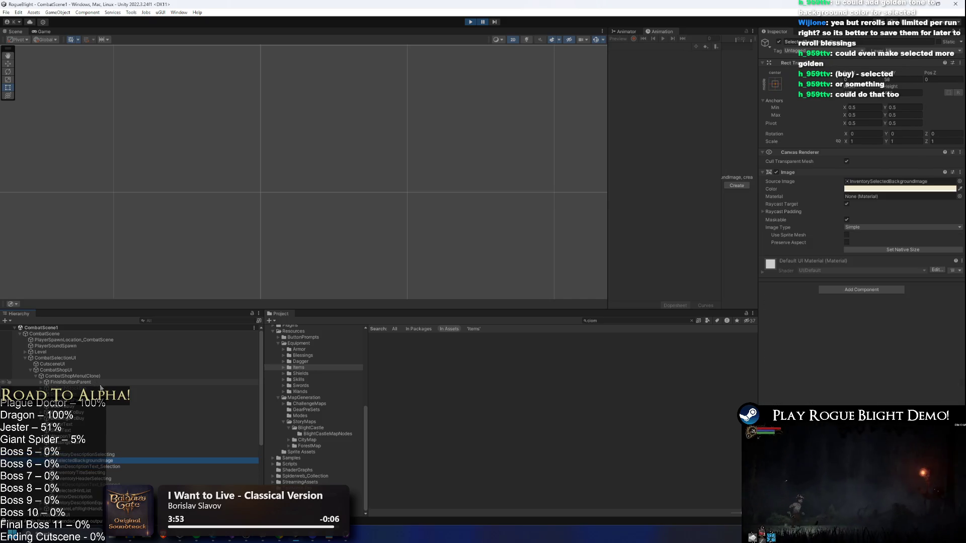
Show the Game view with the Play Focused option
click(52, 32)
click(376, 39)
click(375, 45)
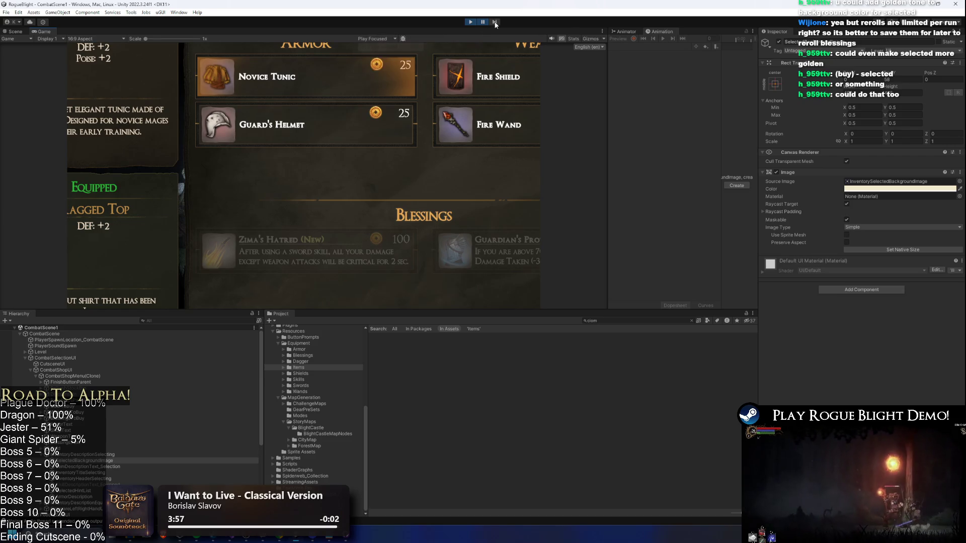
Set the selected-item background's Image Color to a fully saturated golden yellow
click(895, 189)
mouse_move(923, 241)
mouse_down()
mouse_move(911, 226)
mouse_move(944, 227)
mouse_move(902, 227)
mouse_move(926, 215)
mouse_move(940, 225)
mouse_up()
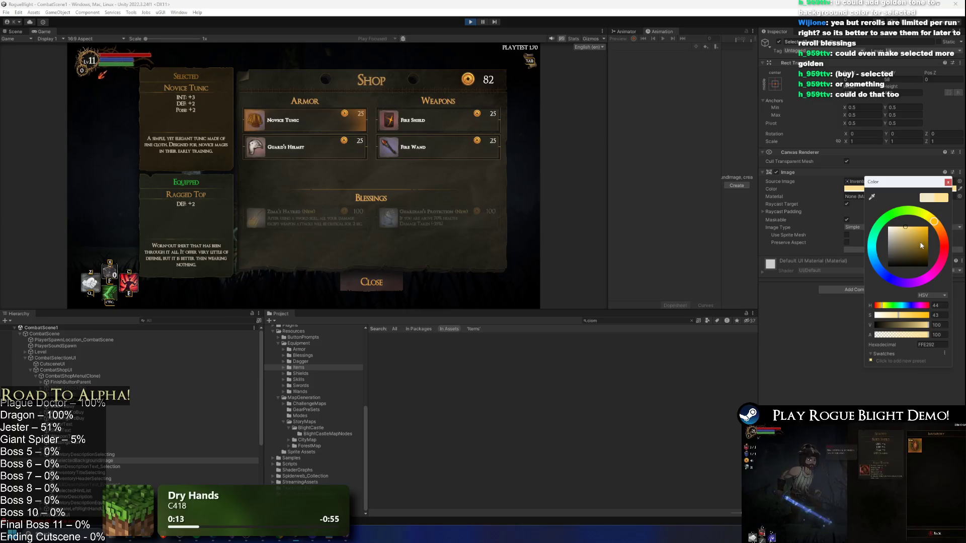
mouse_move(922, 244)
mouse_down()
mouse_move(935, 223)
mouse_move(944, 230)
mouse_move(926, 278)
mouse_move(890, 216)
mouse_move(941, 227)
mouse_move(941, 212)
mouse_up()
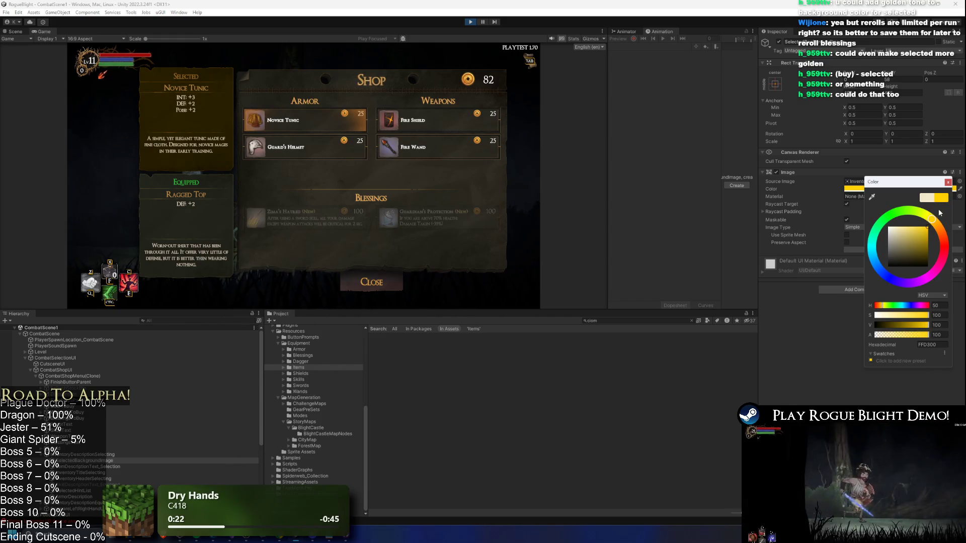
click(948, 182)
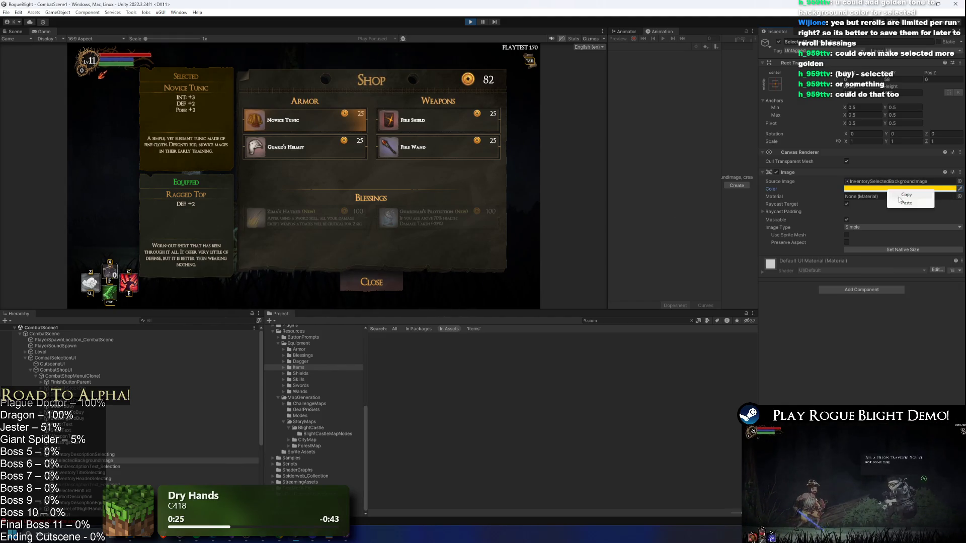
Set HeaderText_Selected's Vertex Color to bright yellow and open its localized string entry list
click(88, 467)
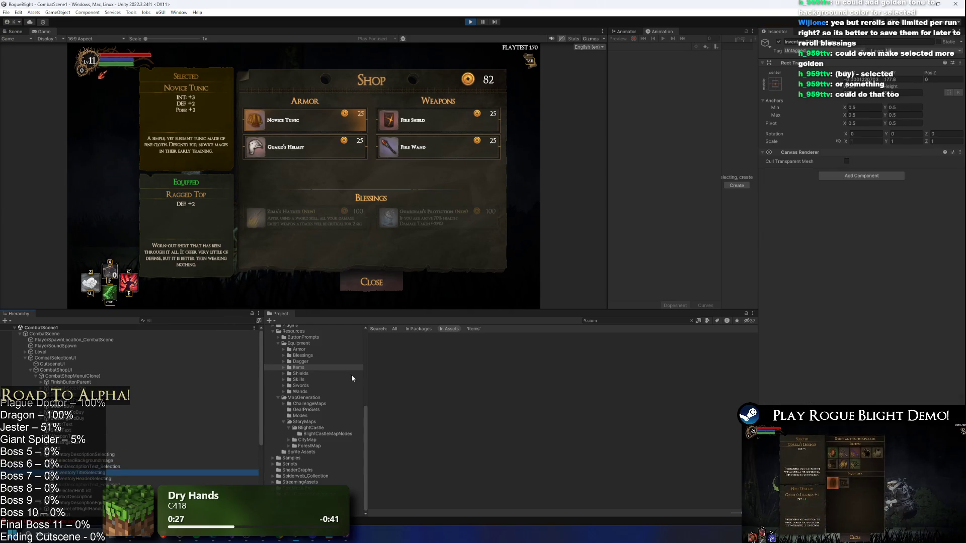
key(Up)
key(Down)
key(Down)
key(Down)
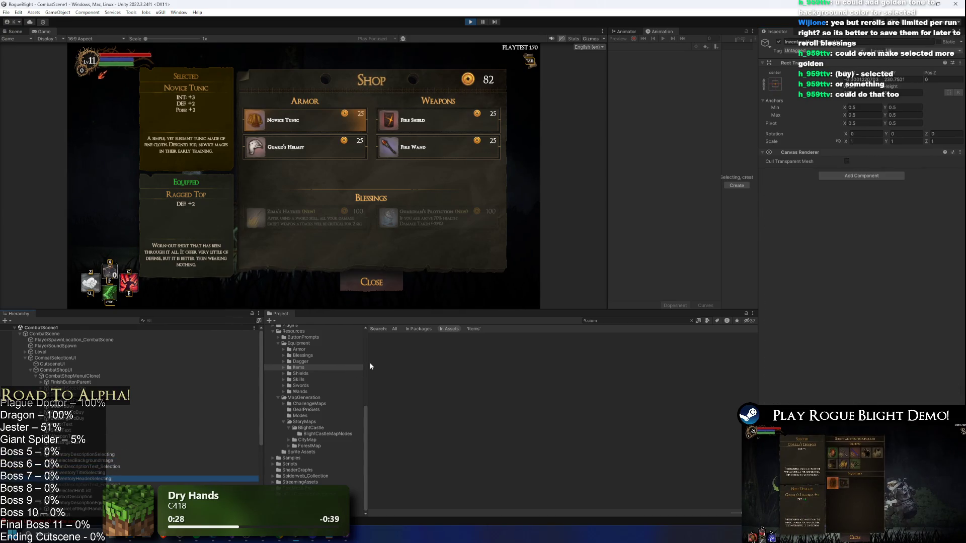
key(Down)
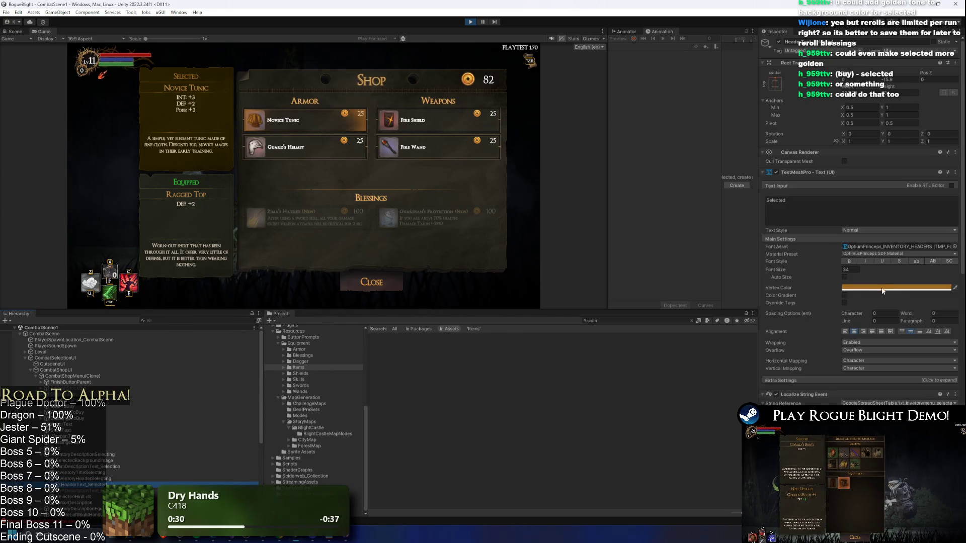
click(881, 290)
drag(928, 338, 934, 309)
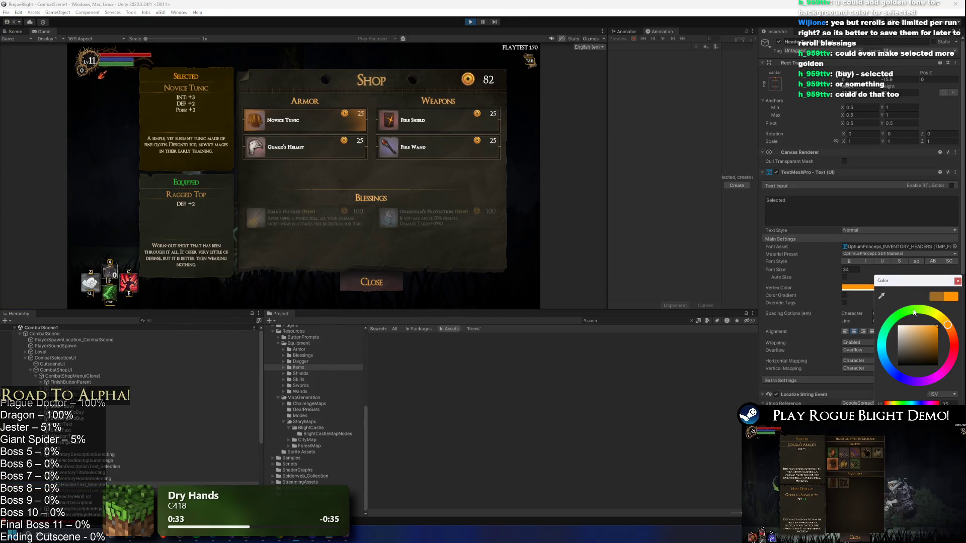
click(941, 318)
click(957, 282)
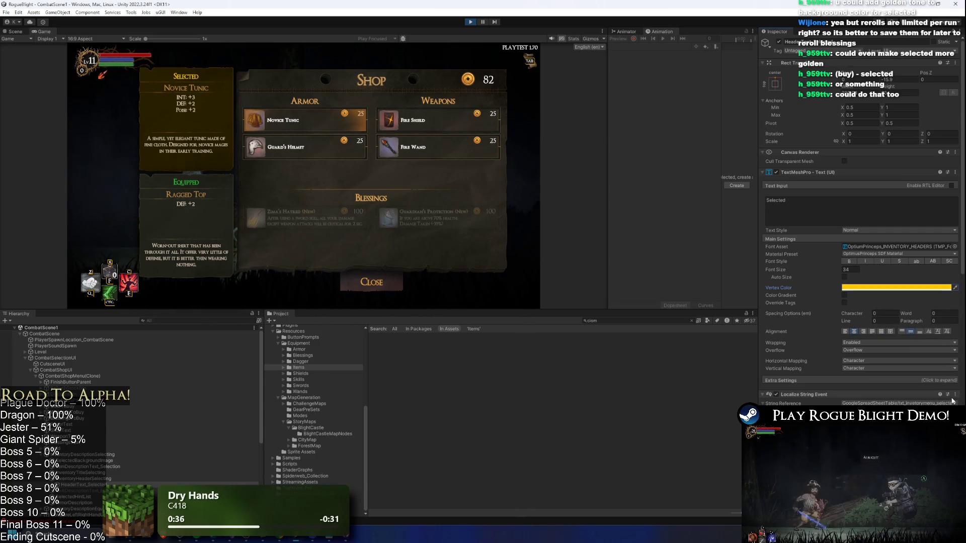
scroll(925, 397, down, 3)
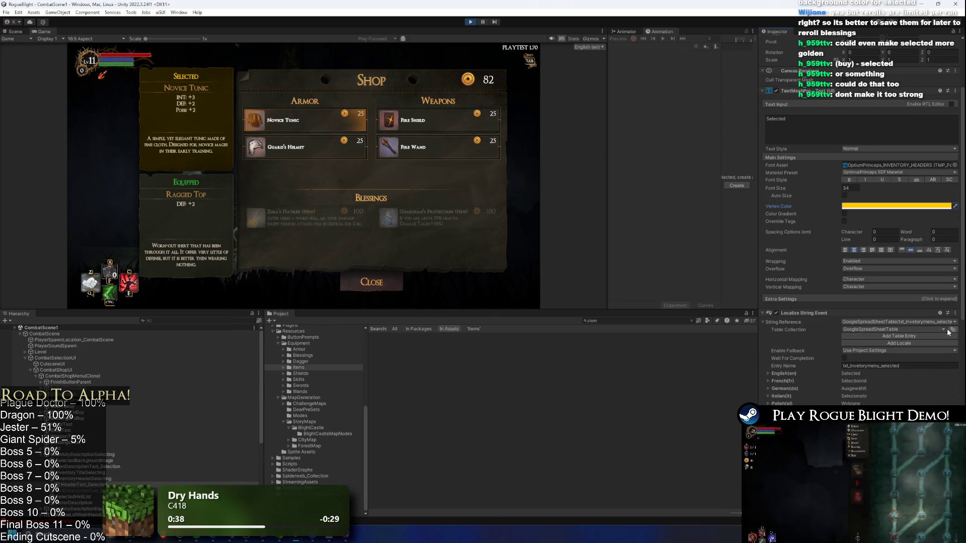
click(934, 320)
Link the header's Localize String Event to the txt_invetorymenu_selected entry
text(buy)
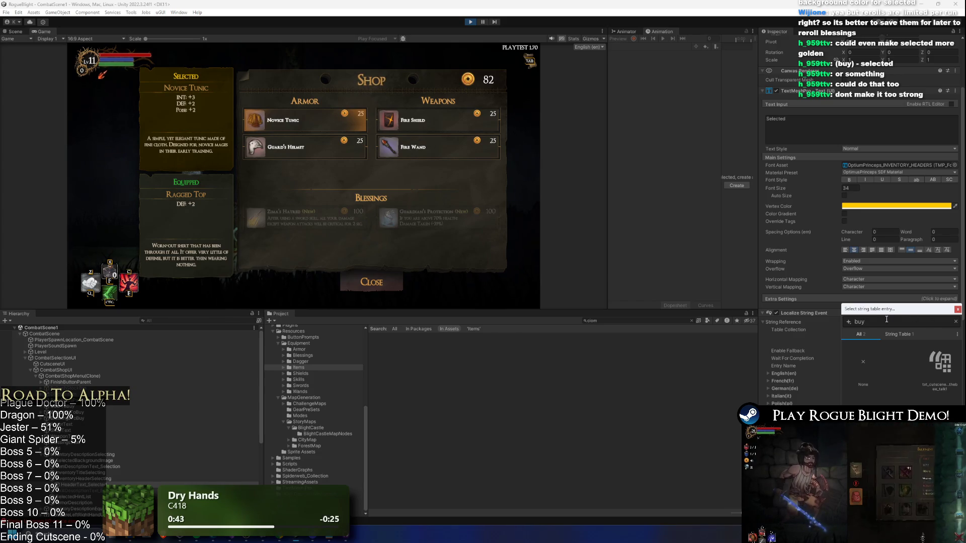
click(939, 361)
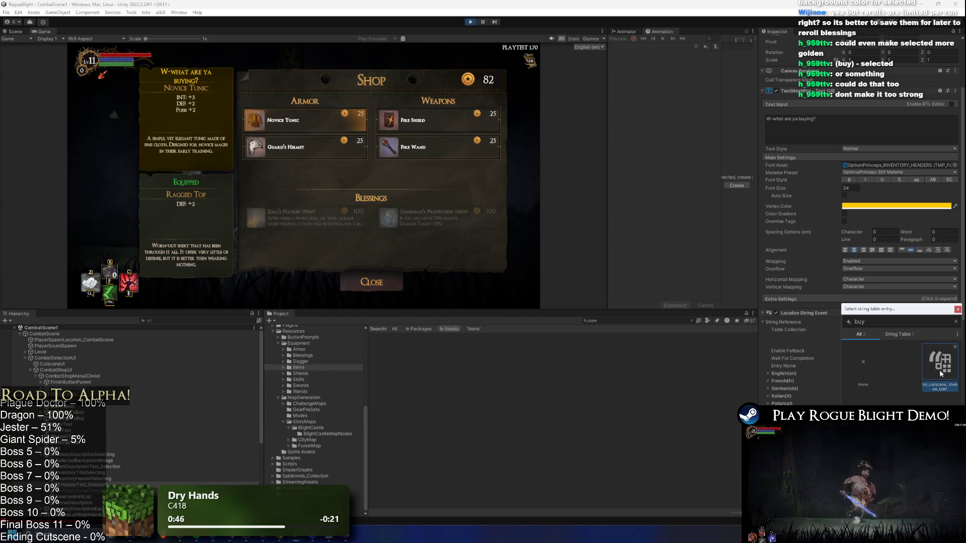
key(BackSpace)
key(BackSpace)
key(BackSpace)
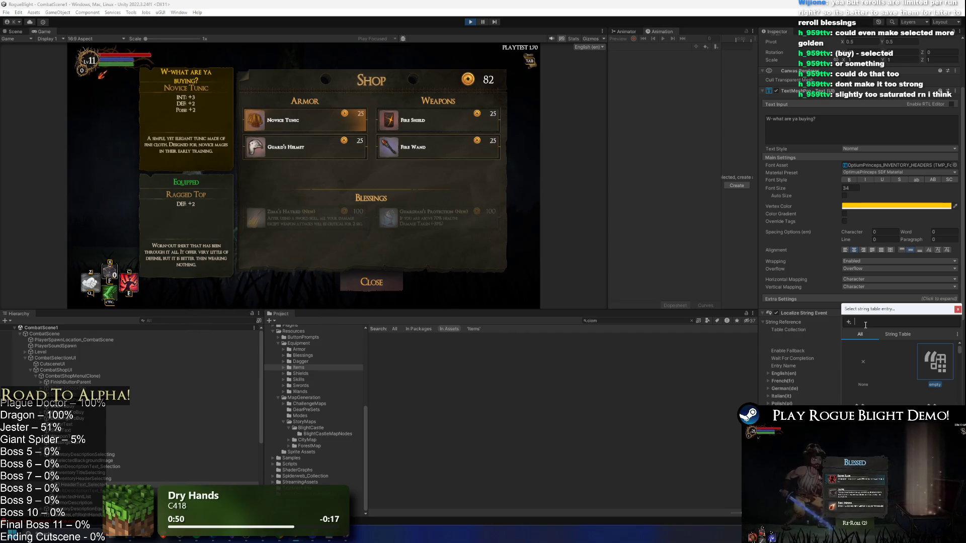
click(629, 176)
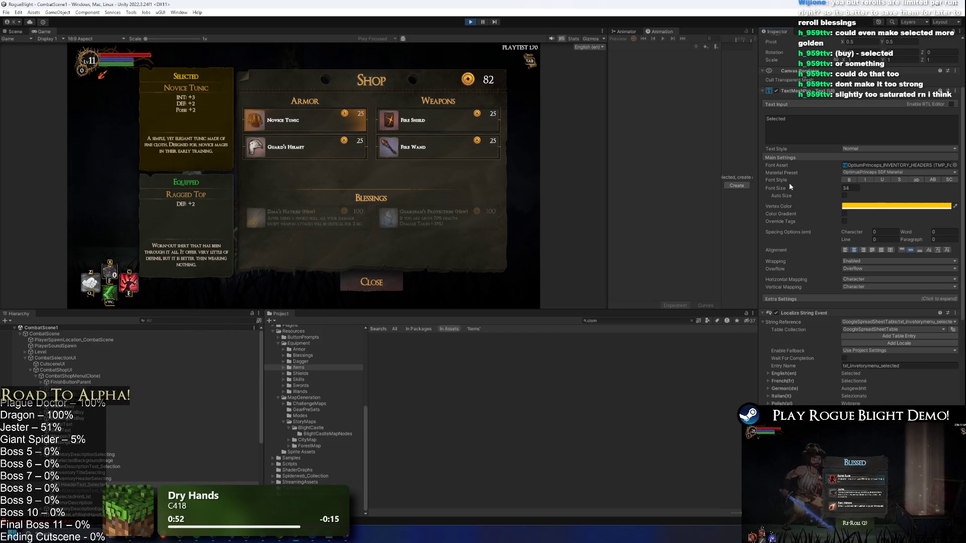
Retype the header text as 'Purchase' and soften its Vertex Color to a paler yellow
click(857, 207)
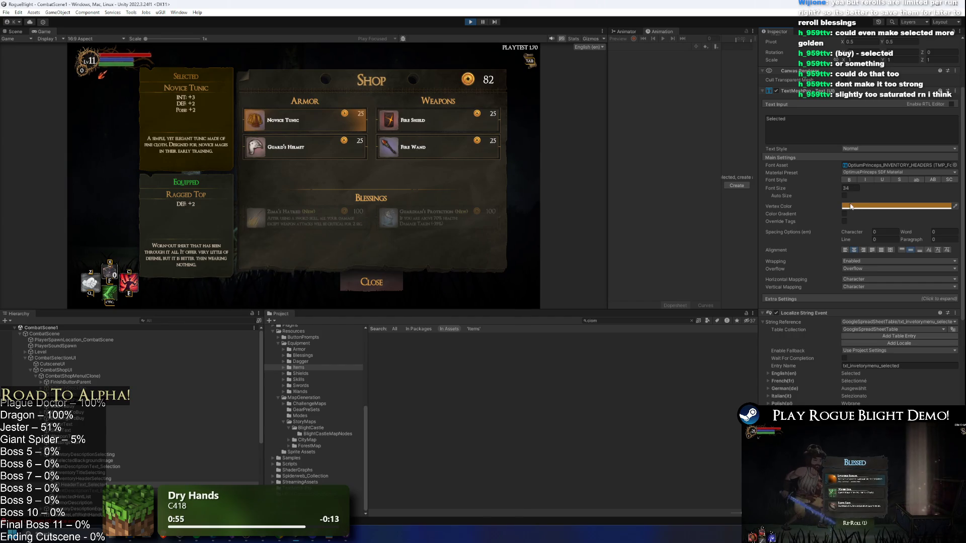
click(861, 206)
drag(916, 257, 925, 233)
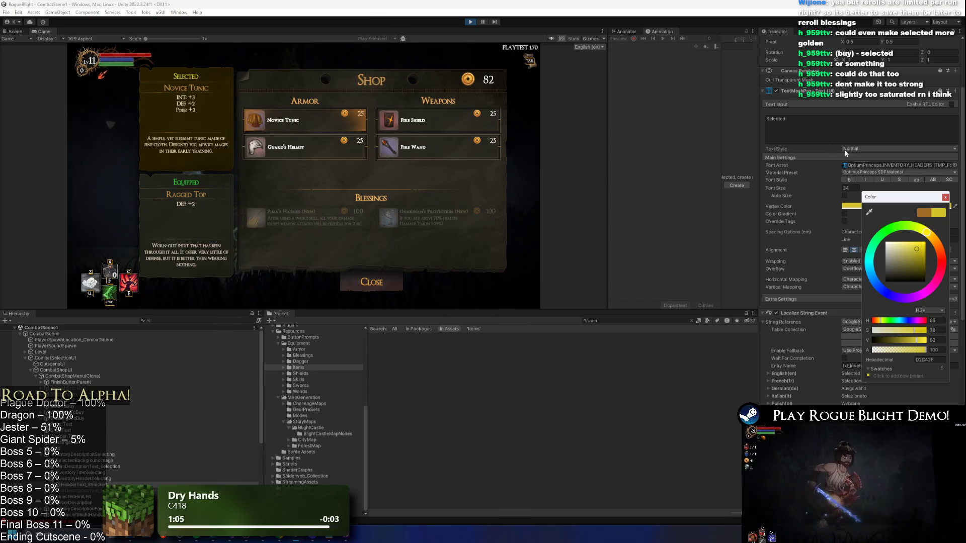
double_click(777, 119)
text(Buy)
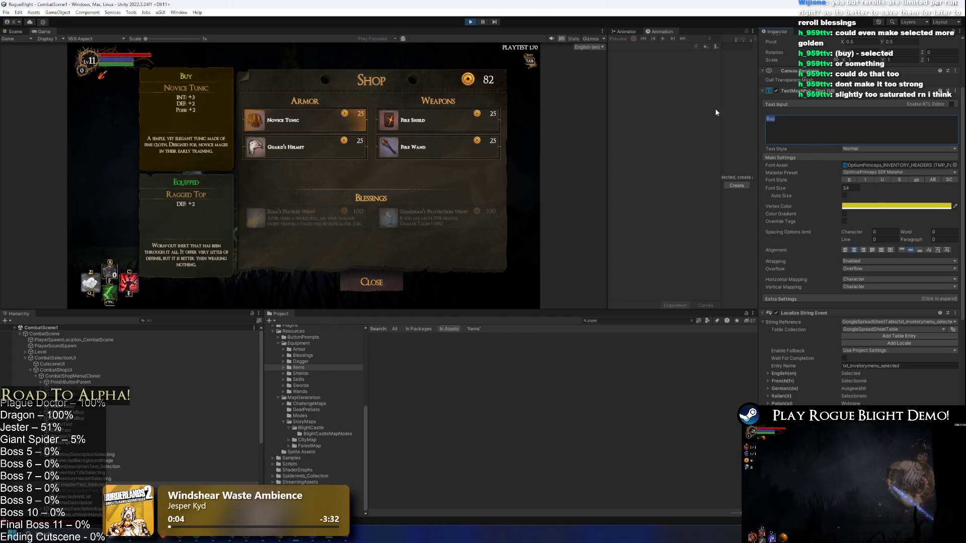
text(Puir)
text(chase)
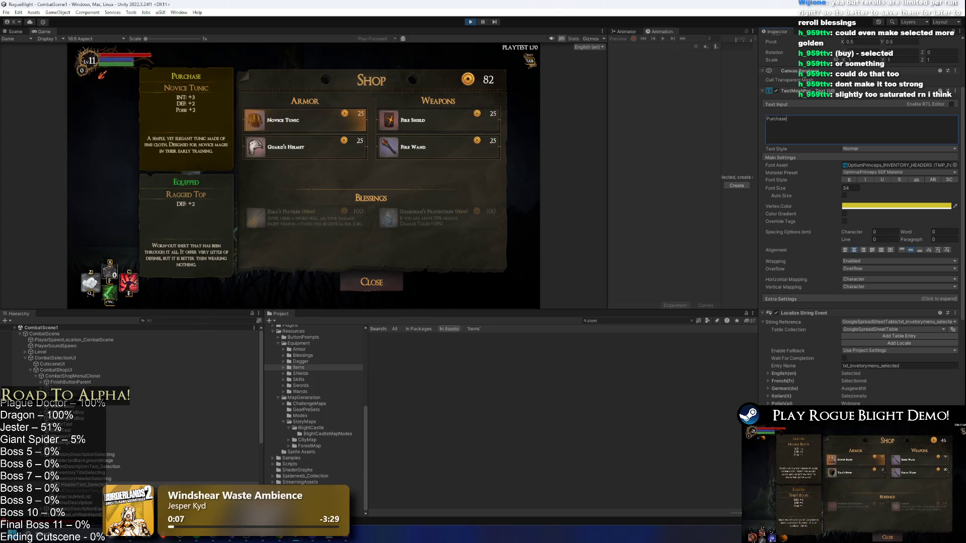
click(874, 205)
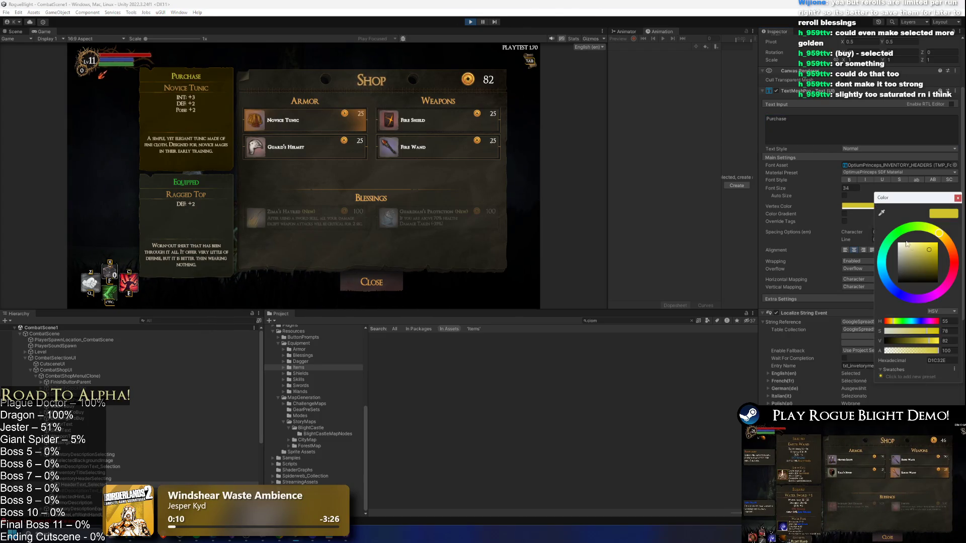
drag(928, 251, 925, 245)
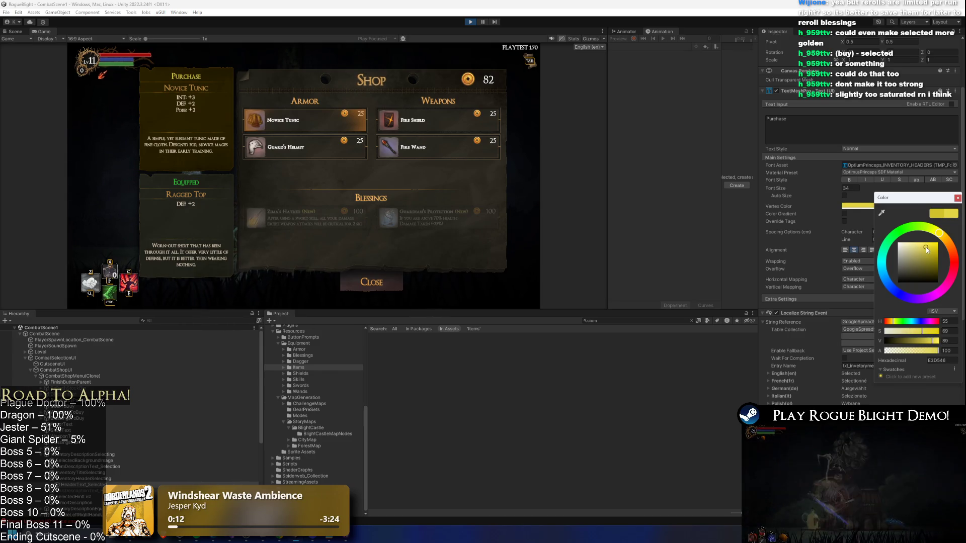
click(93, 461)
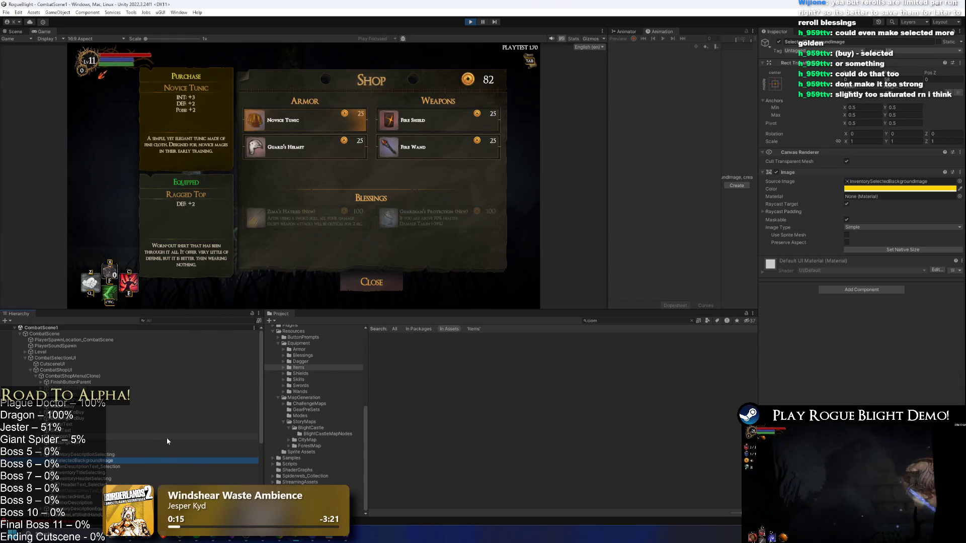
Soften the SelectedBackgroundImage's bright yellow and preview it with Play Maximized
click(875, 189)
drag(934, 232, 923, 228)
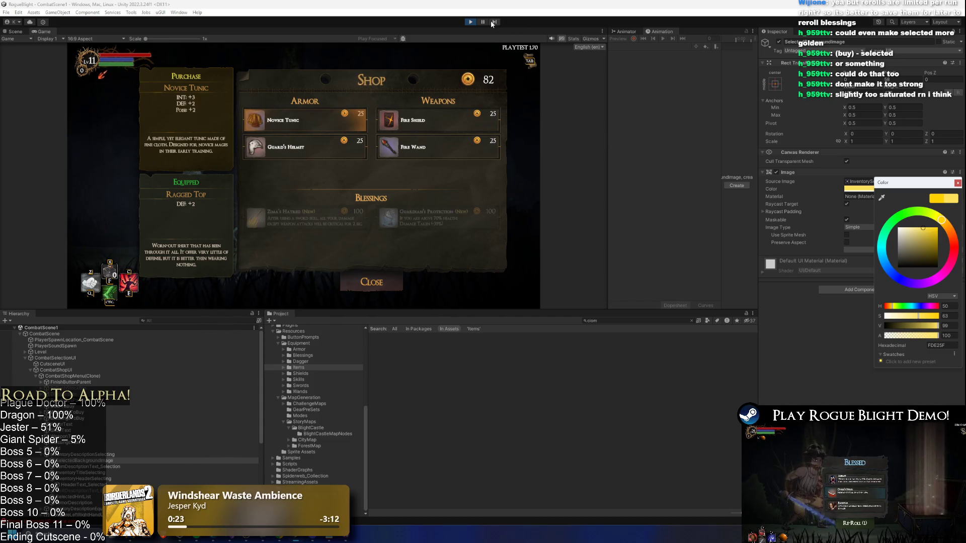
click(381, 39)
click(386, 55)
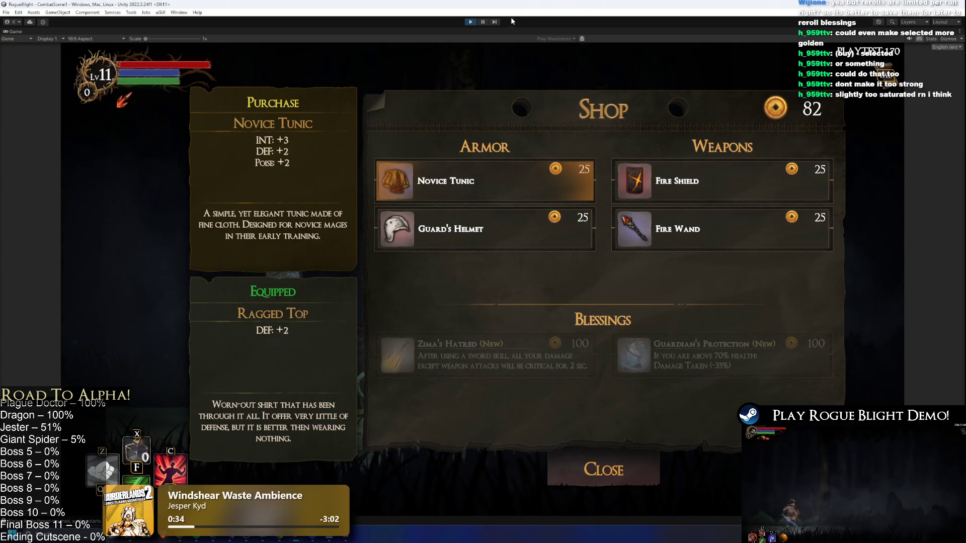
key(ctrl+shift+p)
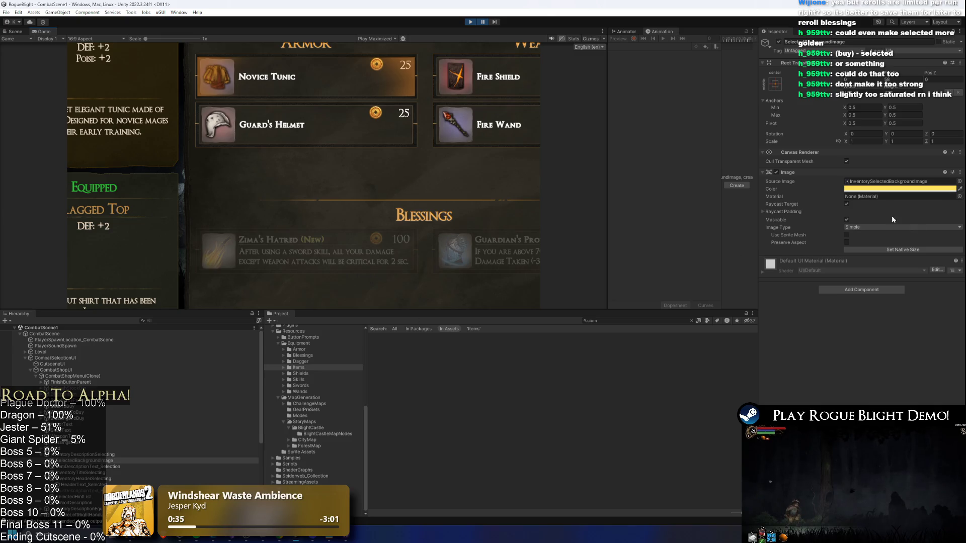
Try paler and tan-orange variants of the highlight colour, previewing each in the running game
click(883, 189)
click(914, 230)
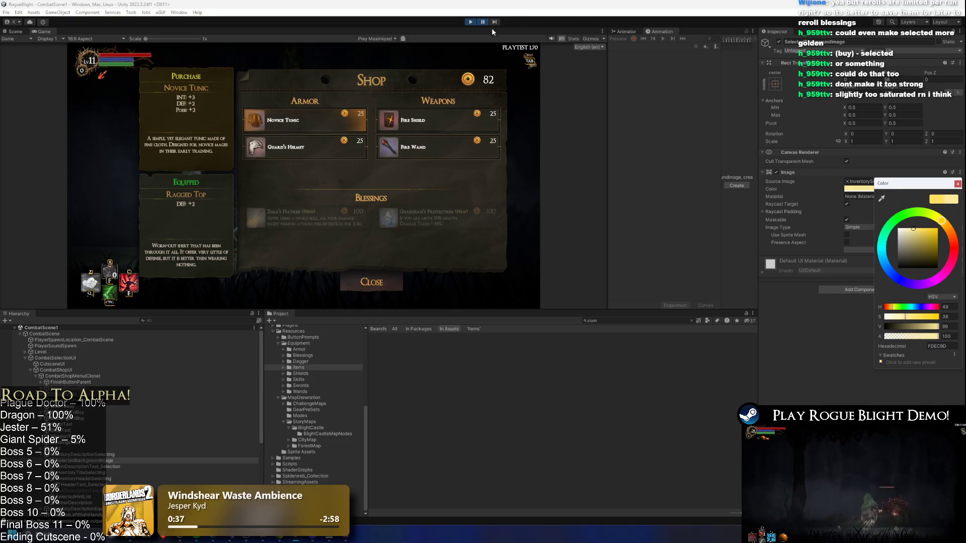
click(482, 22)
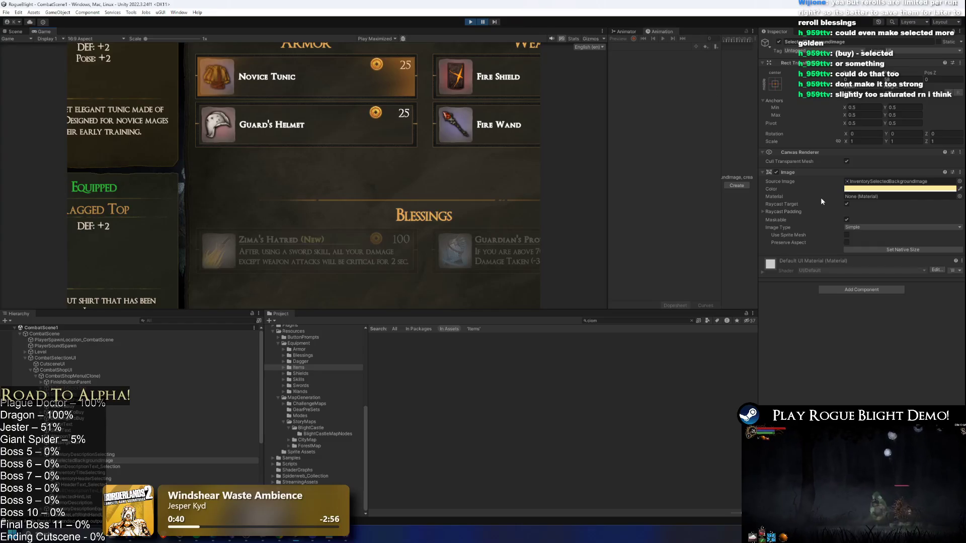
click(864, 189)
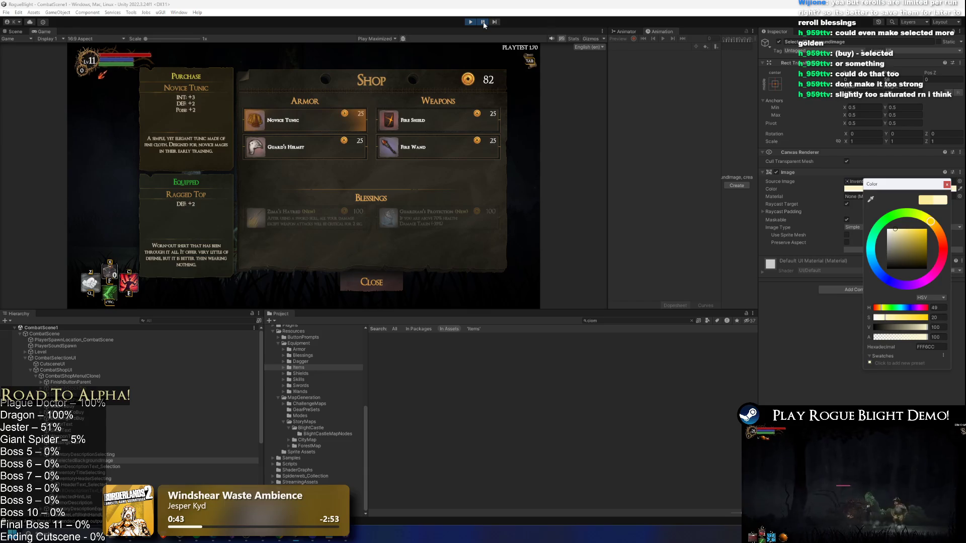
click(482, 22)
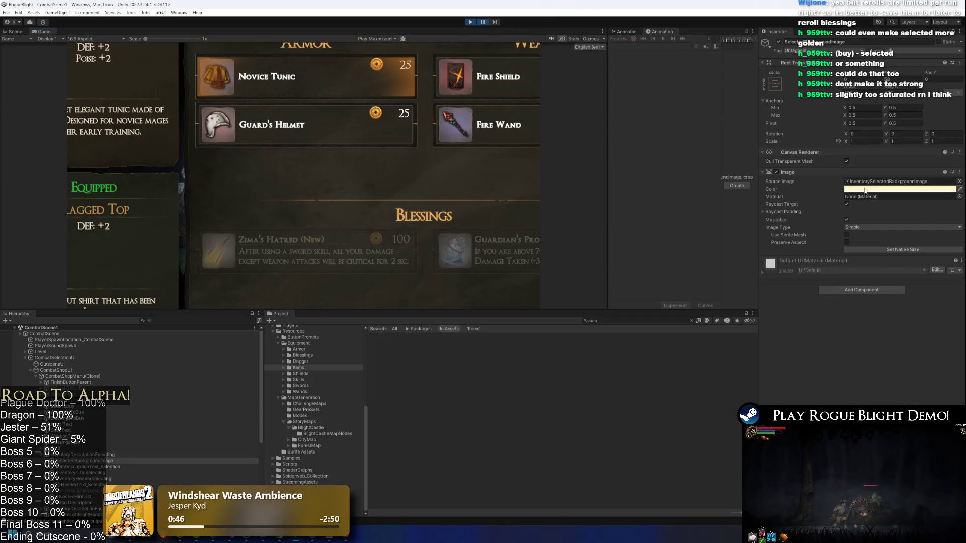
click(865, 190)
click(903, 233)
drag(931, 218, 938, 226)
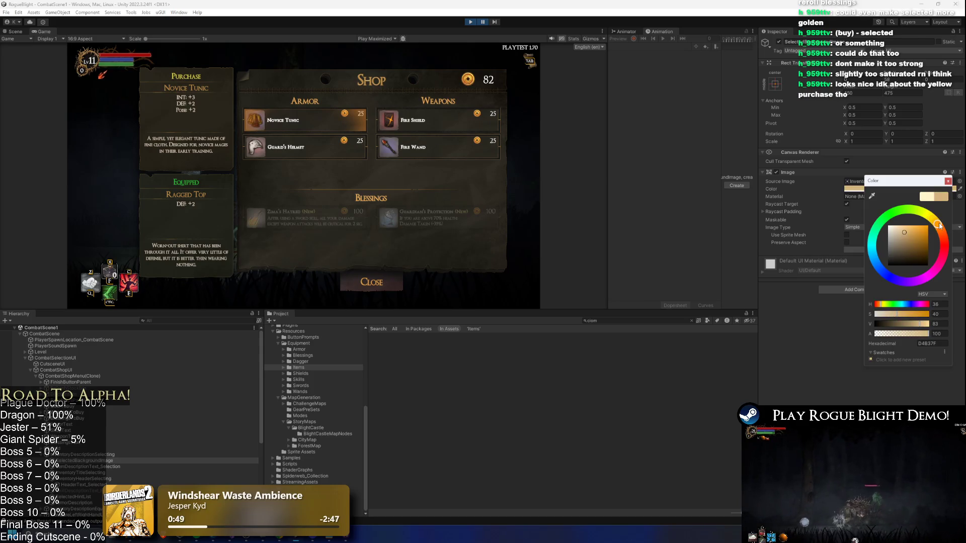
click(485, 21)
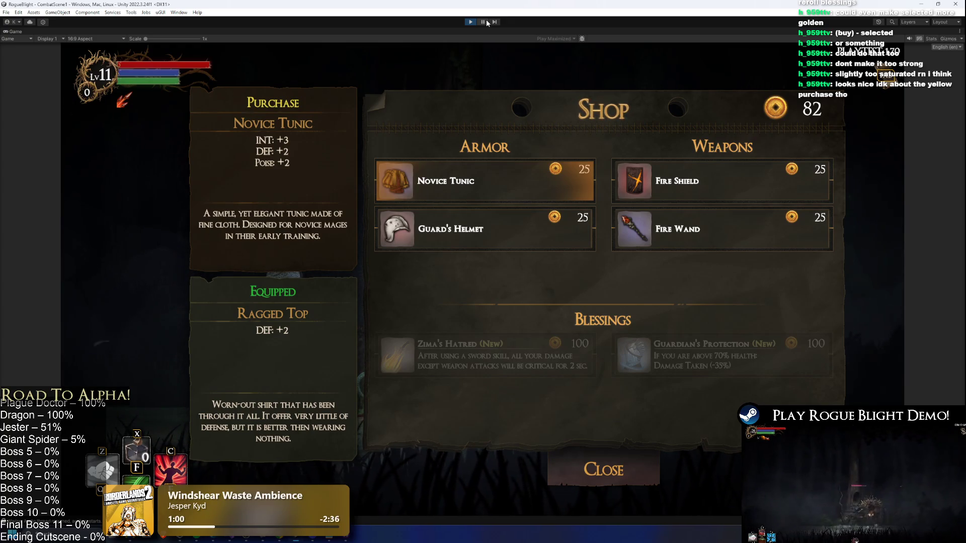
click(484, 22)
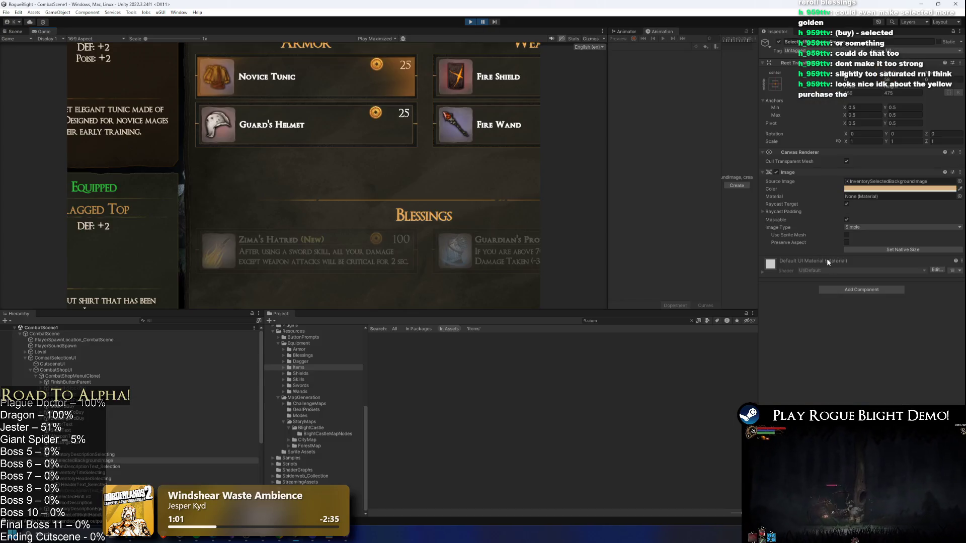
Lighten the highlight to pale beige, then settle on a pale cream-yellow
click(878, 188)
click(912, 230)
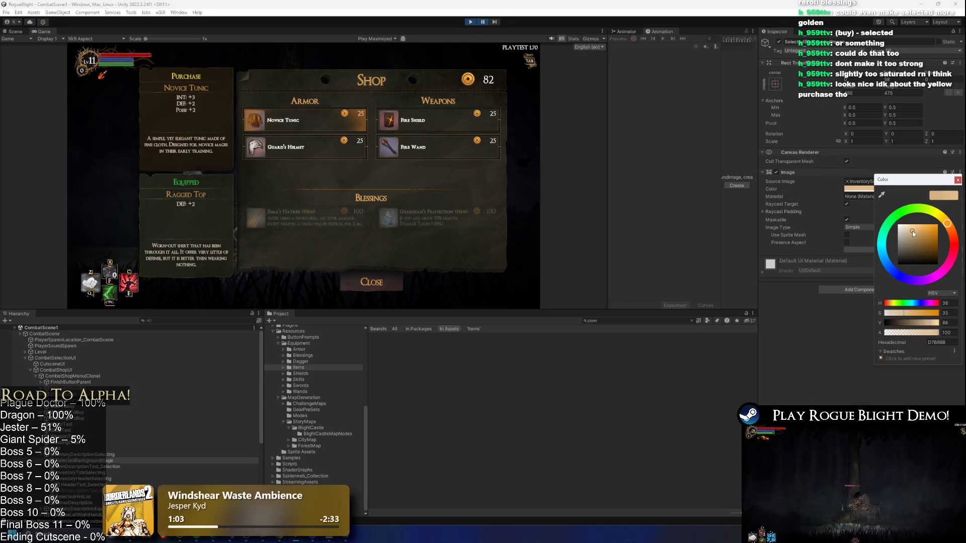
click(910, 227)
click(484, 23)
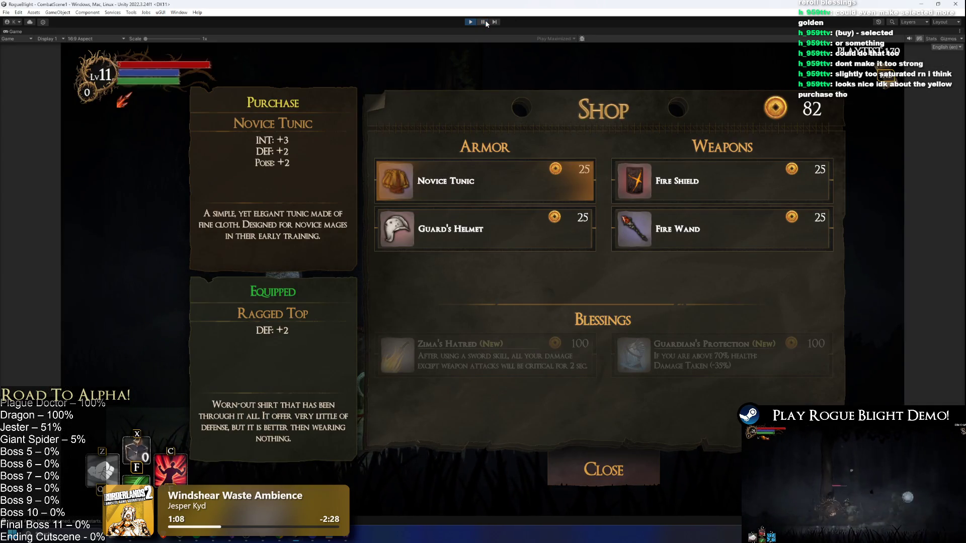
click(483, 22)
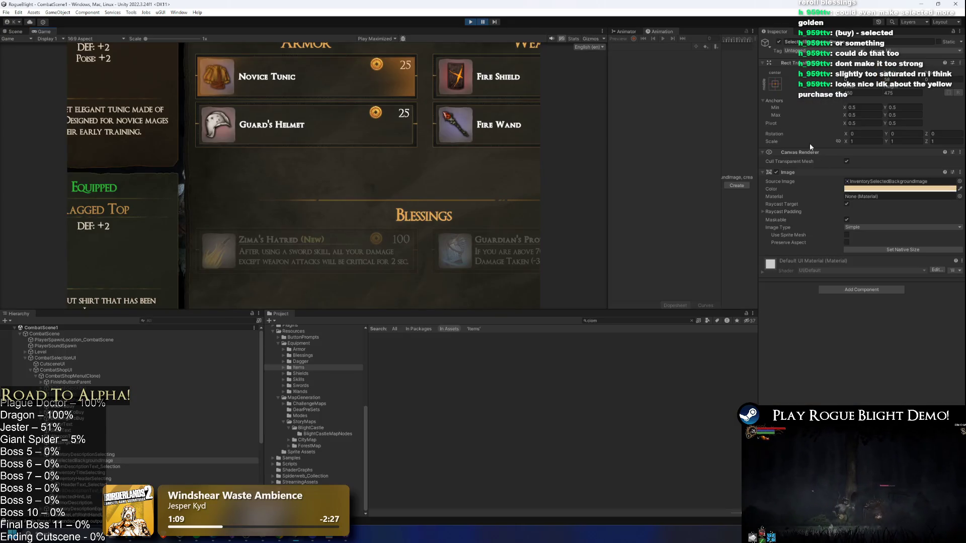
click(873, 189)
drag(945, 225, 938, 222)
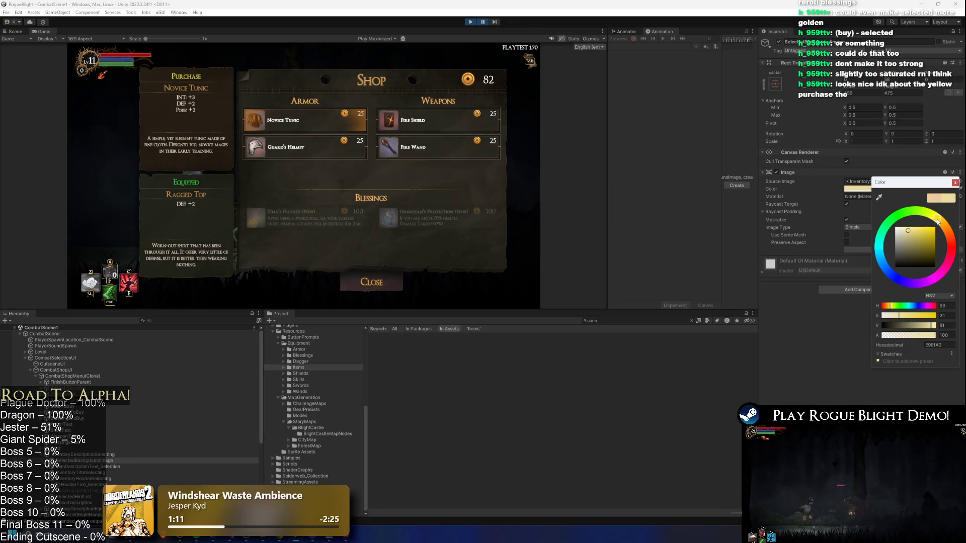
click(484, 20)
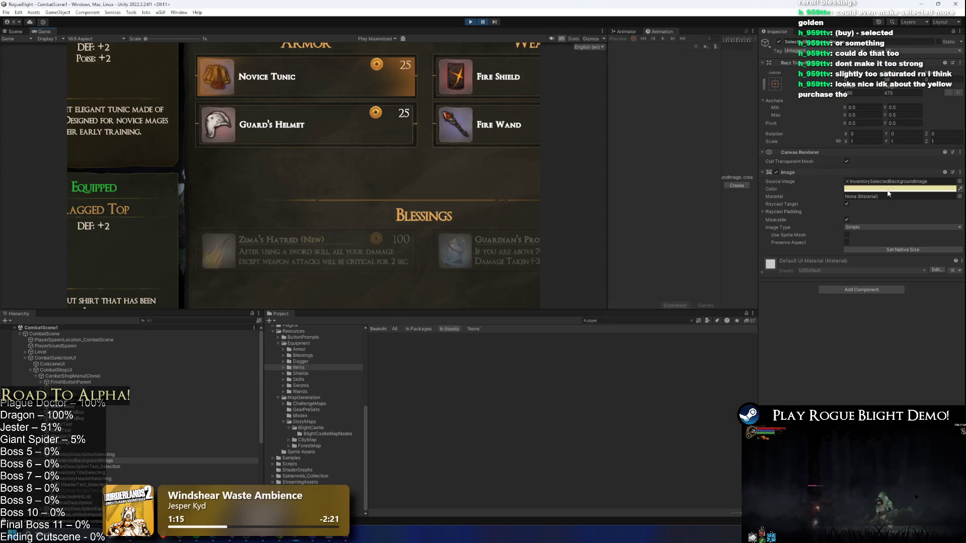
Recheck the pale highlight in the running game, then select HeaderText_Selected
click(888, 189)
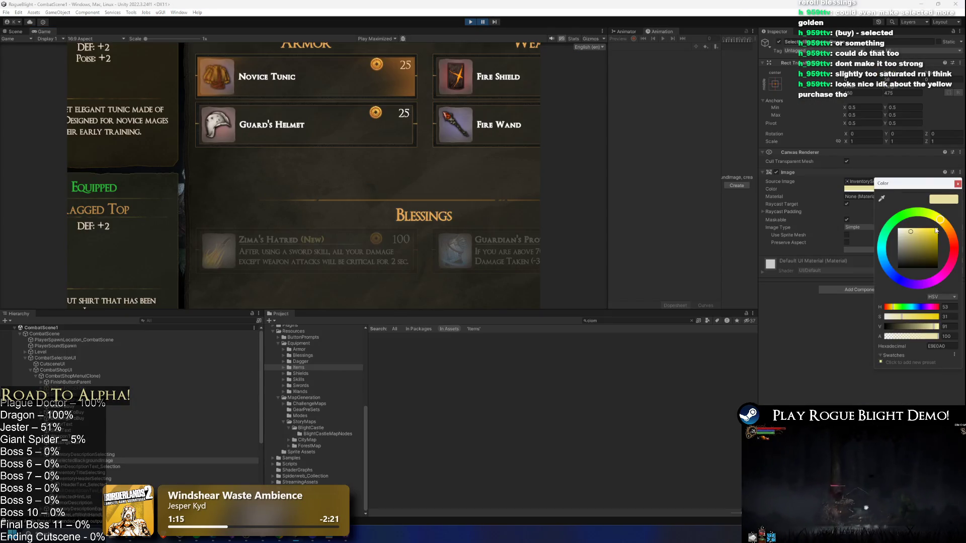
click(483, 22)
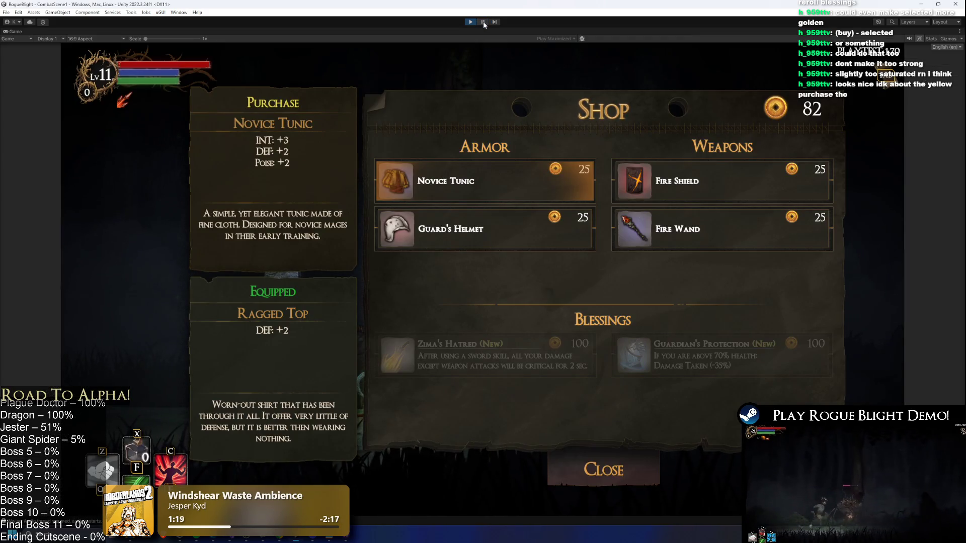
click(483, 21)
right_click(863, 191)
click(881, 196)
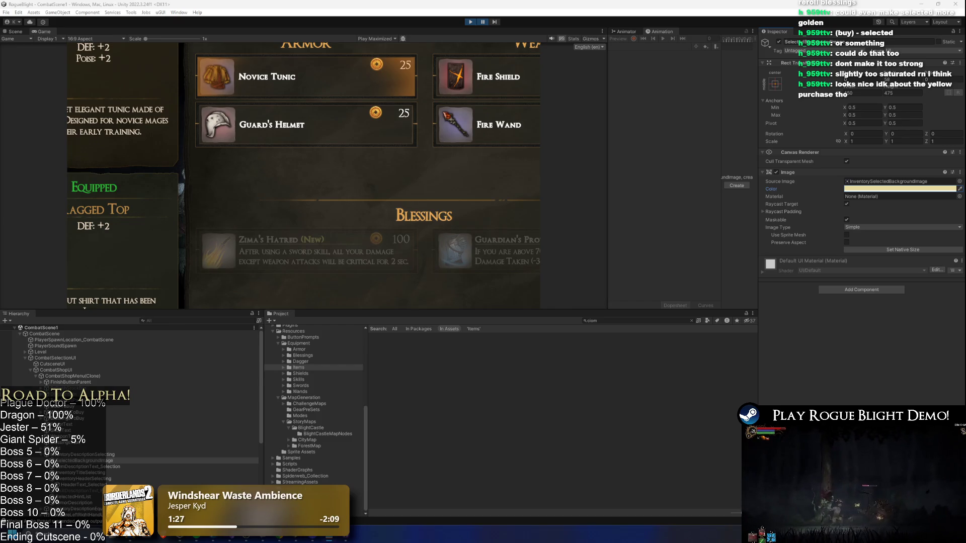
click(82, 486)
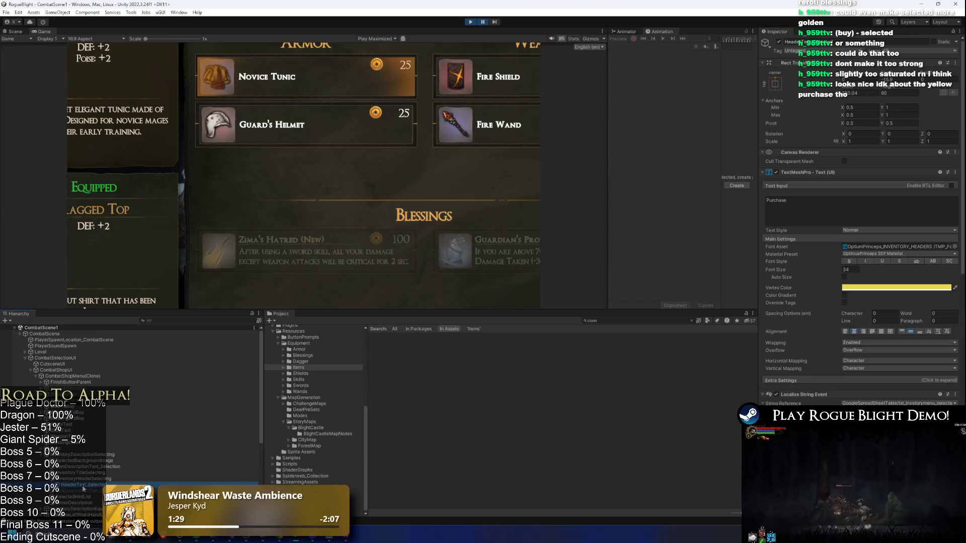
Switch the Game view to Play Focused and drag the Purchase text's Vertex Color toward orange
click(869, 287)
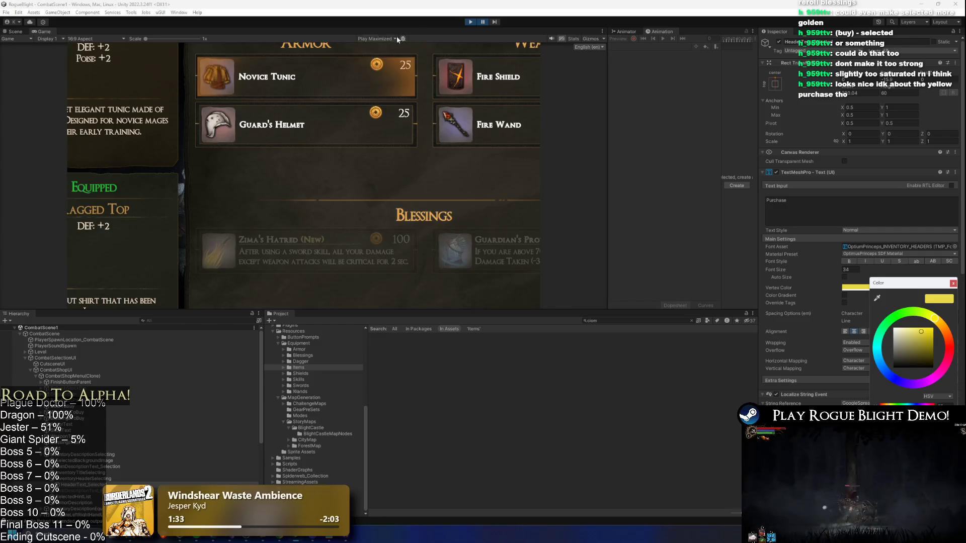
click(372, 39)
click(385, 49)
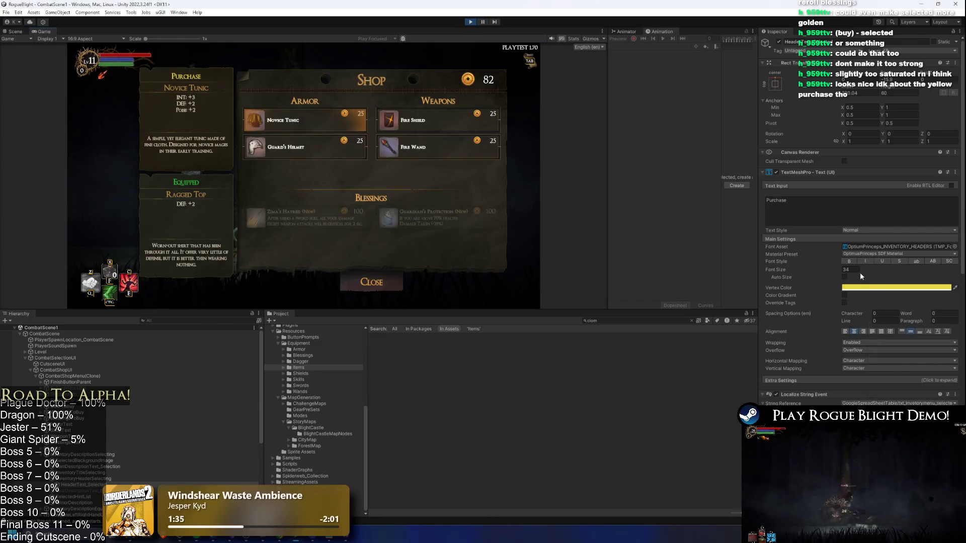
click(865, 287)
drag(928, 322, 934, 328)
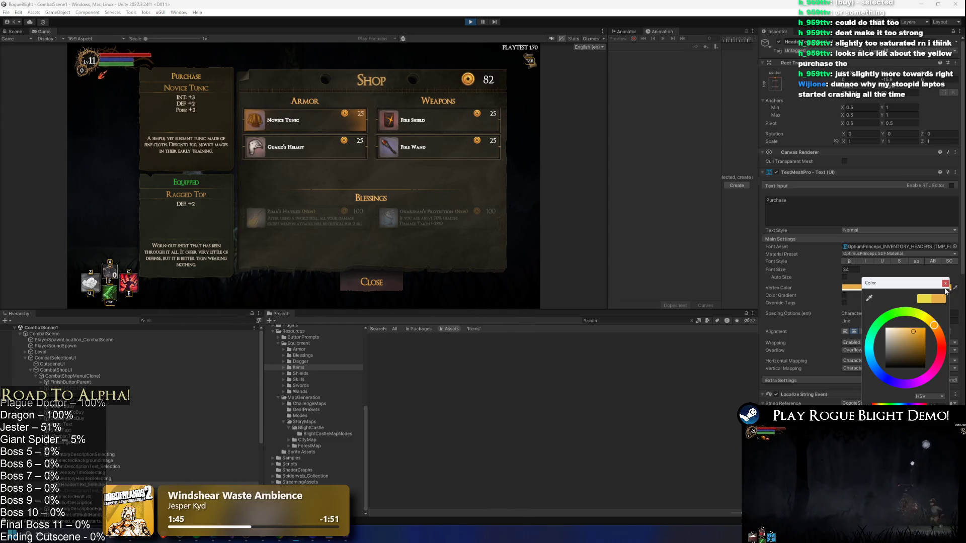
click(945, 284)
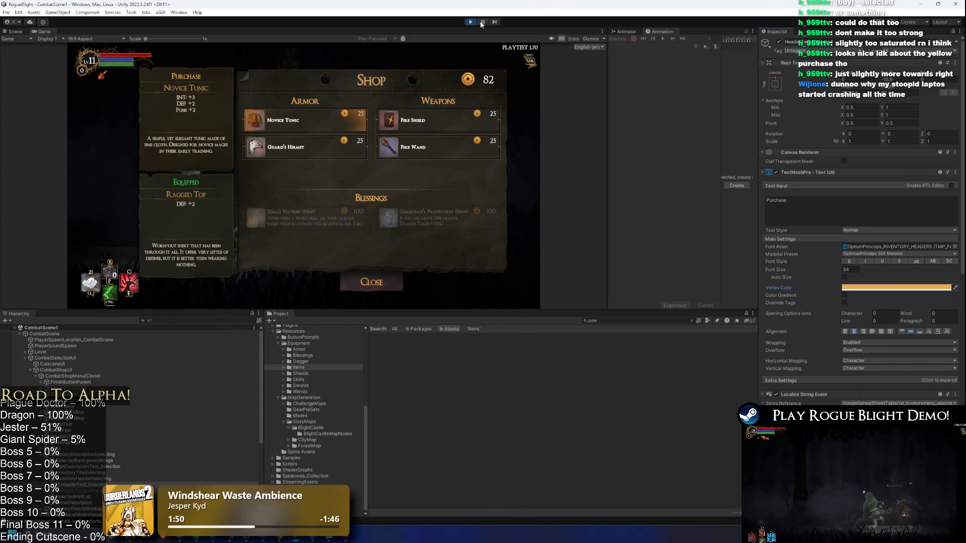
click(92, 472)
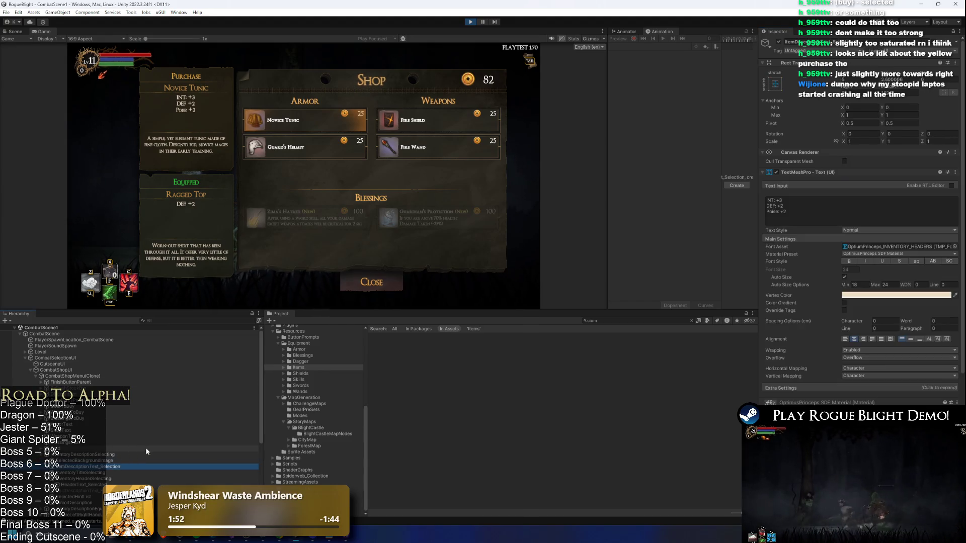
Filter the Hierarchy for 'armor', select ArmorText and copy its Vertex Color
key(Up)
key(Up)
key(Up)
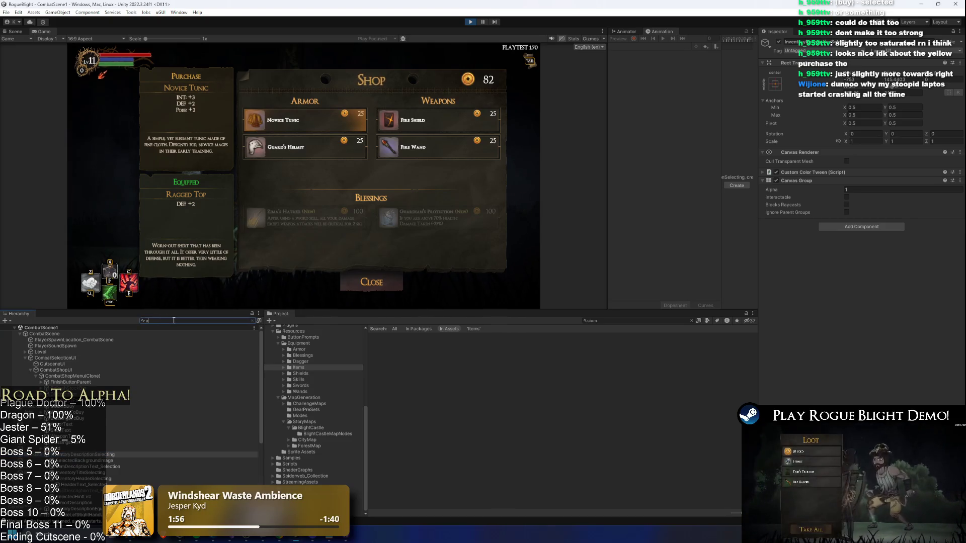
text(rmor)
click(43, 333)
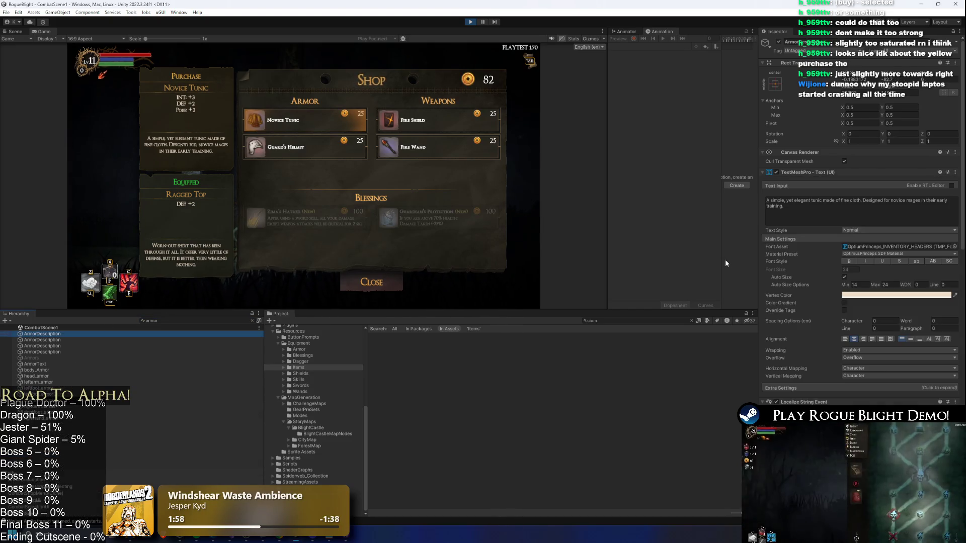
key(Down)
key(Down)
key(Down)
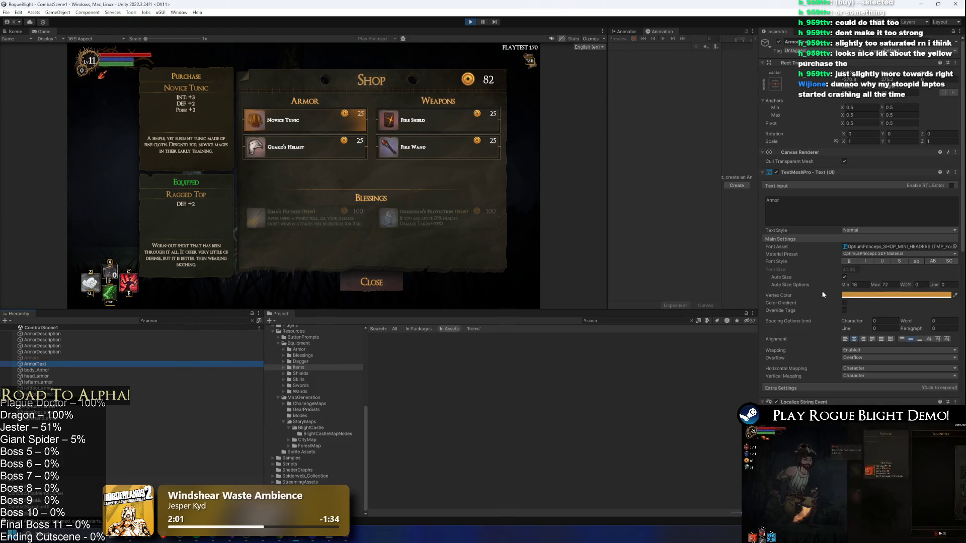
click(776, 173)
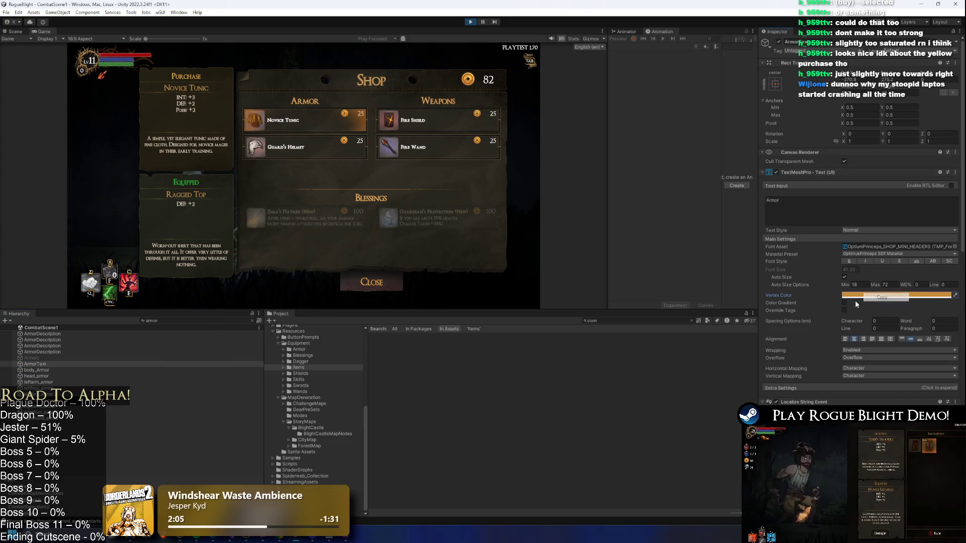
click(169, 317)
Clear the armor search and select the HeaderText_Selected object
click(167, 318)
key(BackSpace)
key(BackSpace)
key(BackSpace)
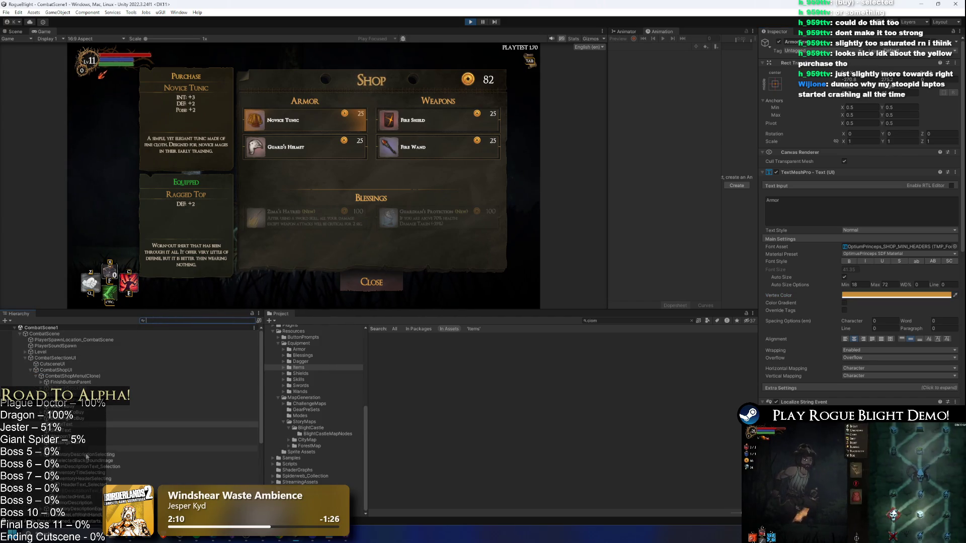
click(101, 478)
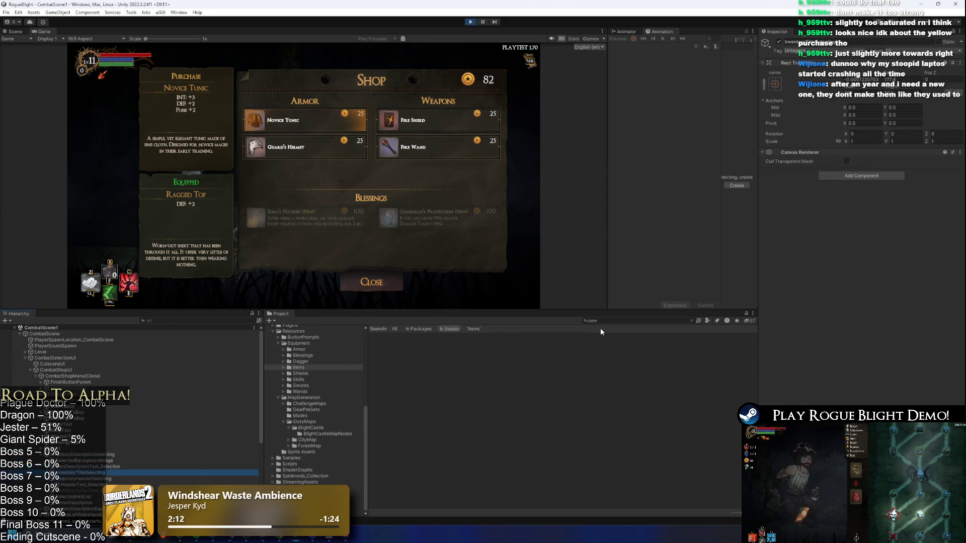
key(Down)
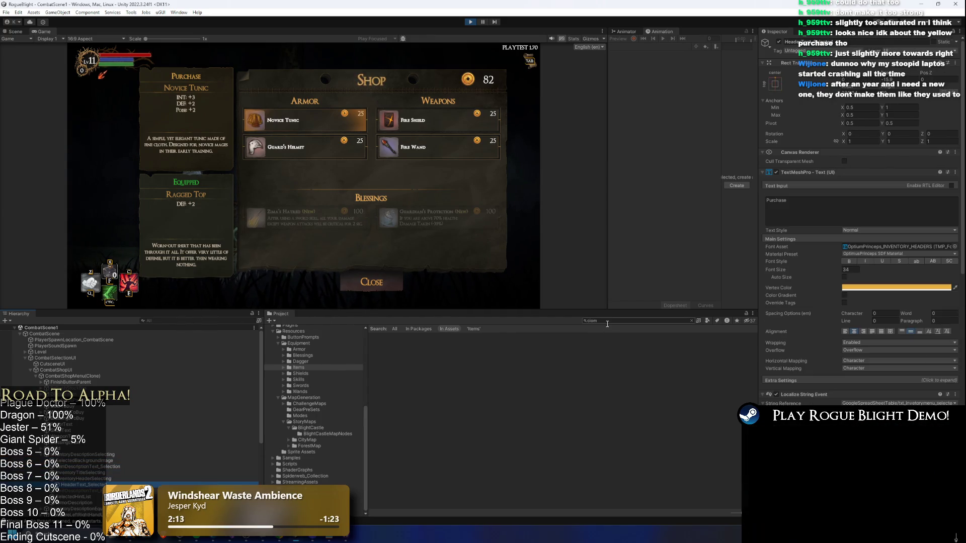
Paste the Armor orange into HeaderText_Selected's Vertex Color and pause the game
right_click(855, 288)
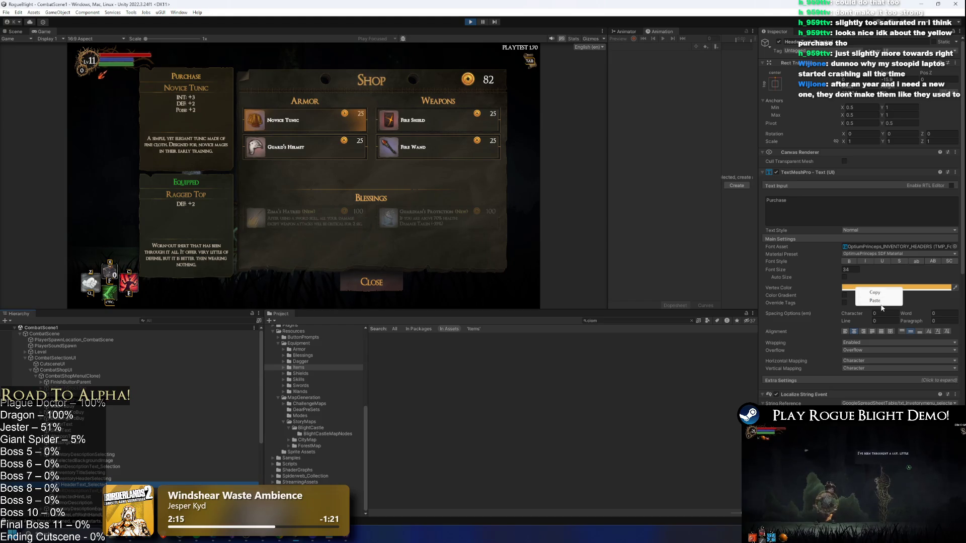
click(875, 300)
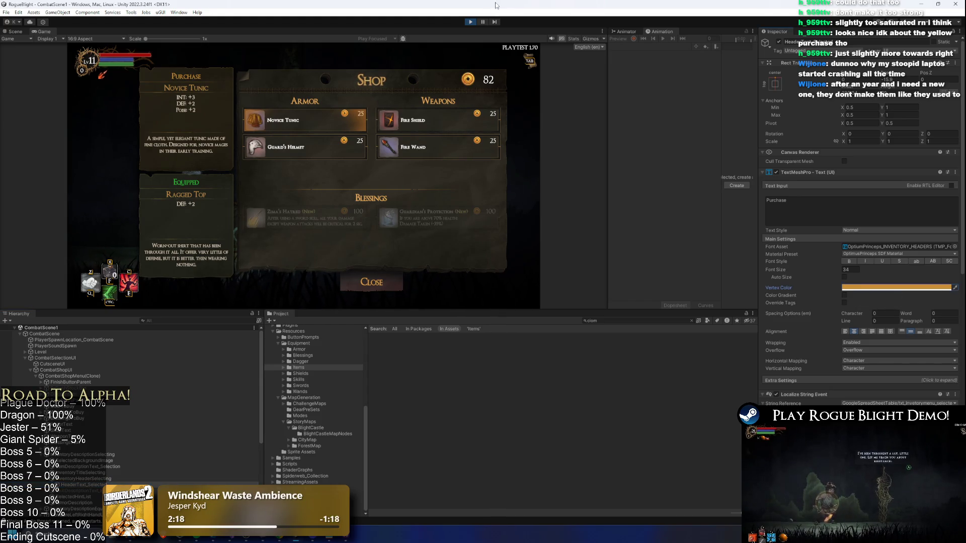
click(483, 22)
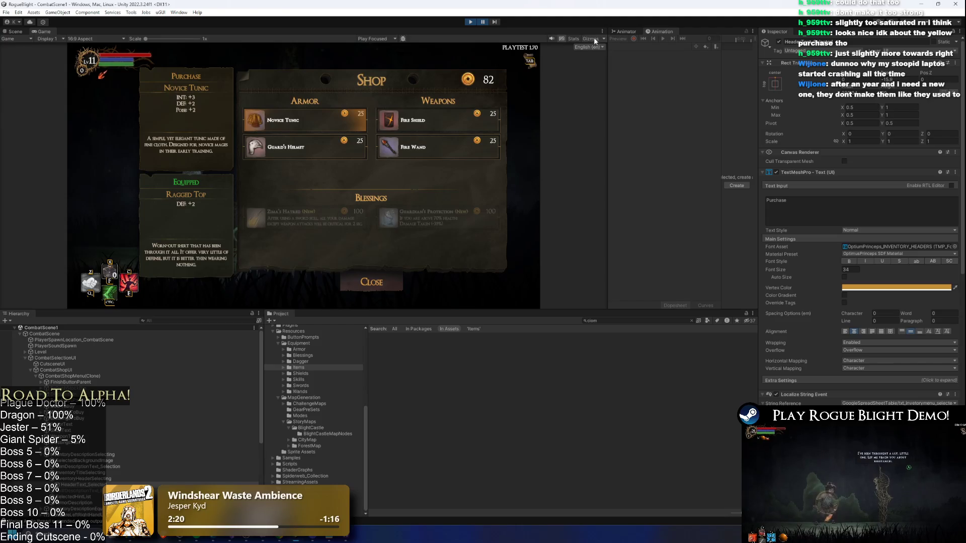
Fine-tune the Purchase header hue, first slightly toward yellow, then toward orange
click(864, 289)
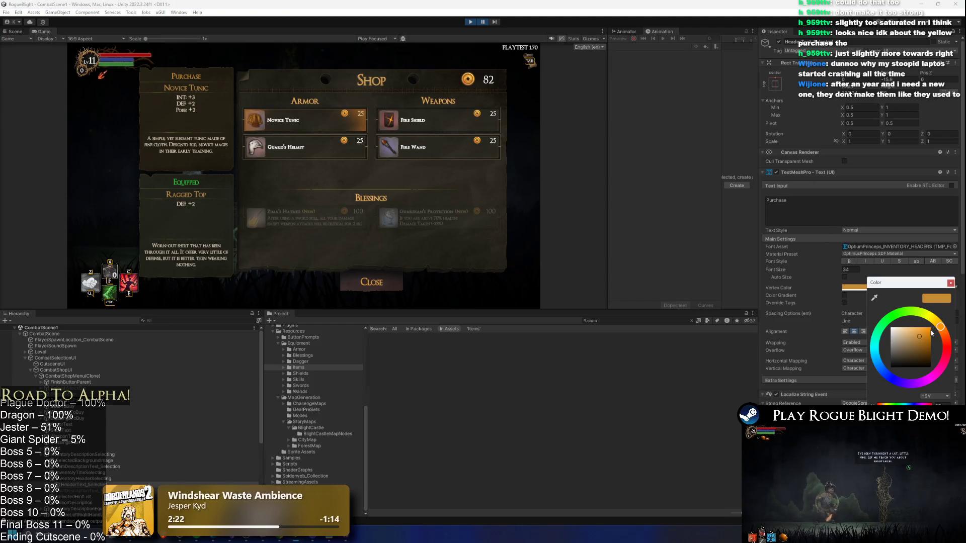
drag(941, 326, 938, 322)
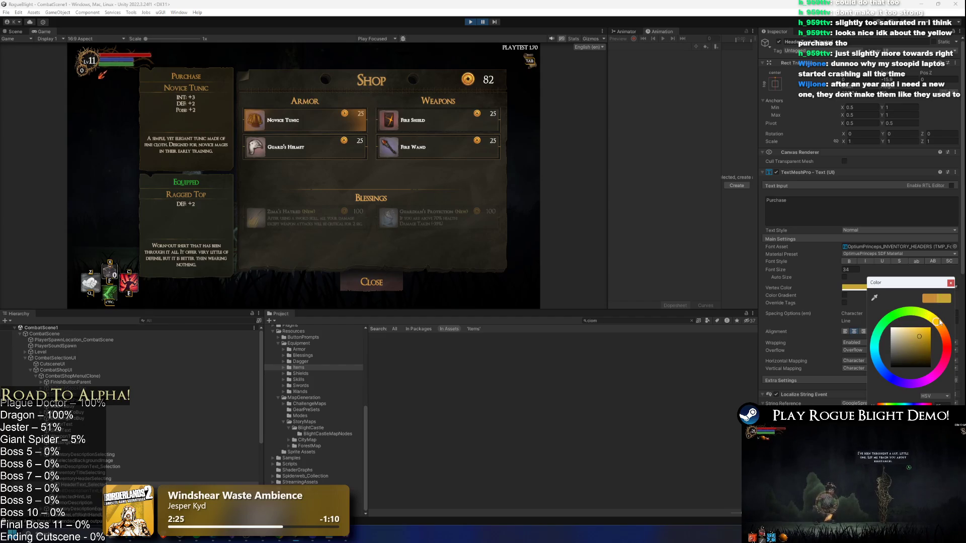
click(483, 23)
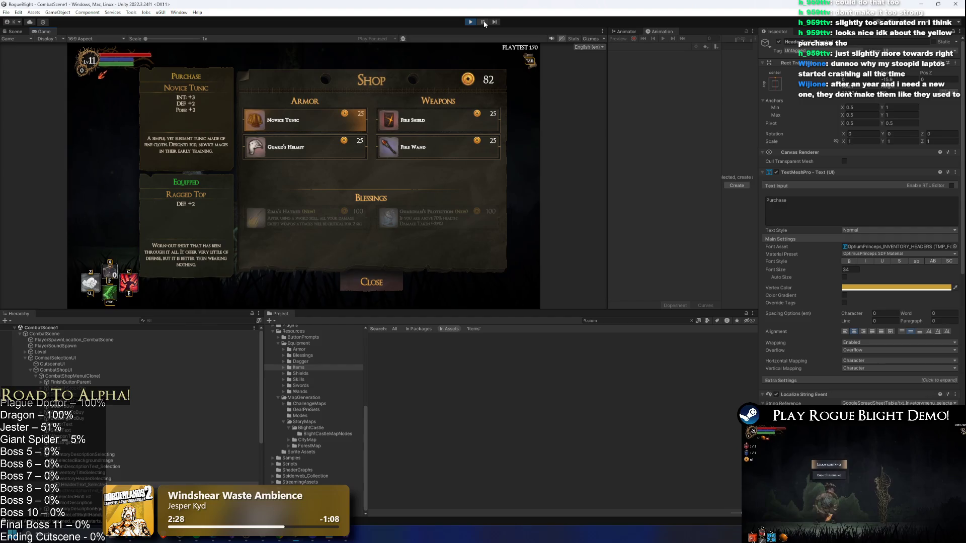
click(846, 287)
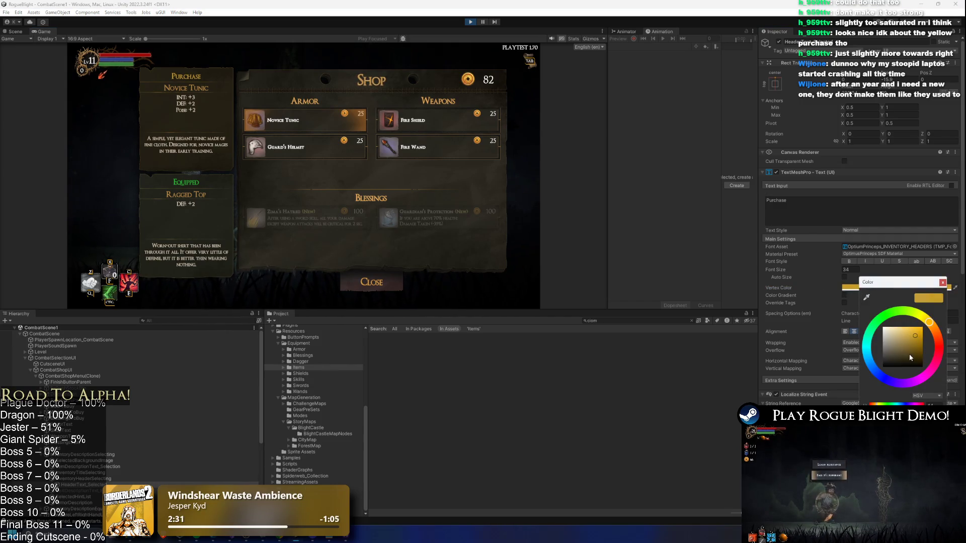
drag(927, 326, 908, 334)
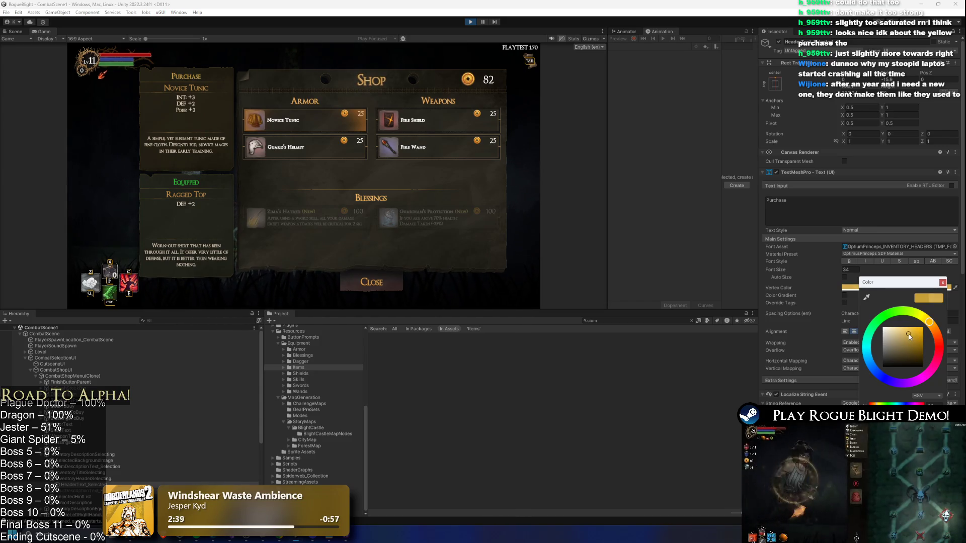
click(472, 22)
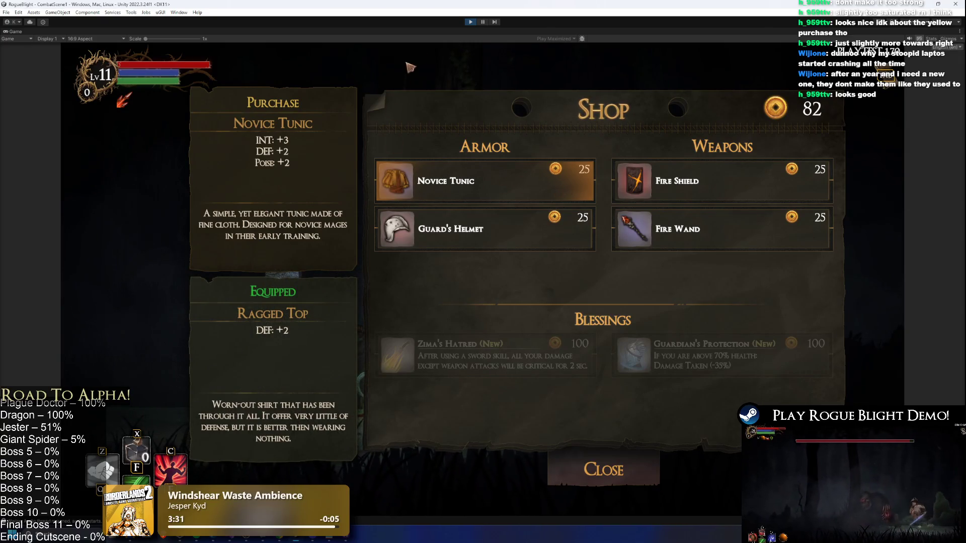
Copy the header's tuned Vertex Color, stop play mode, and Alt+Tab to Rogue_Blight_Localization
click(483, 23)
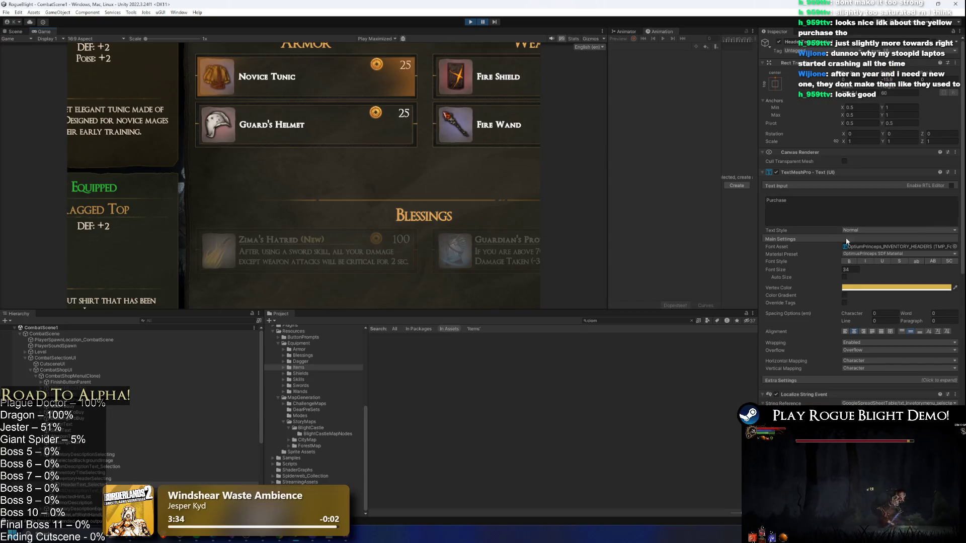
right_click(858, 289)
click(875, 295)
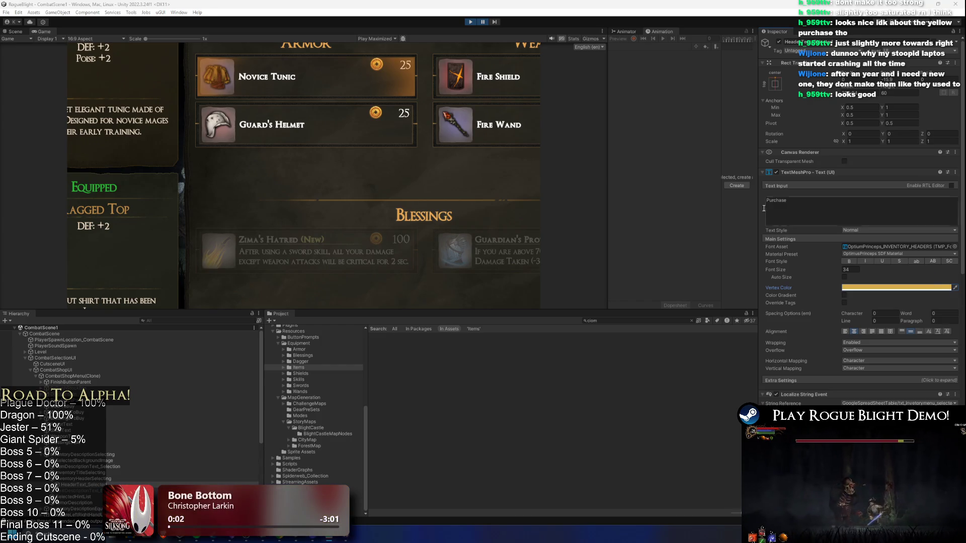
click(470, 23)
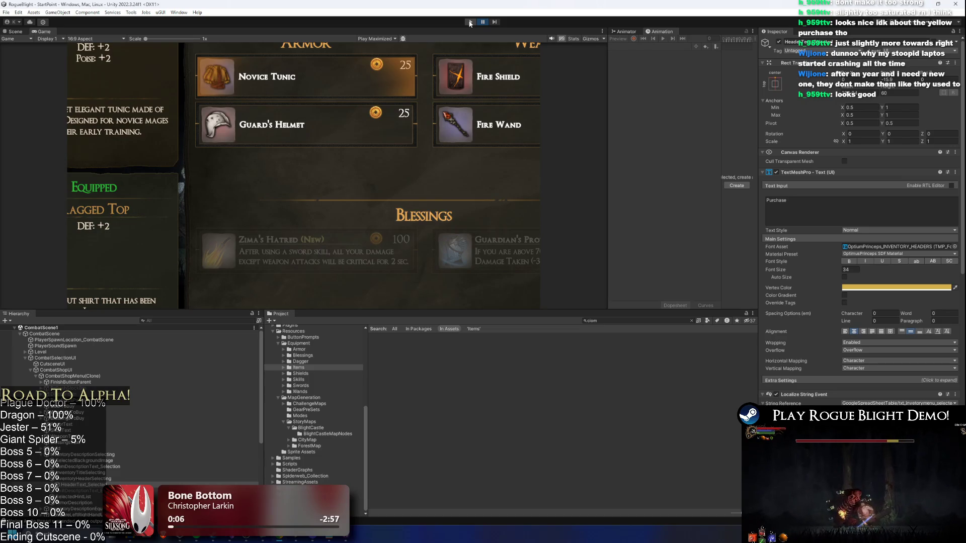
key(alt+Tab)
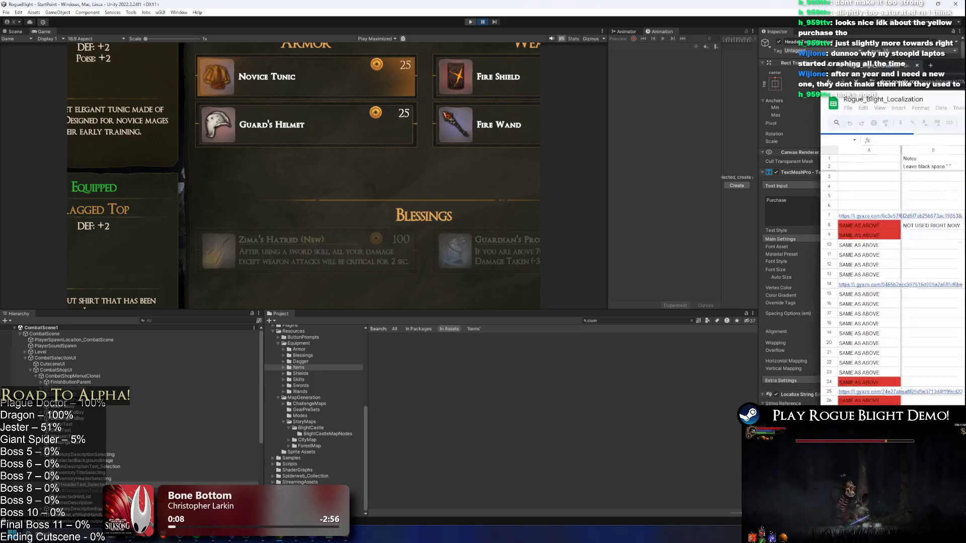
Search the sheet for 'shop' with a dark page theme and locate the COMBAT SHOP rows
scroll(331, 229, down, 10)
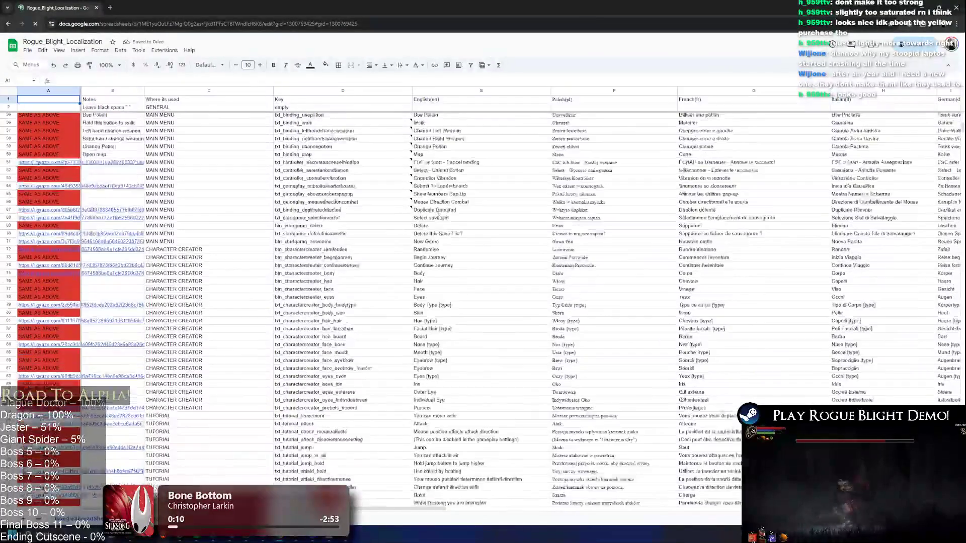
click(434, 203)
key(ctrl+f)
text(shop)
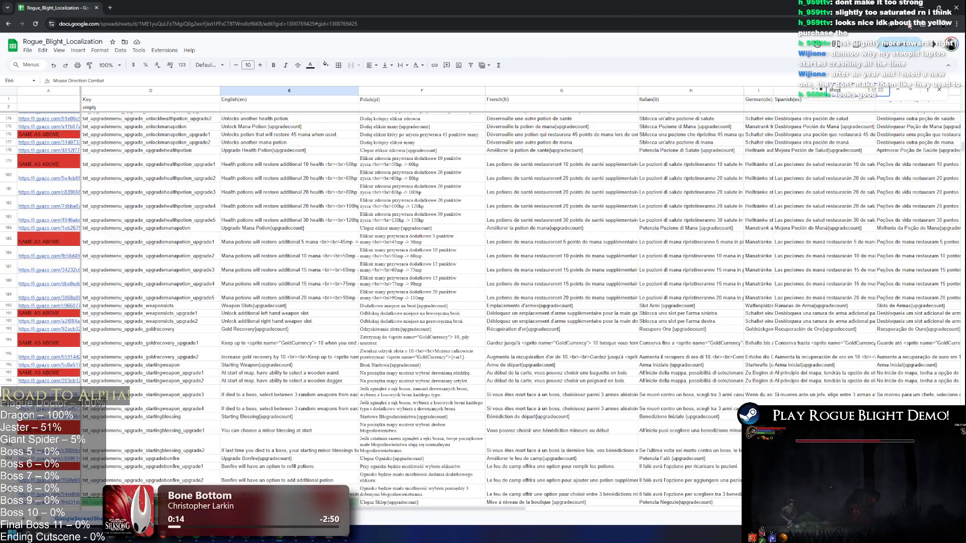
click(909, 25)
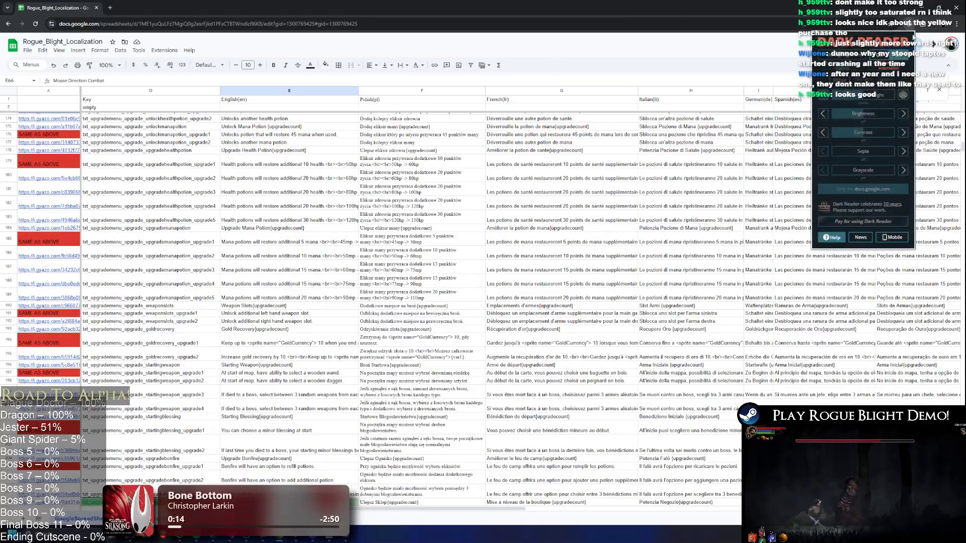
click(863, 221)
scroll(278, 311, down, 5)
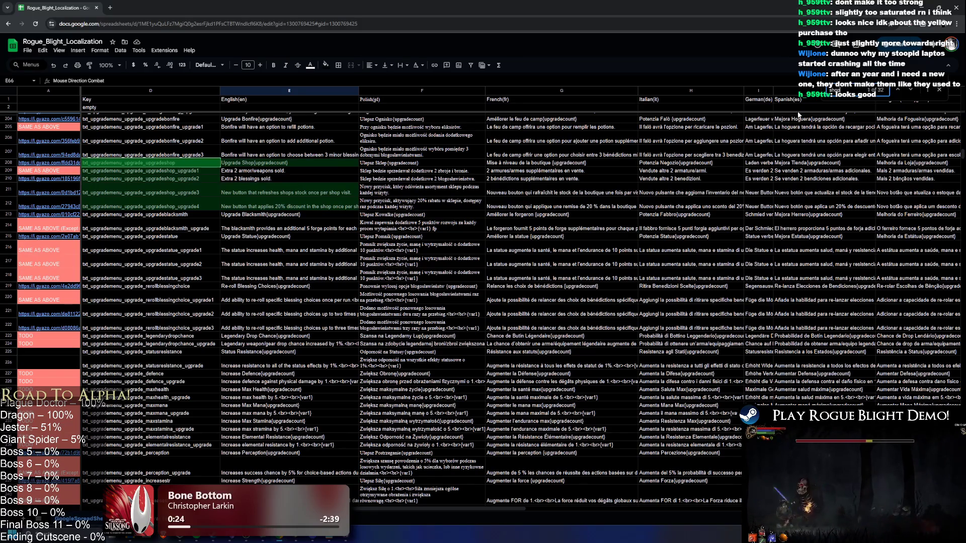
click(911, 91)
click(911, 91)
click(911, 92)
click(911, 91)
click(911, 91)
click(911, 91)
click(911, 92)
click(910, 91)
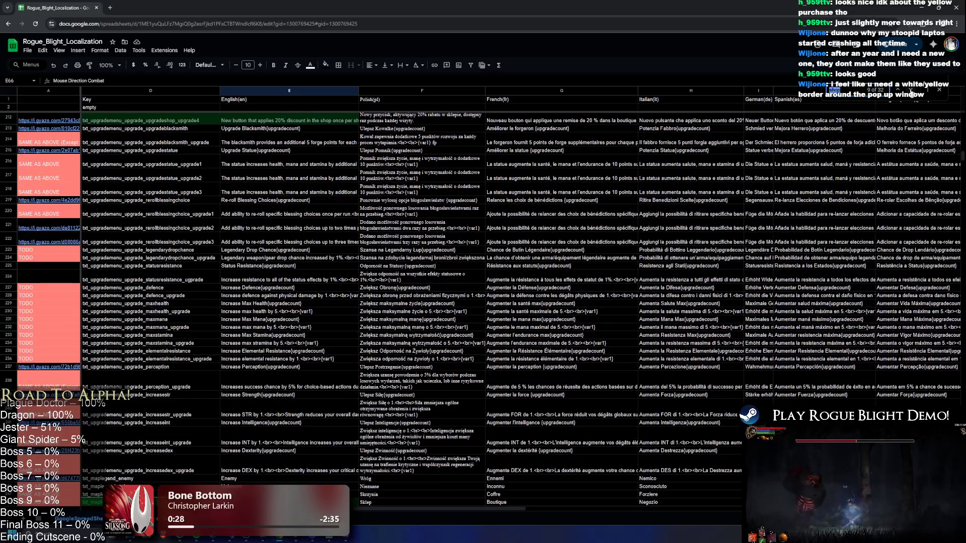
key(Return)
key(Return)
key(Return)
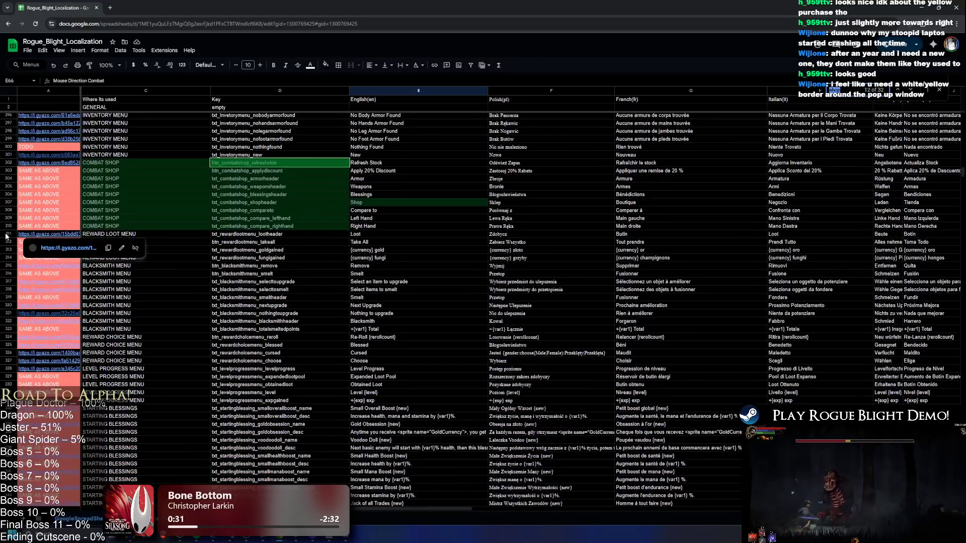
Copy the COMBAT SHOP label into the new row 311
mouse_move(9, 234)
mouse_down()
mouse_move(9, 503)
mouse_move(213, 302)
mouse_up()
key(ctrl+c)
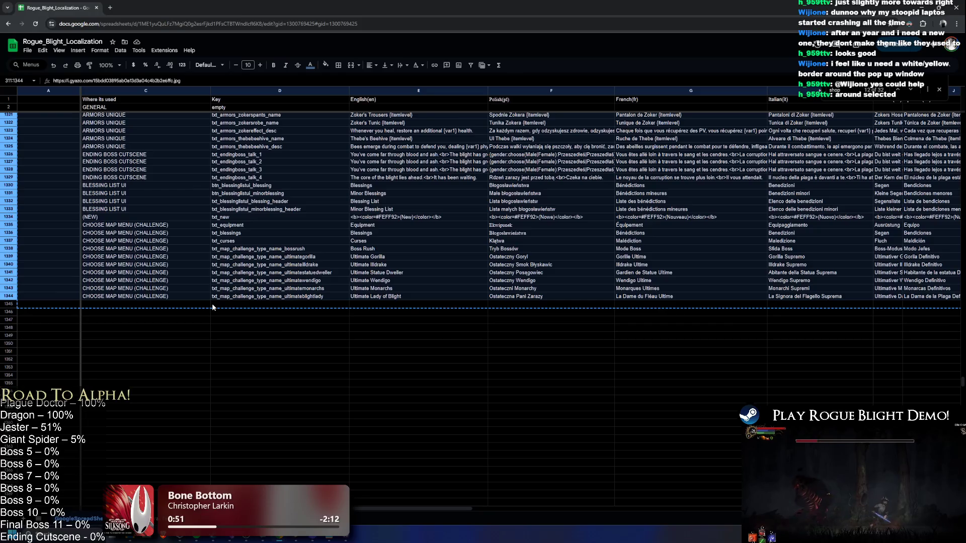
key(Up)
scroll(208, 256, up, 2)
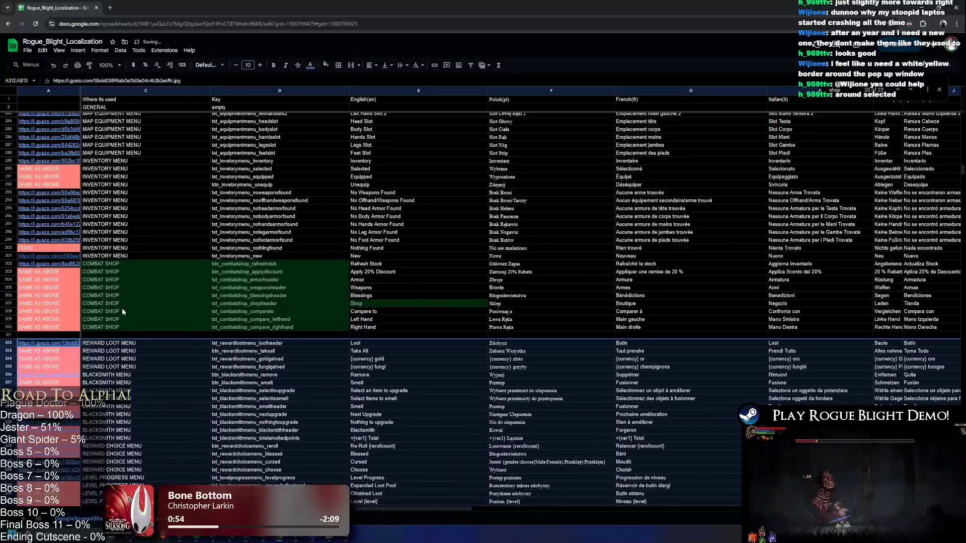
click(128, 327)
click(128, 335)
key(ctrl+v)
key(Home)
key(ctrl+v)
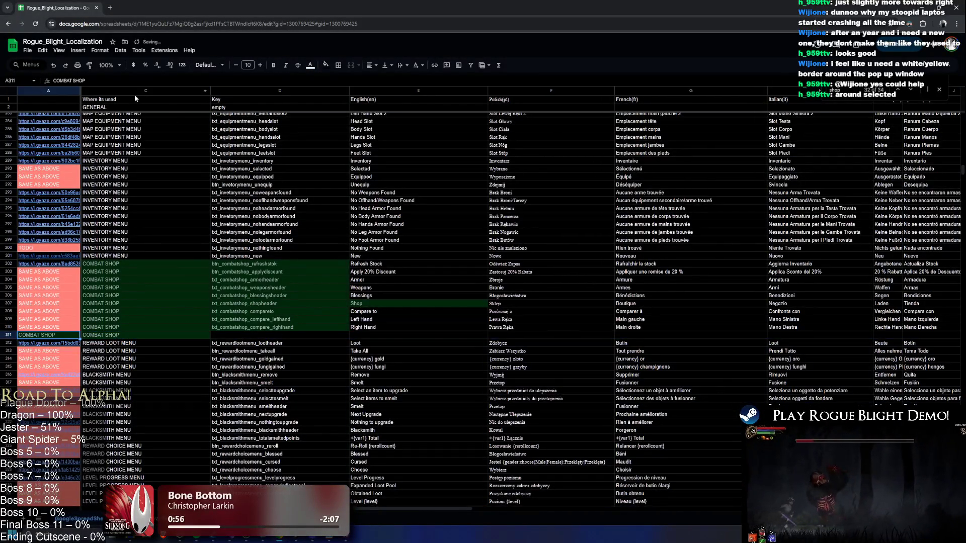
Unhide the Notes column and enter TODO for row 311
shift+click(133, 342)
key(ctrl+shift+0)
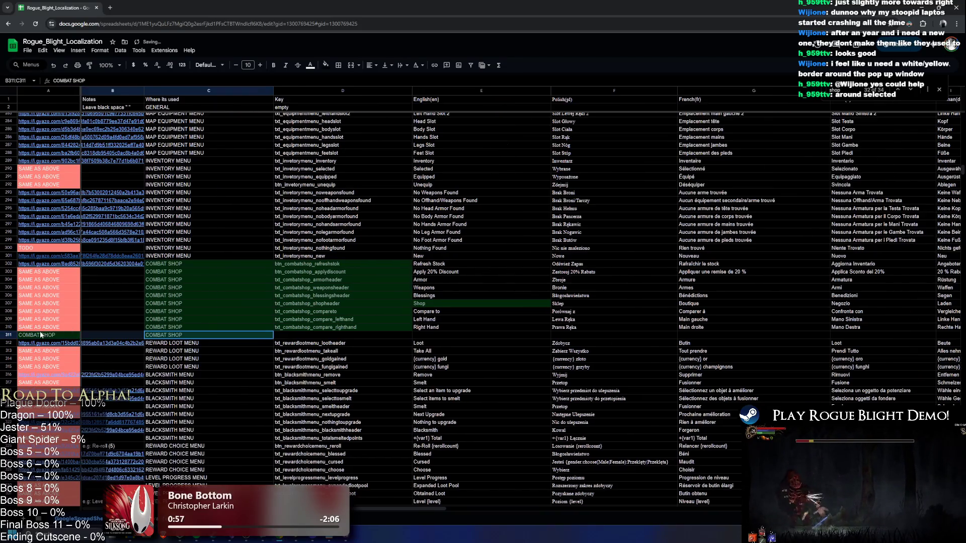
click(113, 337)
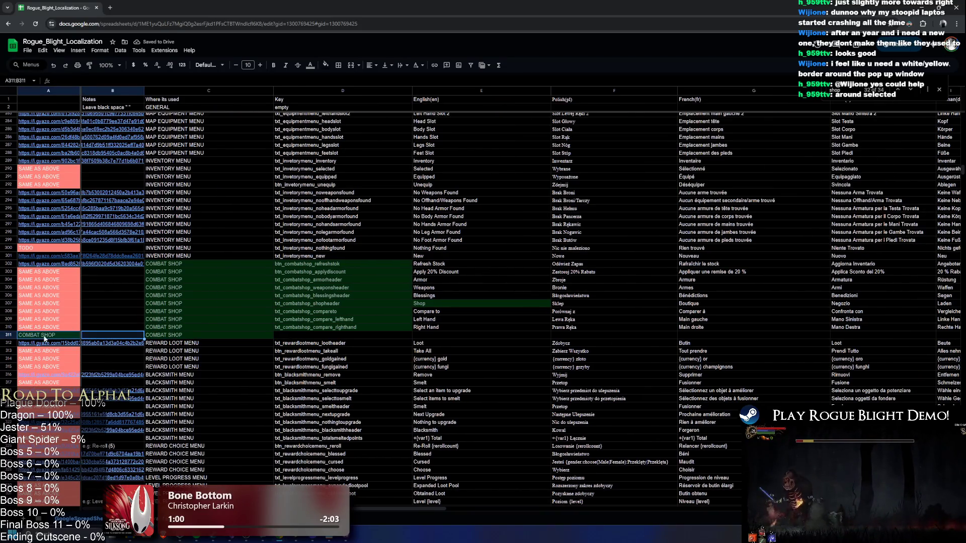
text(TODO)
key(Return)
key(Up)
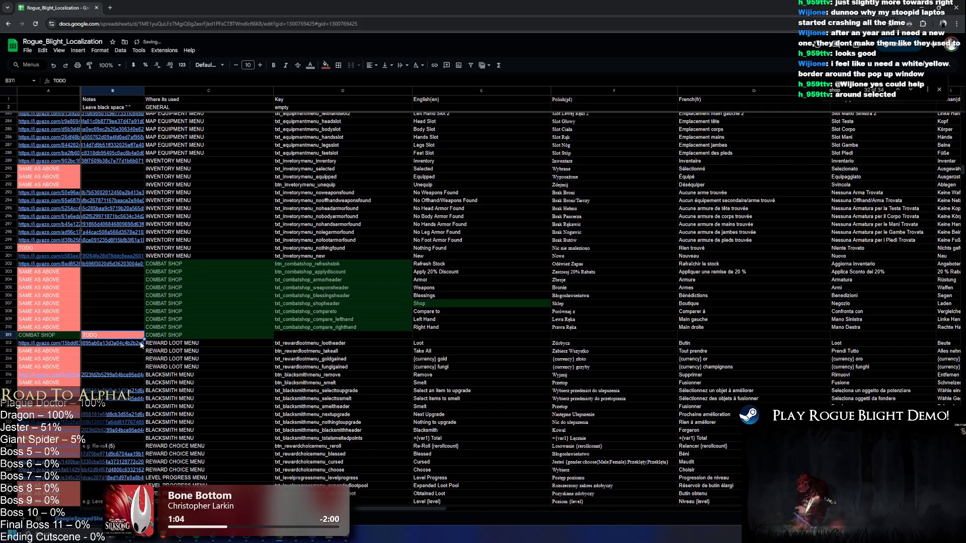
Copy the refresh-stock key into row 311 and edit it to btn_combatshop_purchase
click(332, 335)
click(335, 327)
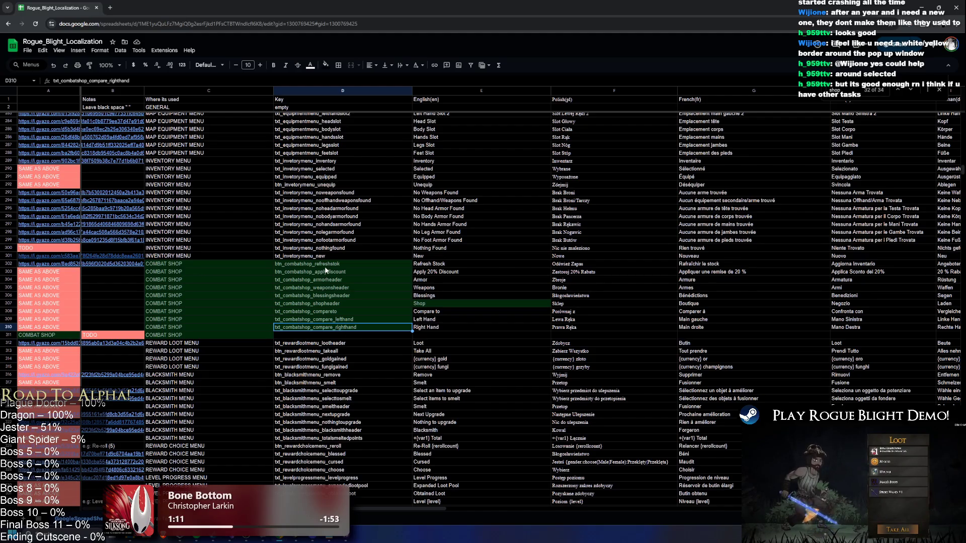
double_click(338, 264)
drag(338, 263, 297, 263)
key(ctrl+a)
key(ctrl+c)
click(307, 335)
key(ctrl+v)
key(F2)
key(shift+Left)
key(shift+Left)
key(shift+Left)
text(purchase)
key(Return)
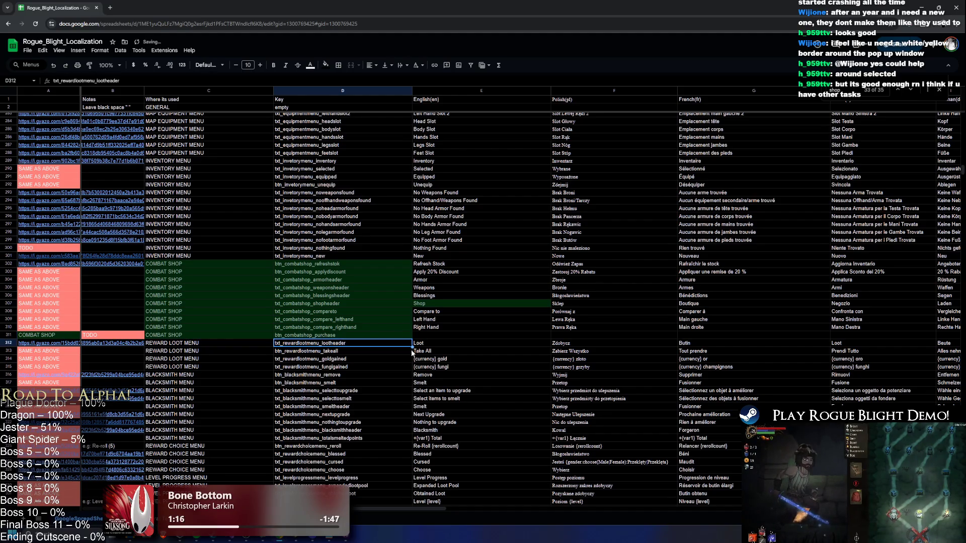
click(425, 334)
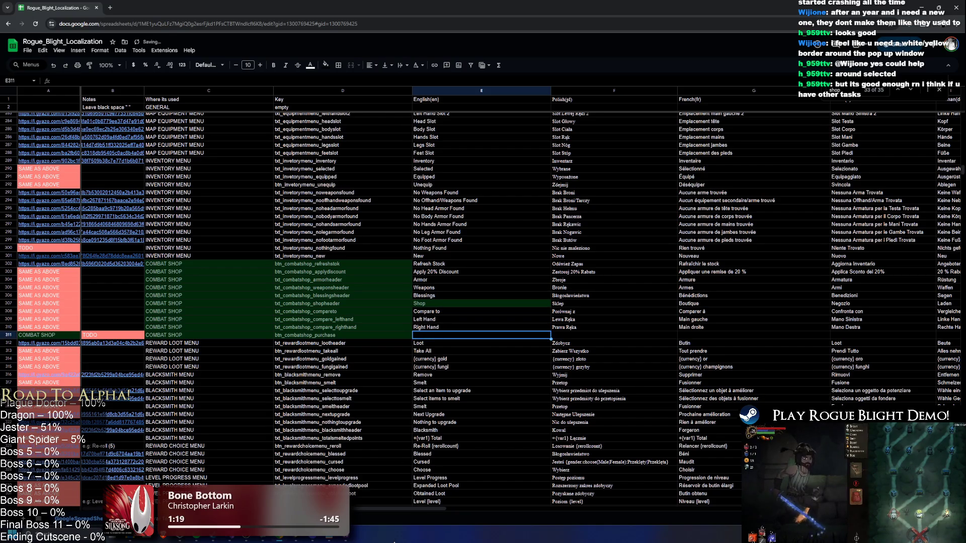
Type 'Purchase' into E311, then select the text to take it for translation
scroll(411, 511, right, 2)
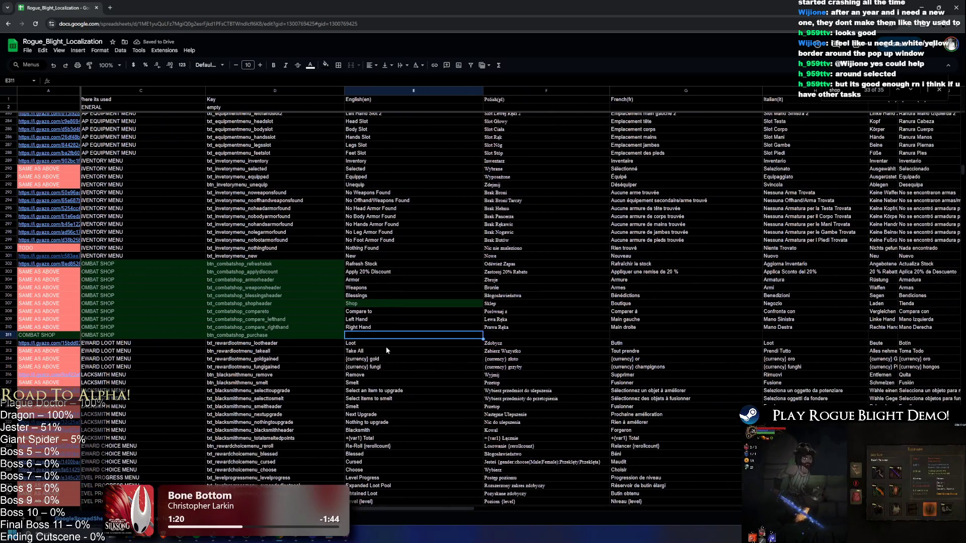
text(Purch)
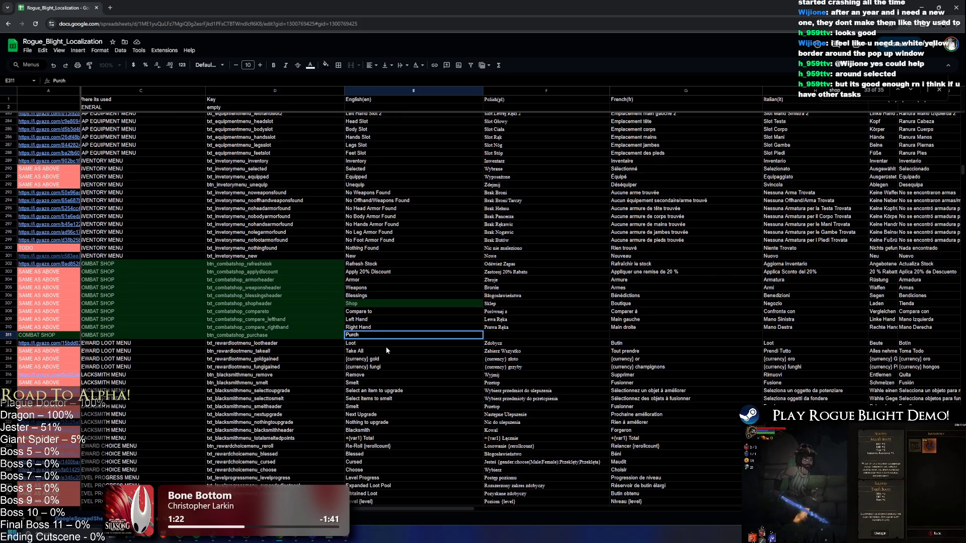
text(ase)
key(Tab)
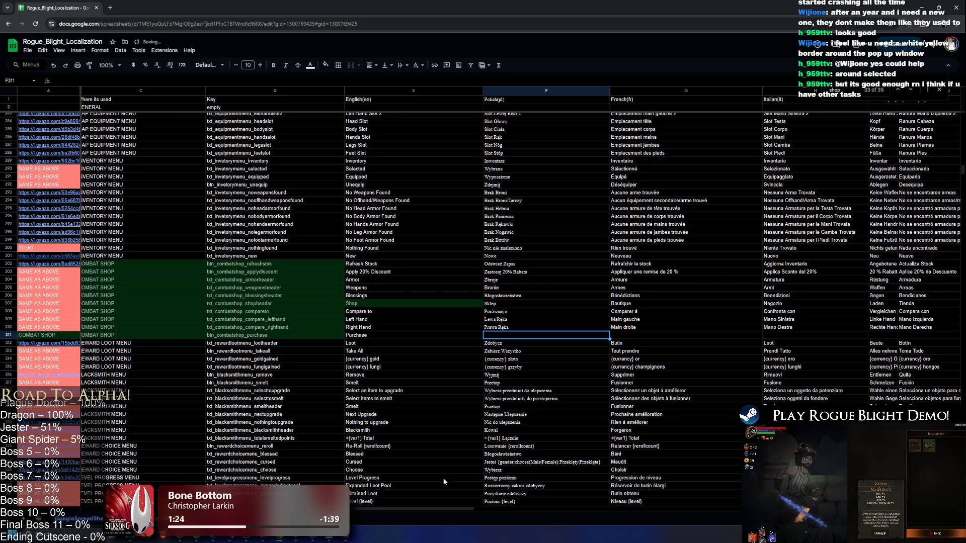
scroll(443, 511, left, 2)
double_click(304, 335)
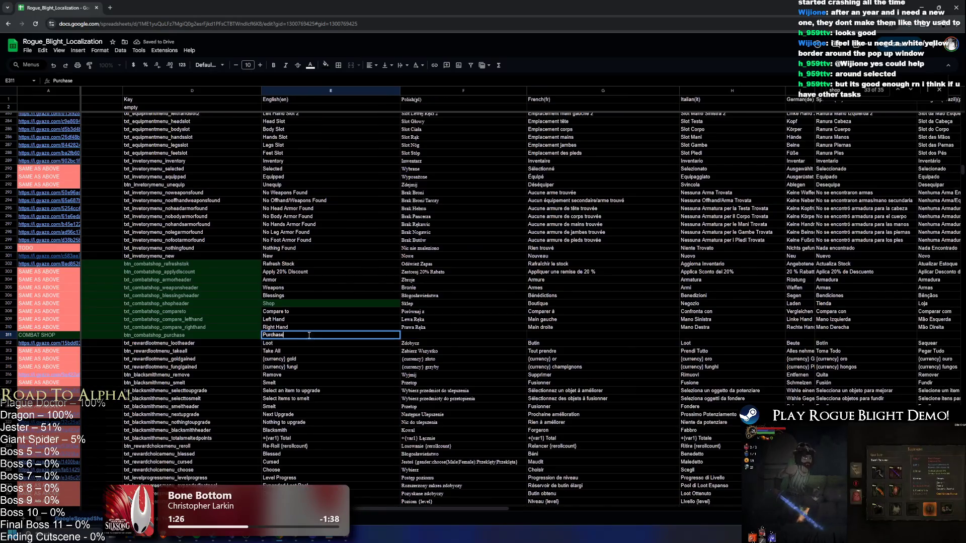
key(ctrl+a)
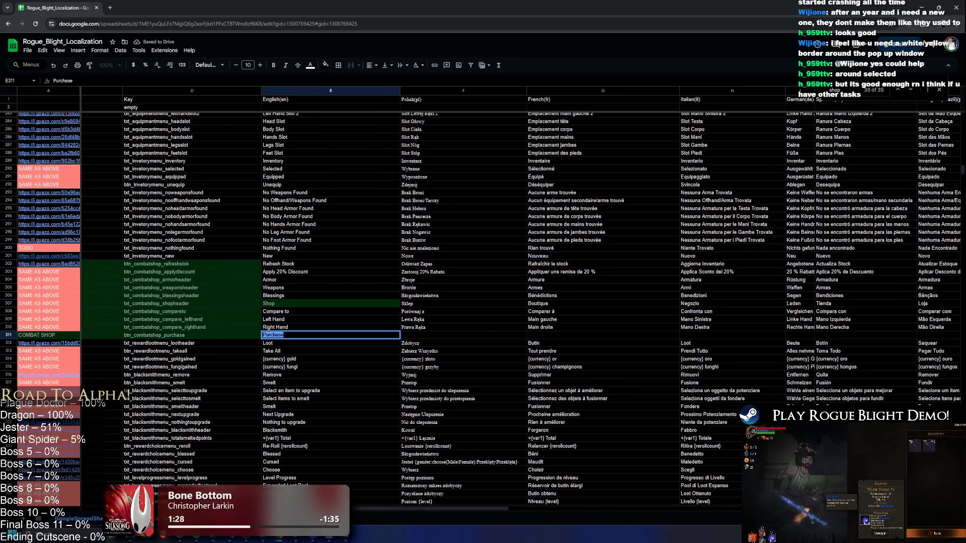
key(alt+Tab)
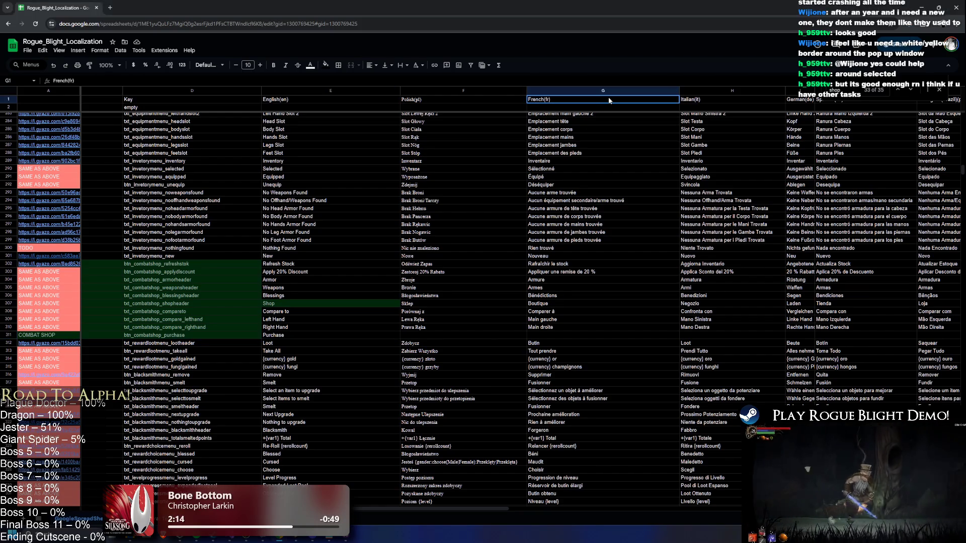
Copy row 1's language headers from Polish onward, then select the empty Polish cell F311
mouse_move(421, 101)
mouse_down()
mouse_move(880, 106)
mouse_move(687, 102)
mouse_up()
key(ctrl+c)
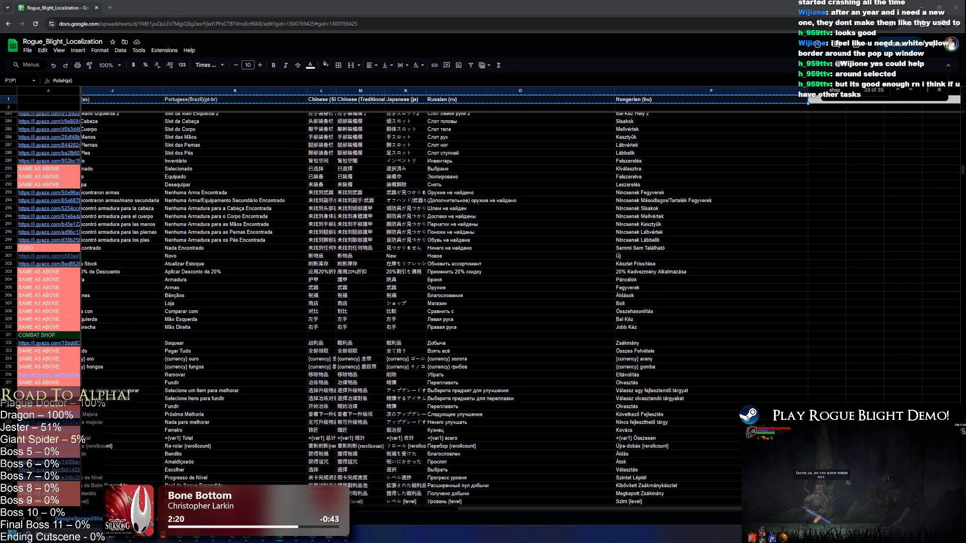
drag(495, 508, 275, 462)
scroll(275, 462, down, 2)
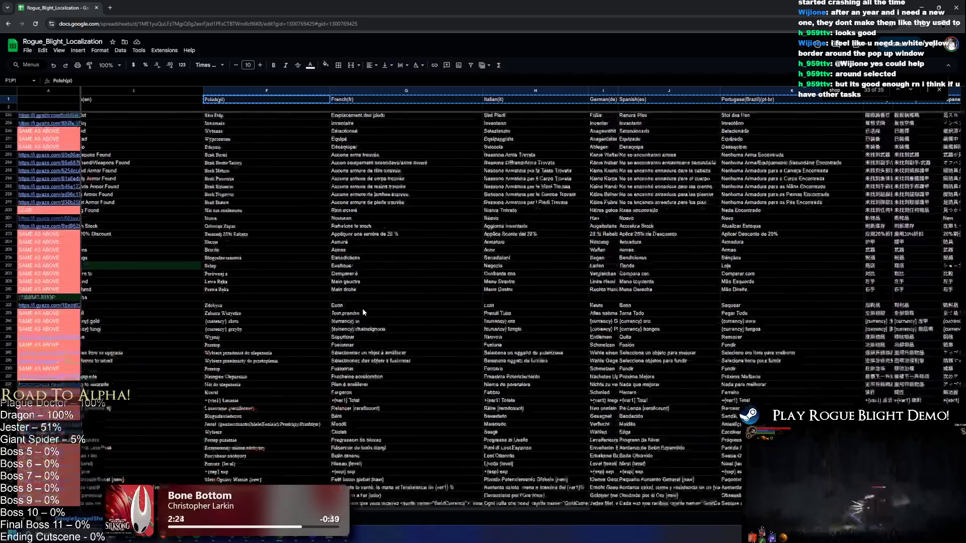
click(224, 299)
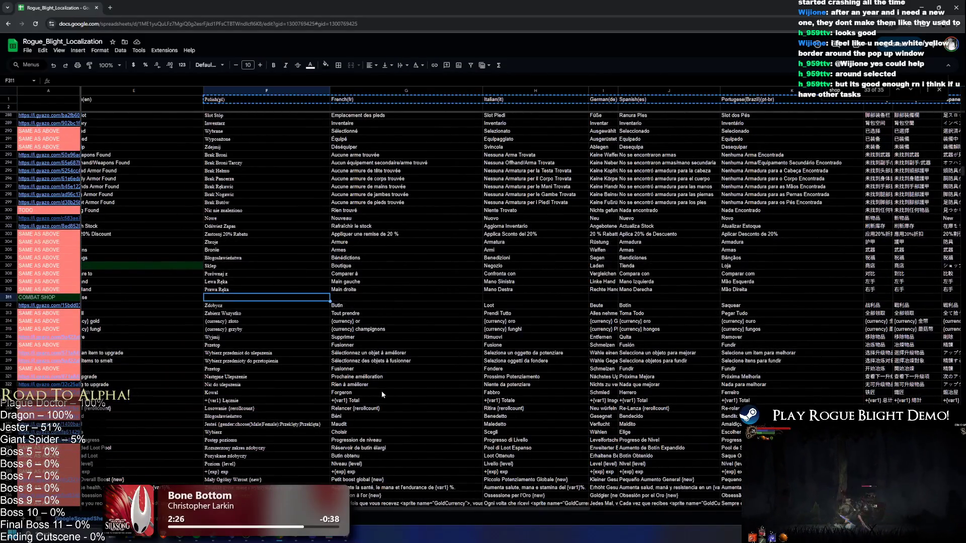
drag(436, 509, 357, 508)
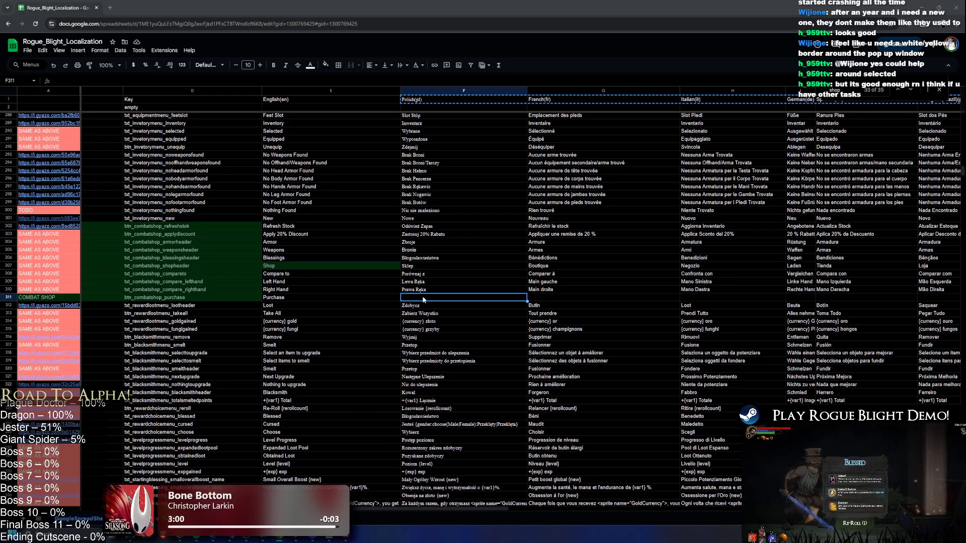
Paste into F311 and correct the Polish translation to 'Zakup'
key(ctrl+v)
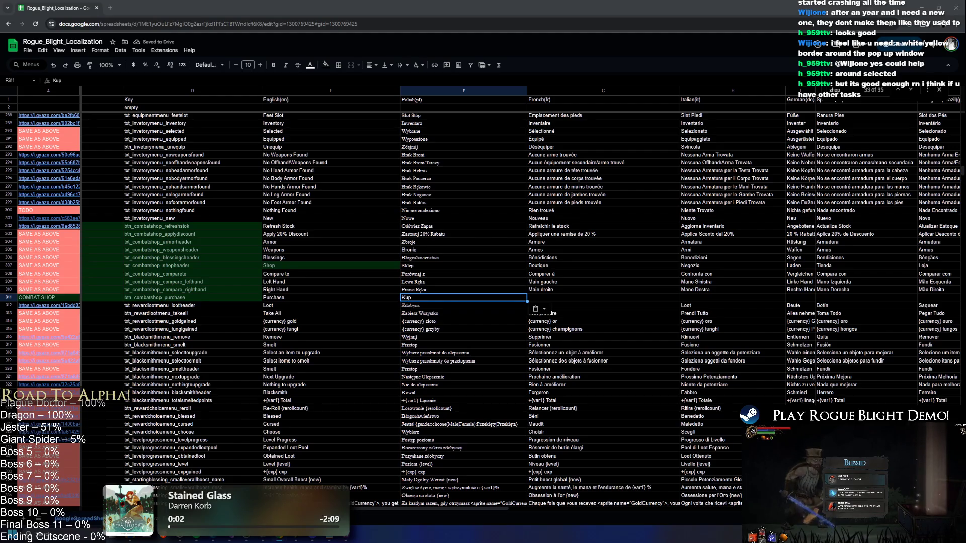
key(Return)
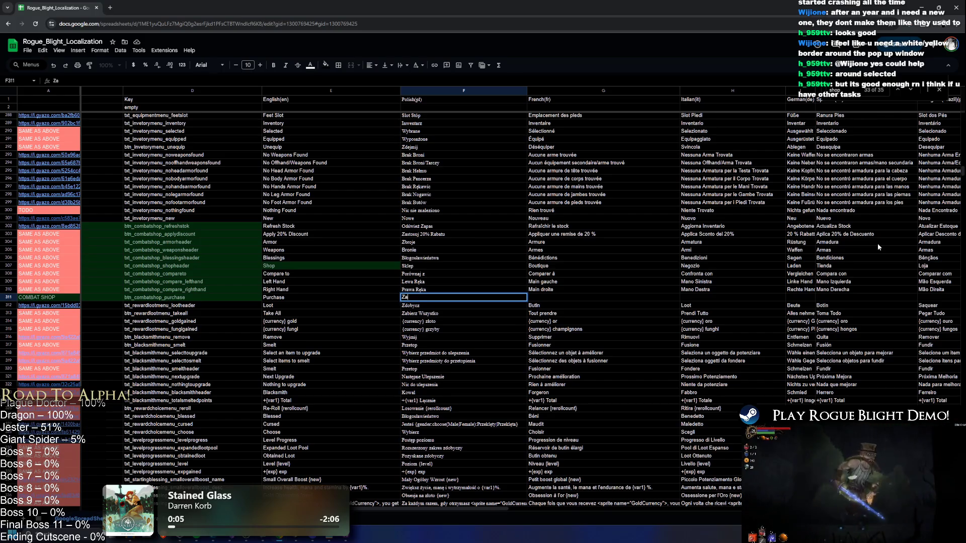
text(Zakup)
key(Return)
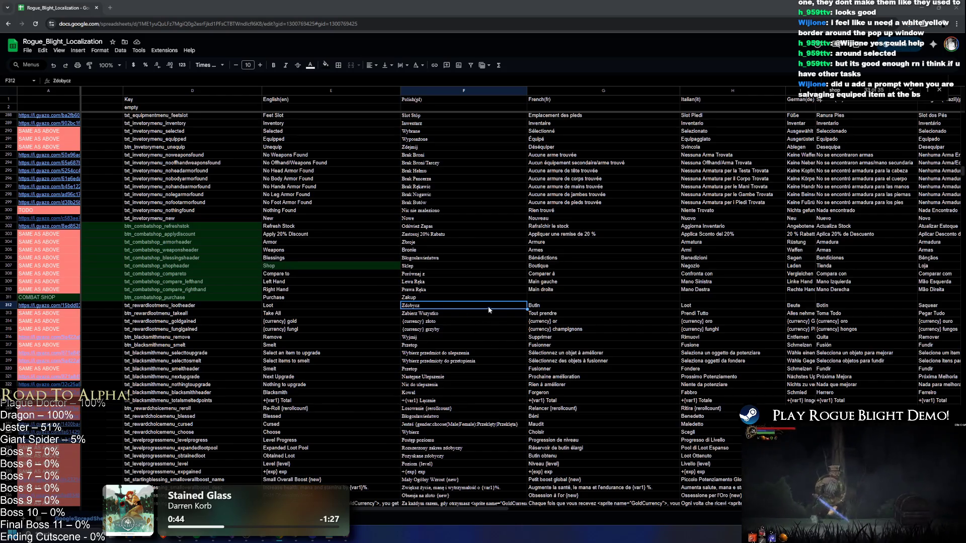
drag(362, 298, 563, 298)
click(563, 297)
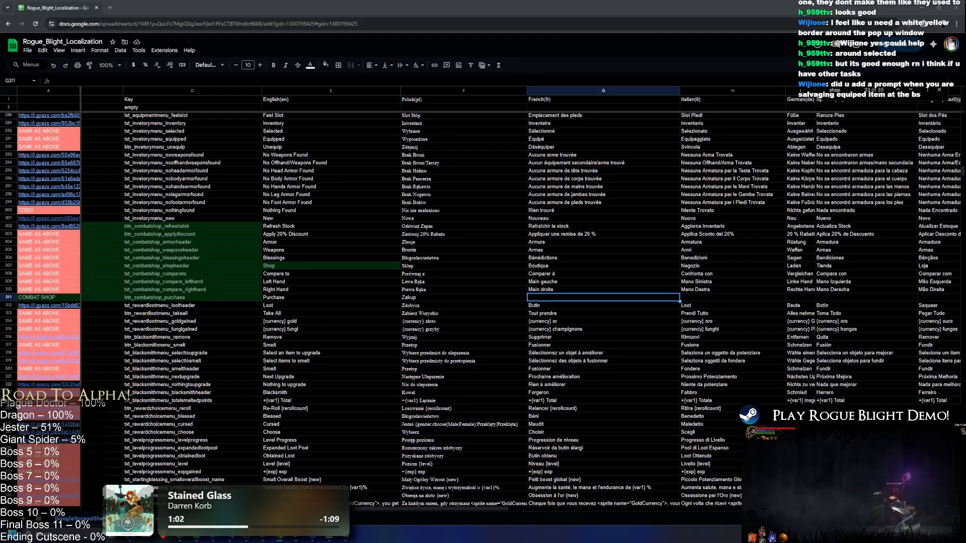
Paste the French Acheter, Italian Acquista, German Kaufen and Spanish Comprar translations
click(548, 301)
key(ctrl+v)
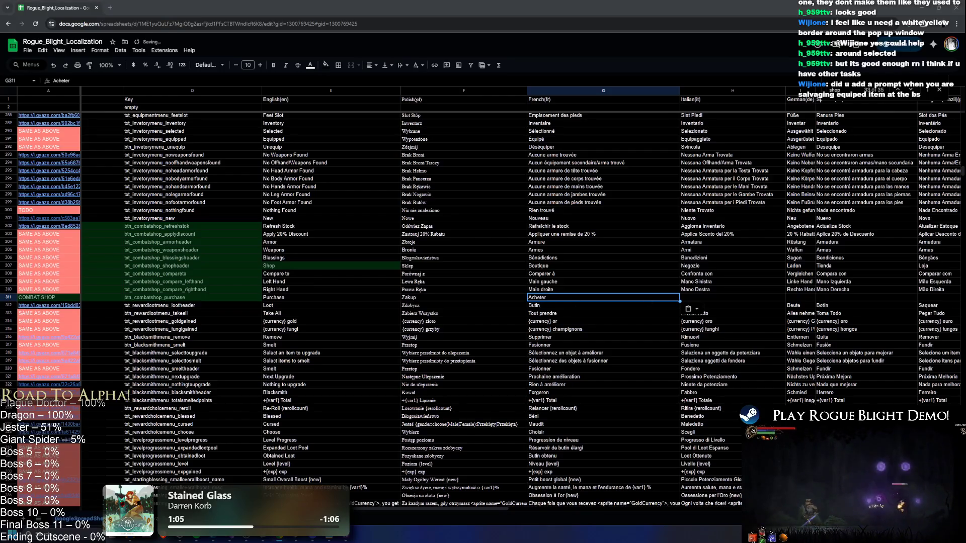
click(708, 295)
key(ctrl+v)
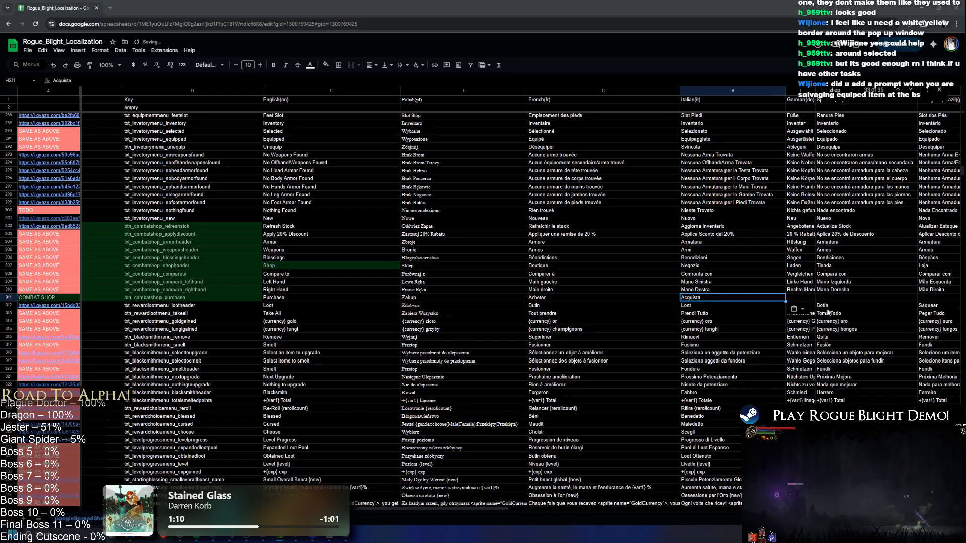
click(800, 297)
key(ctrl+v)
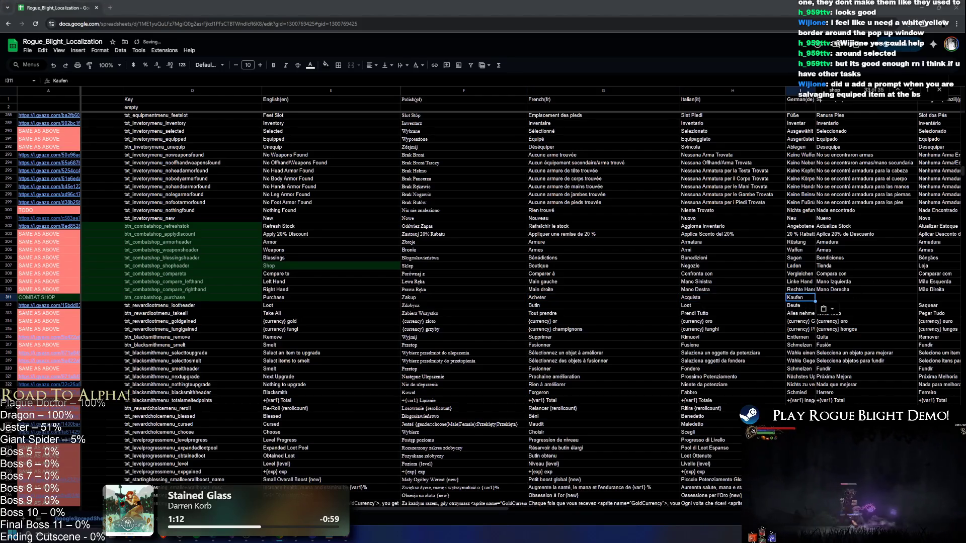
click(859, 297)
key(ctrl+v)
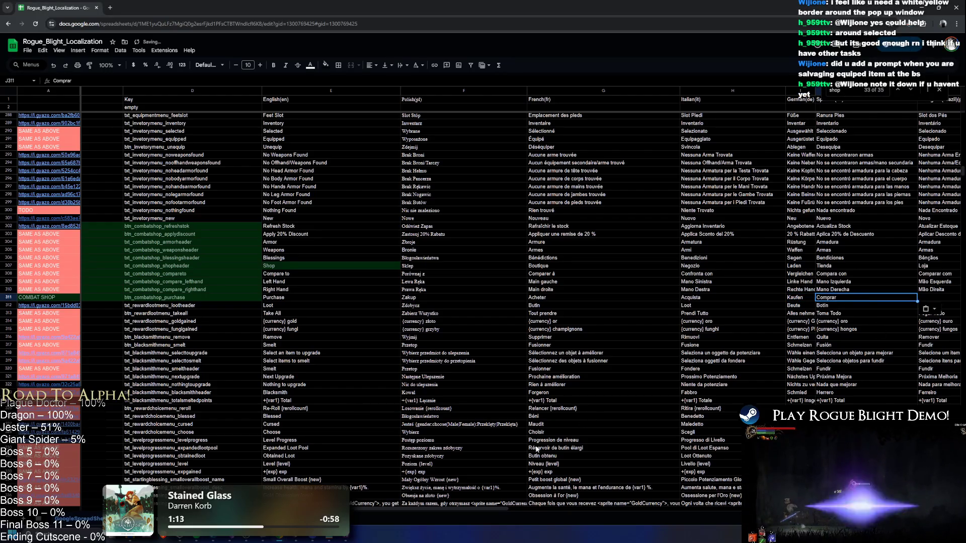
Paste Portuguese Comprar, Simplified Chinese 购买, Traditional Chinese 購買 and Japanese 購入する
scroll(859, 296, right, 5)
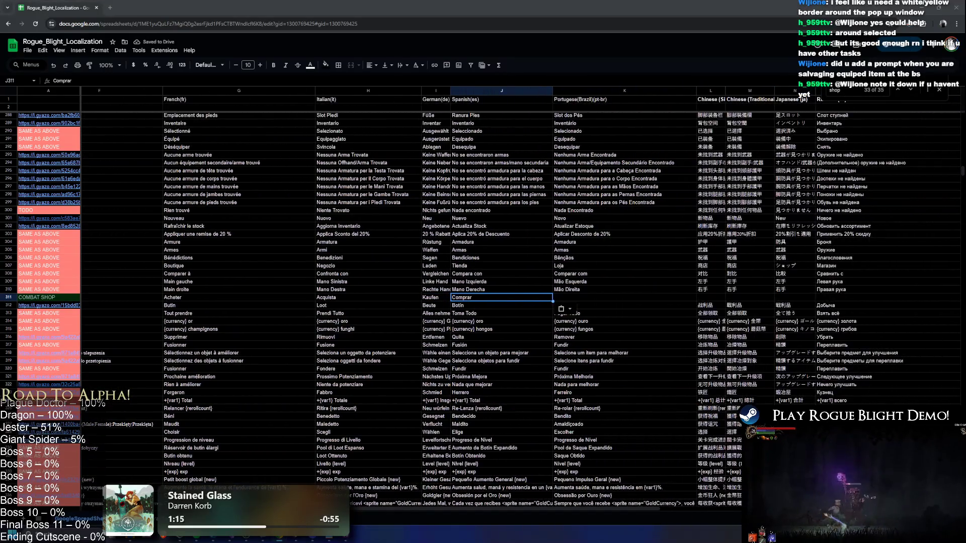
key(Right)
key(ctrl+v)
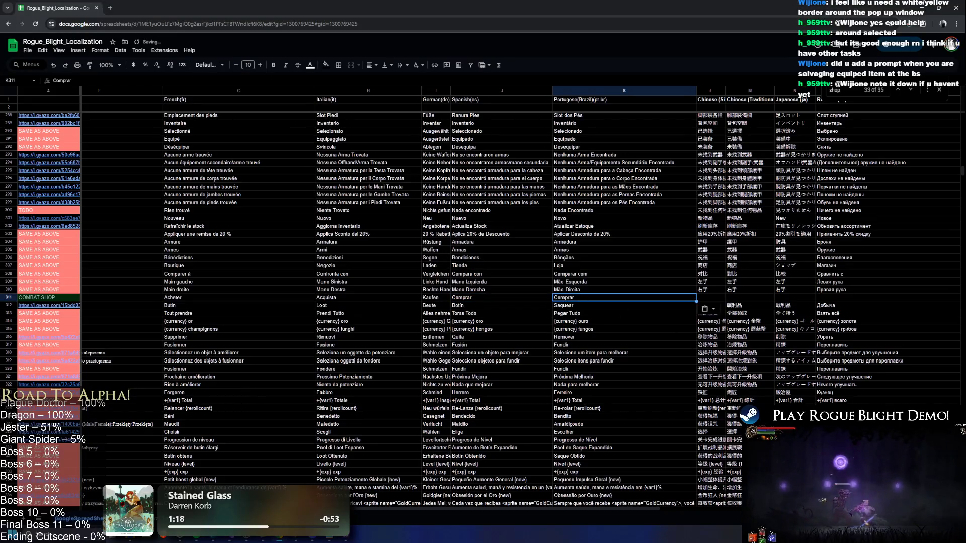
click(717, 299)
key(ctrl+v)
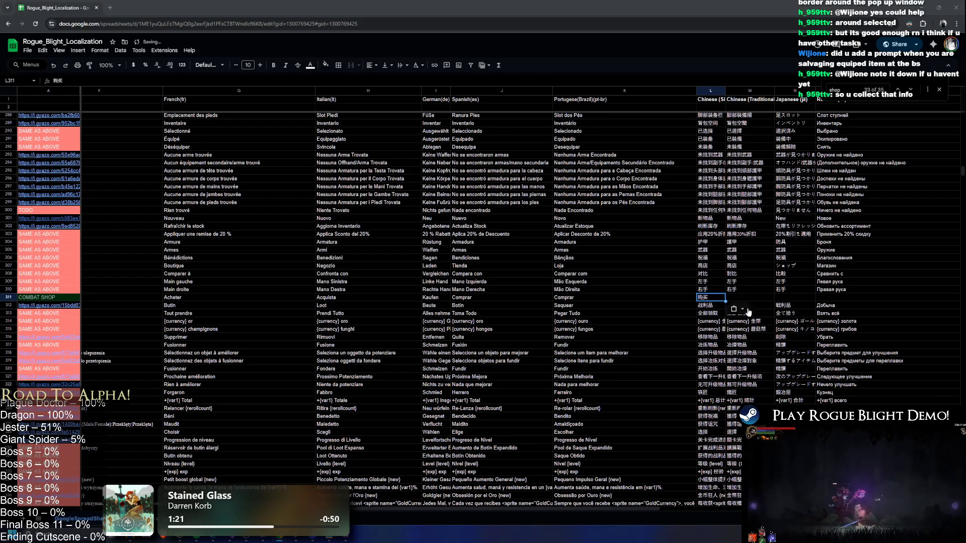
click(739, 298)
key(ctrl+v)
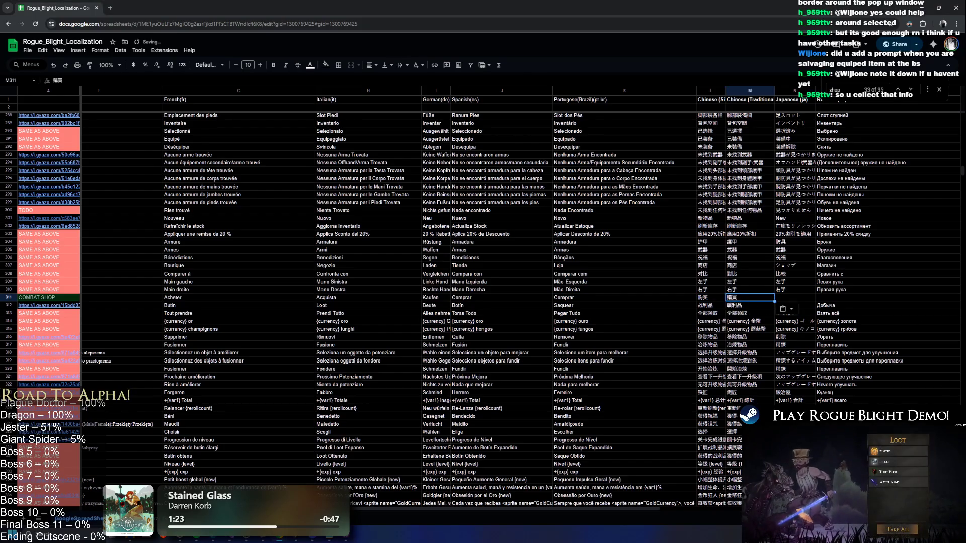
click(787, 298)
key(ctrl+v)
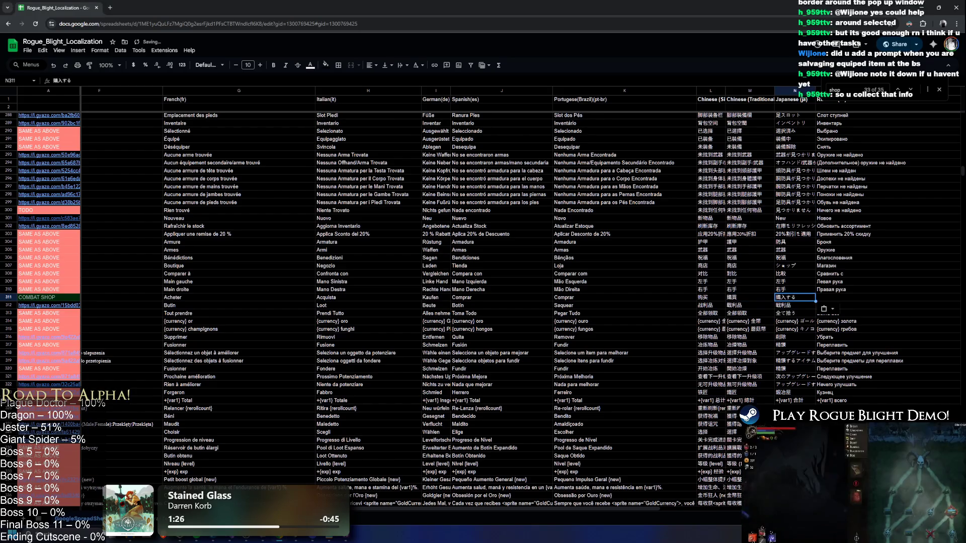
Copy the btn_combatshop_purchase key and return to Unity's project search
scroll(453, 302, left, 8)
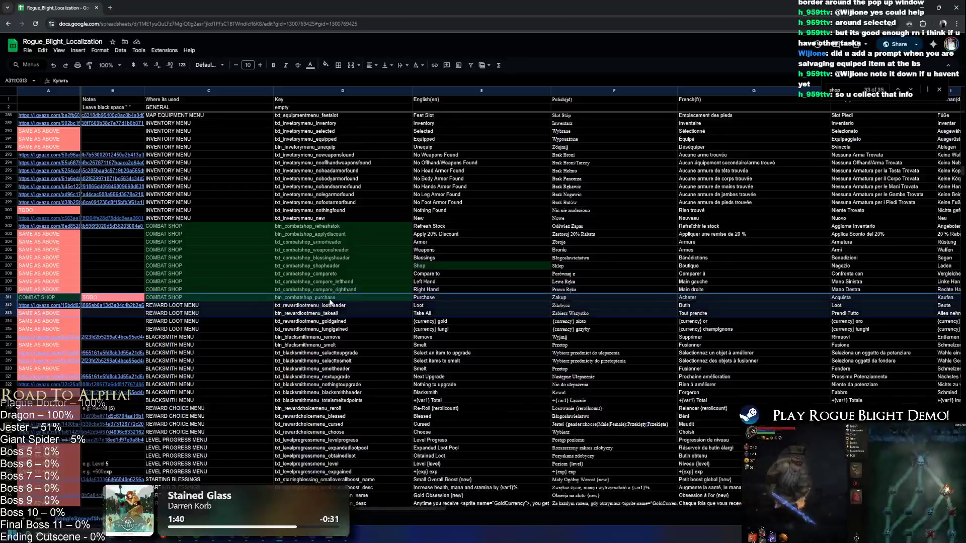
double_click(331, 298)
key(Escape)
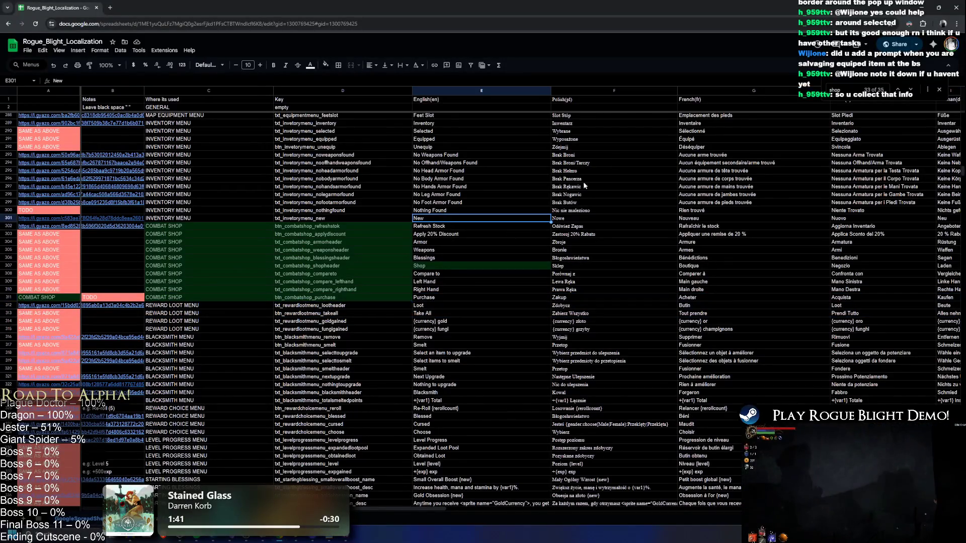
key(alt+Tab)
click(677, 318)
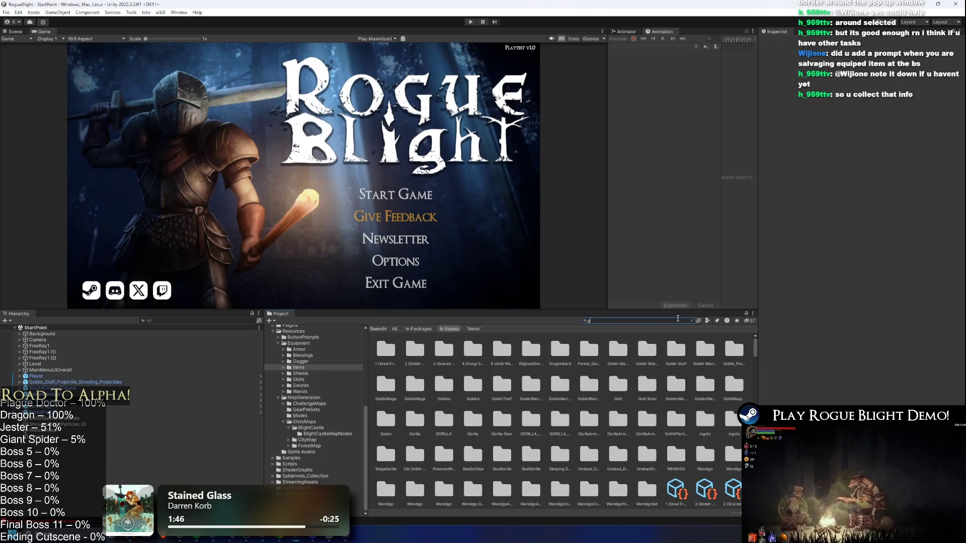
Select the GoogleSpreadSheetTable asset to view its English-through-Russian locale column mapping
key(BackSpace)
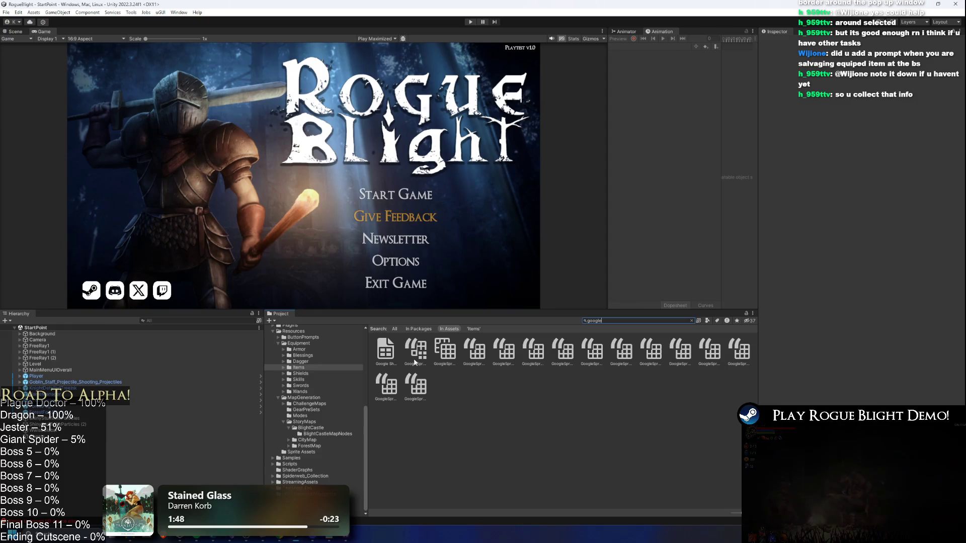
click(415, 351)
click(453, 333)
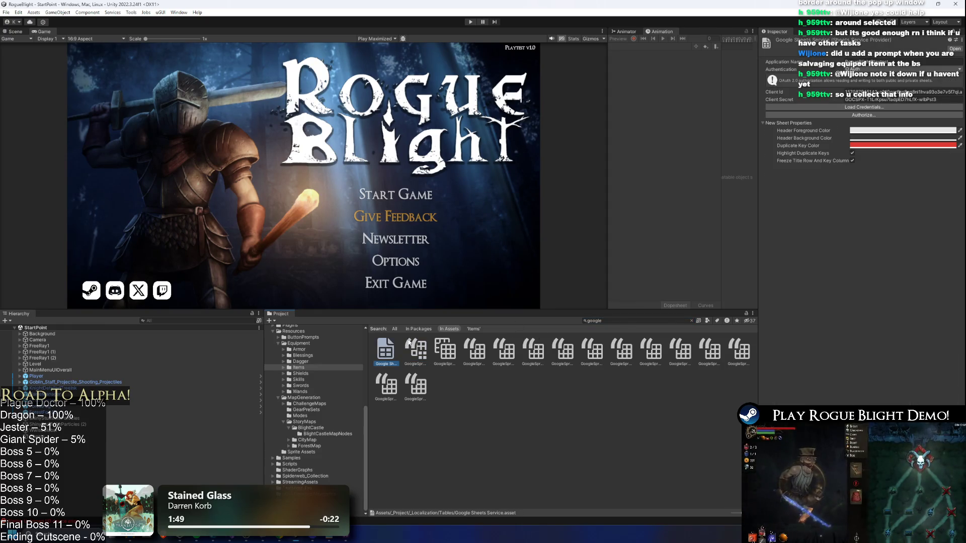
click(426, 349)
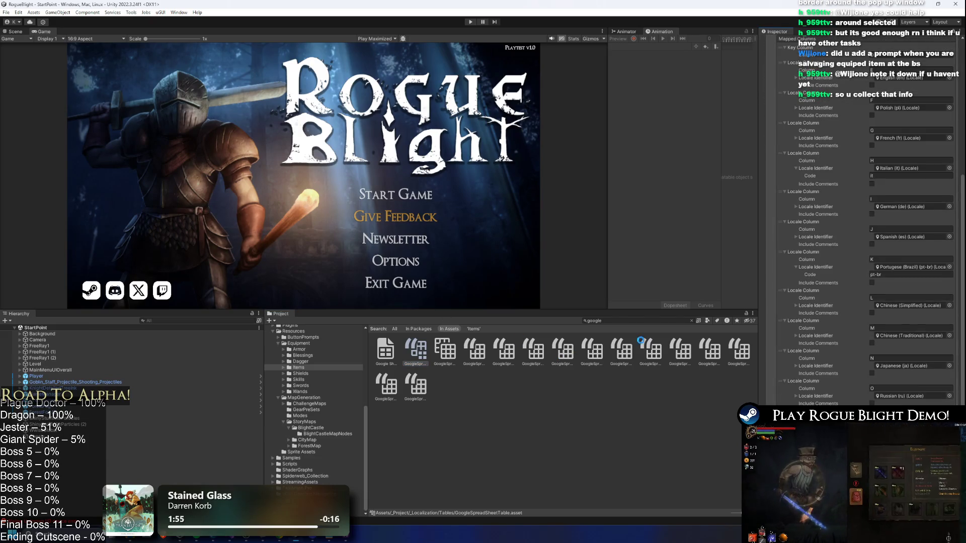
text(combat shop)
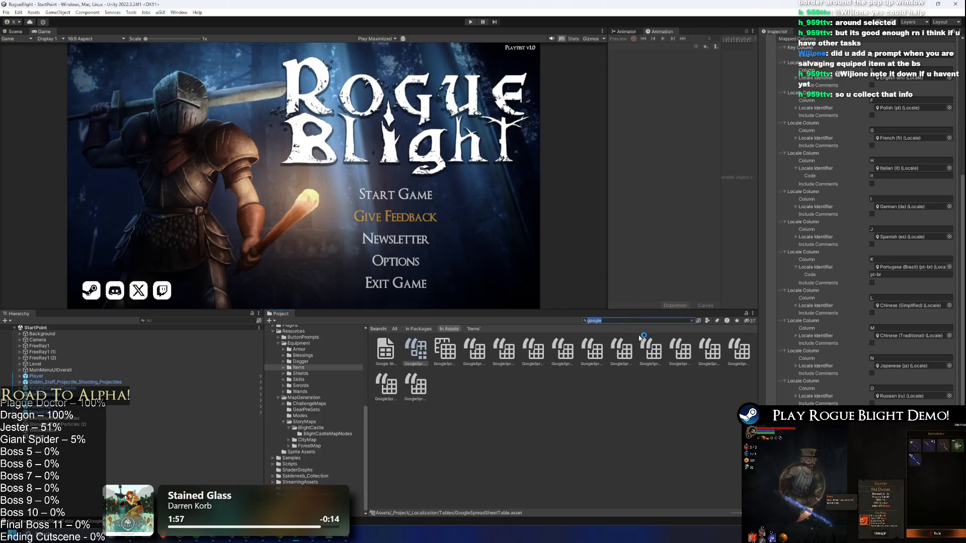
Open the CombatShopMenu prefab and inspect its Gold and RefreshStockBtn objects
double_click(413, 349)
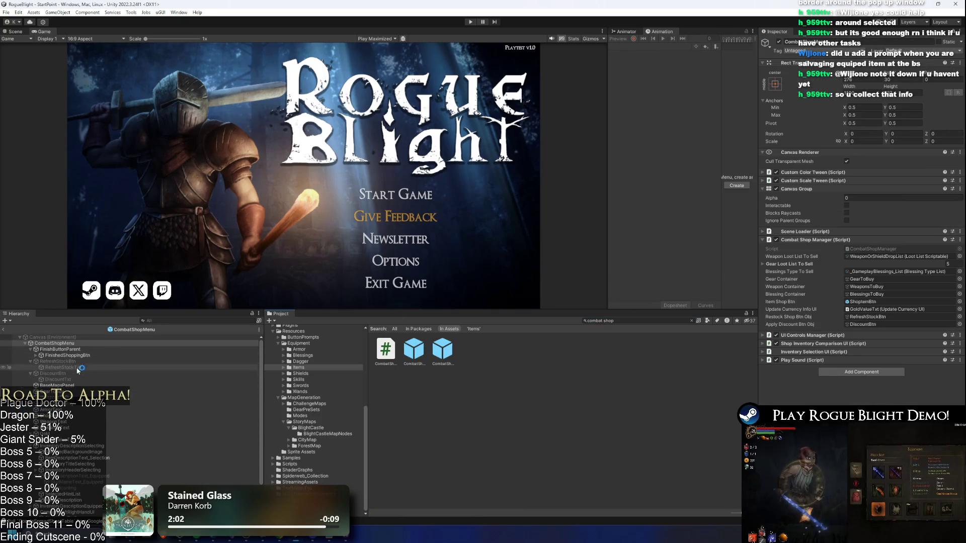
click(75, 433)
click(166, 321)
click(58, 355)
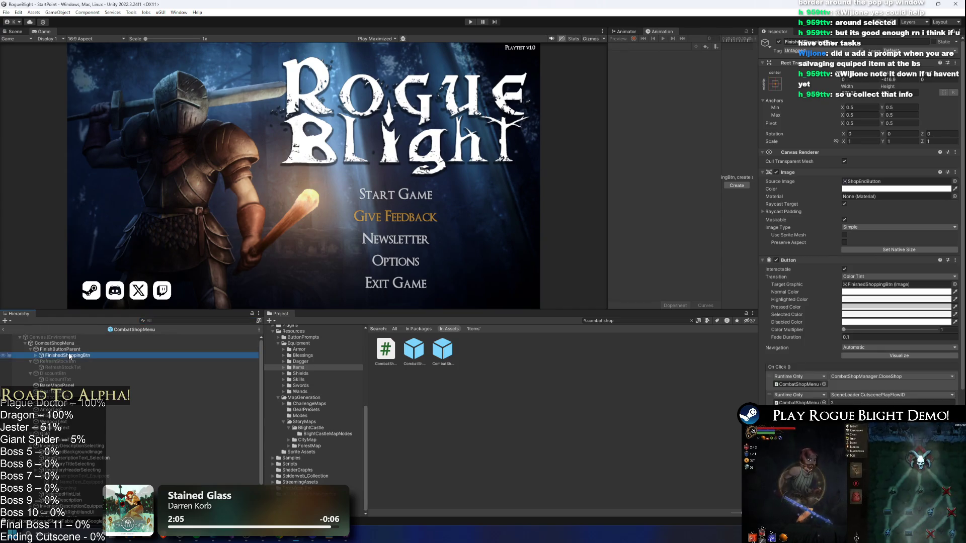
click(163, 322)
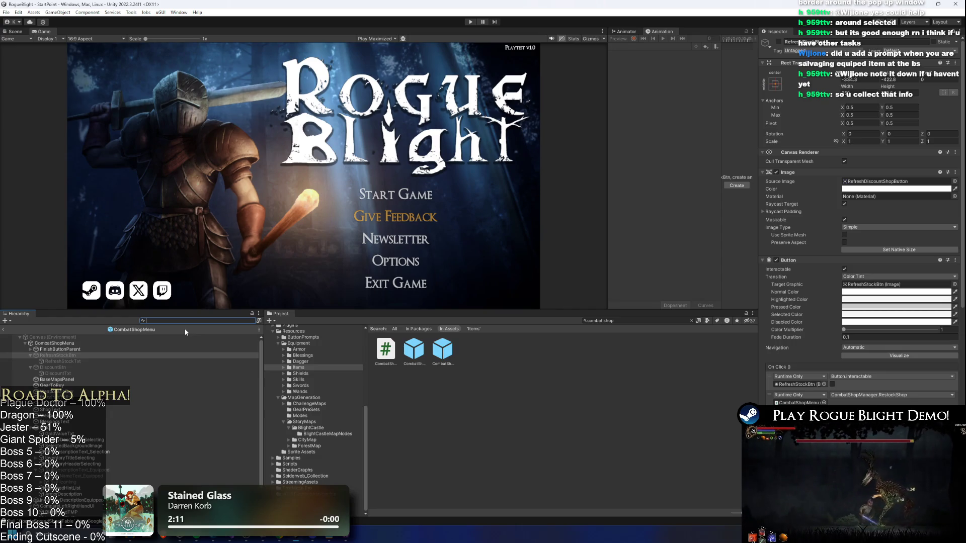
click(99, 356)
Browse the prefab's Hierarchy down to the CompareToTMP text object with its Localize String Event
key(Down)
key(Down)
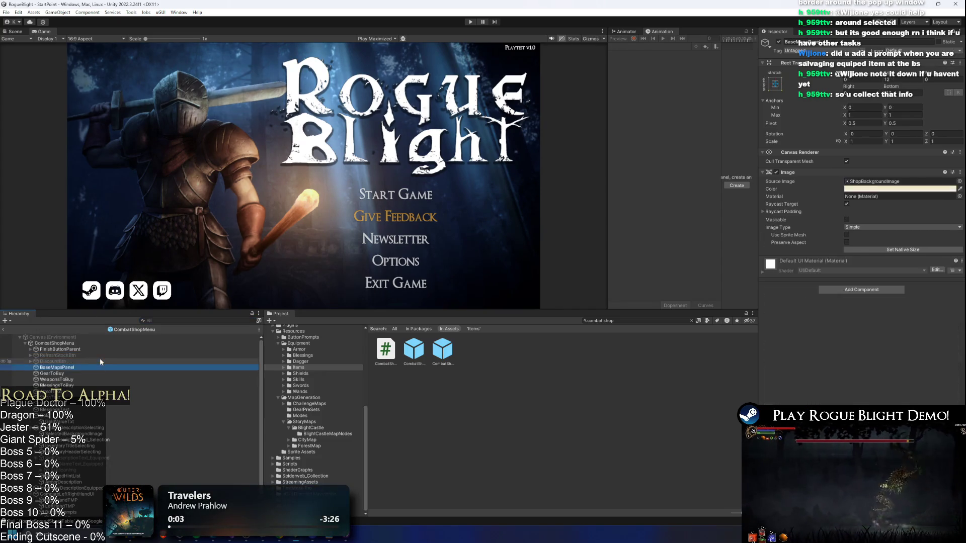
key(Left)
key(Left)
key(Down)
key(Down)
key(Down)
key(Down)
key(Down)
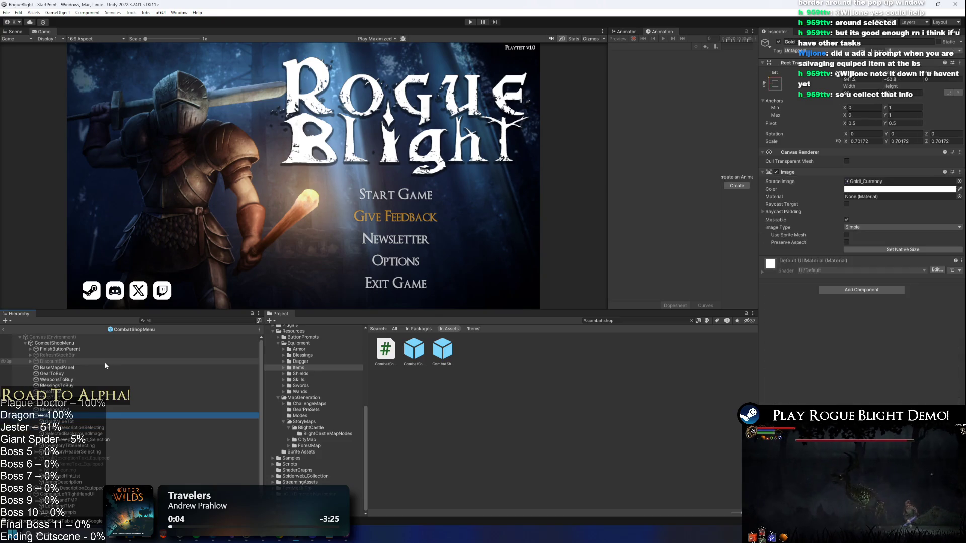
key(Left)
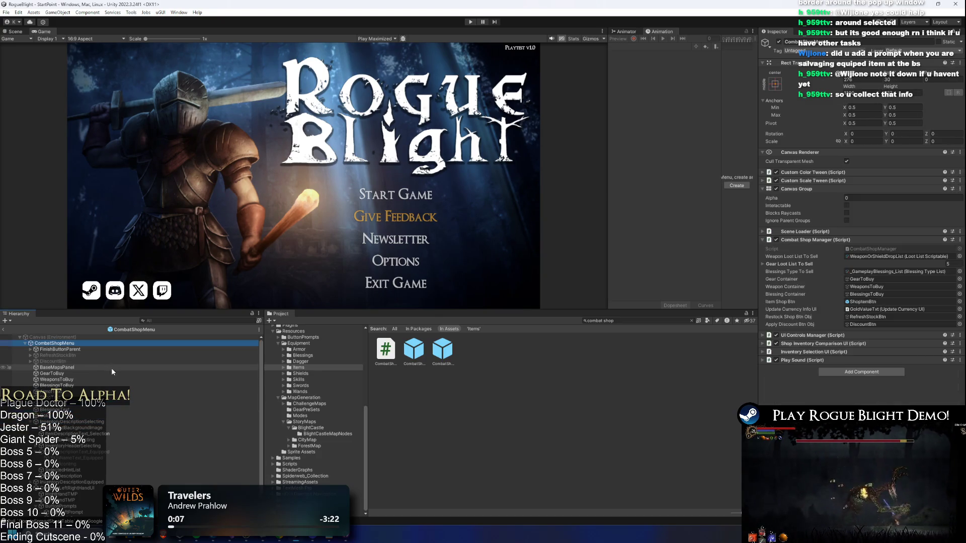
key(Down)
key(Down)
key(Down)
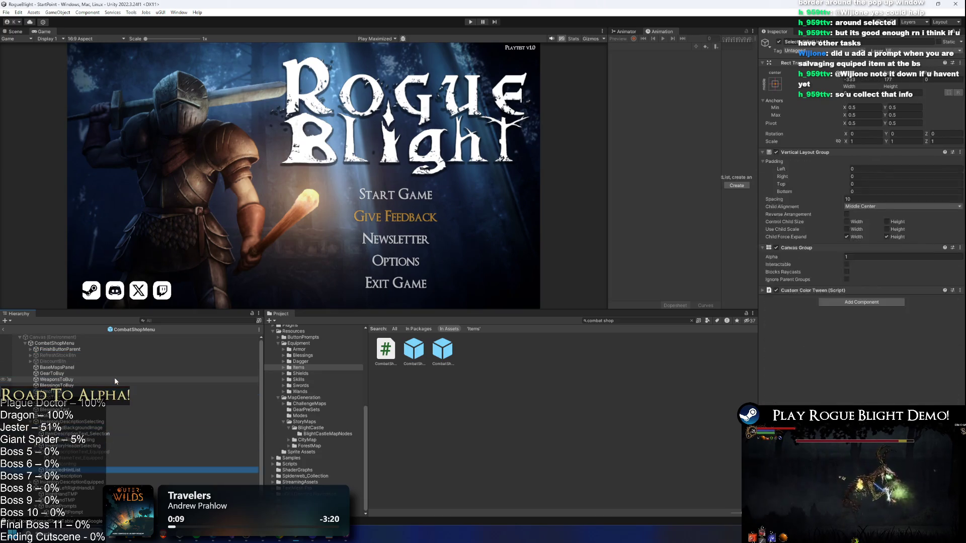
key(Up)
key(Up)
key(Up)
key(Left)
key(Up)
key(Up)
key(Up)
key(Left)
key(Down)
key(Down)
key(Down)
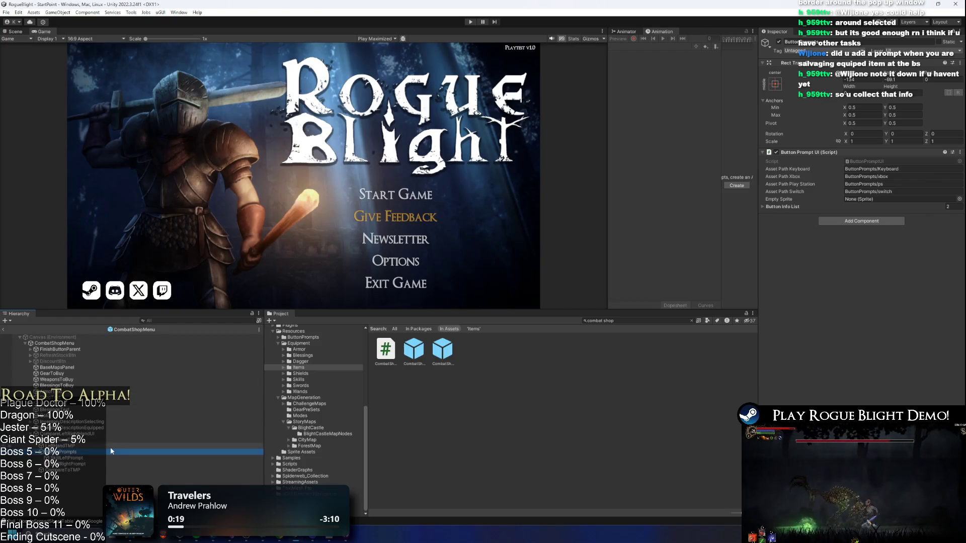
click(119, 463)
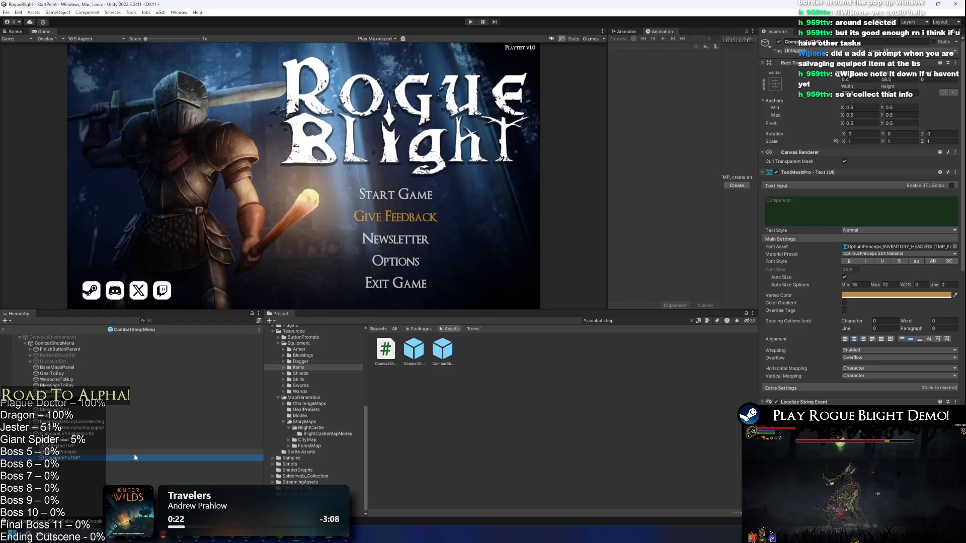
Set HeaderText_Selected's Localize String Event reference to btn_combatshop_purchase
click(152, 321)
text(s)
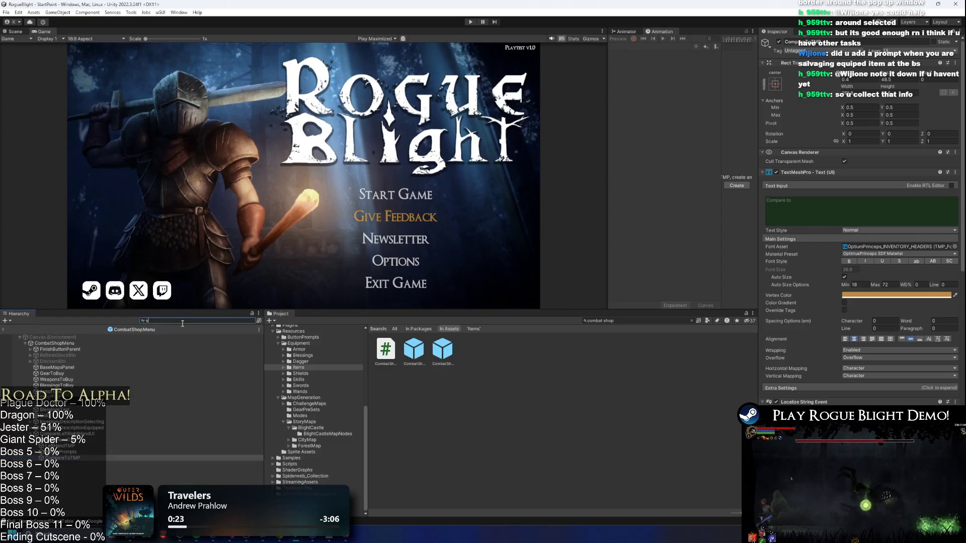
text(electe)
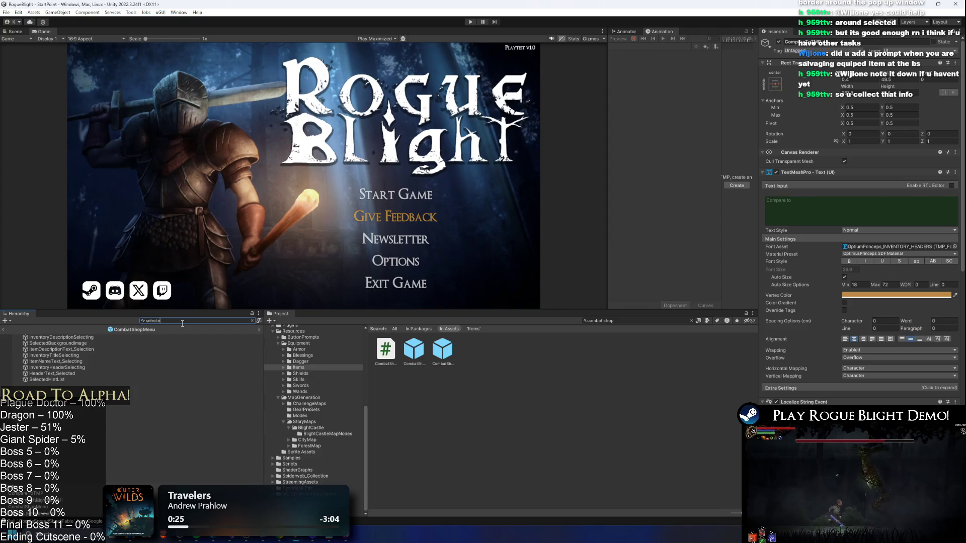
text(ed)
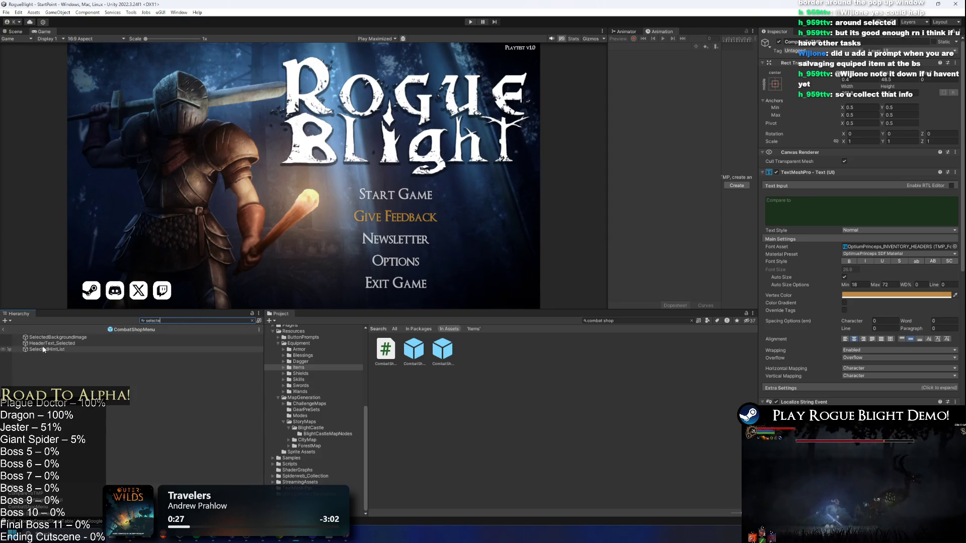
click(101, 343)
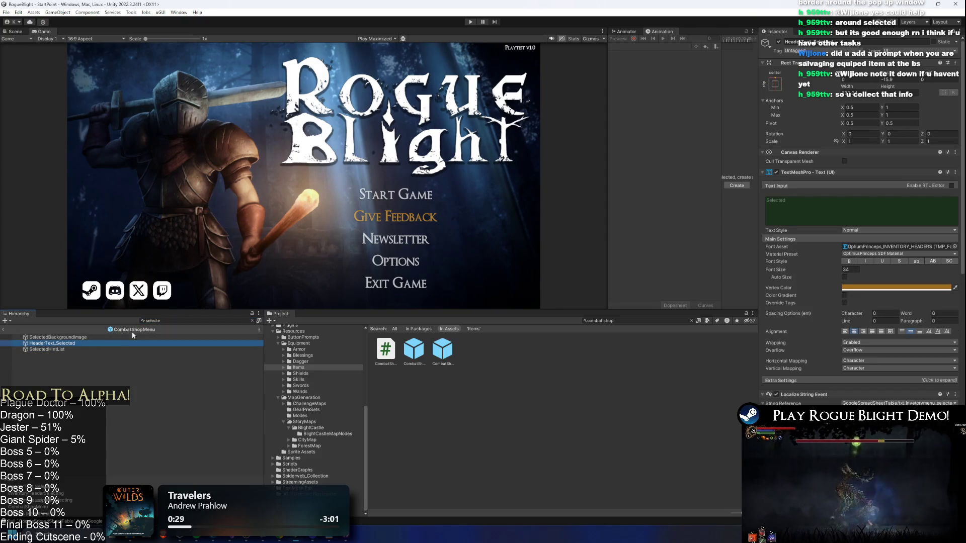
scroll(905, 343, down, 3)
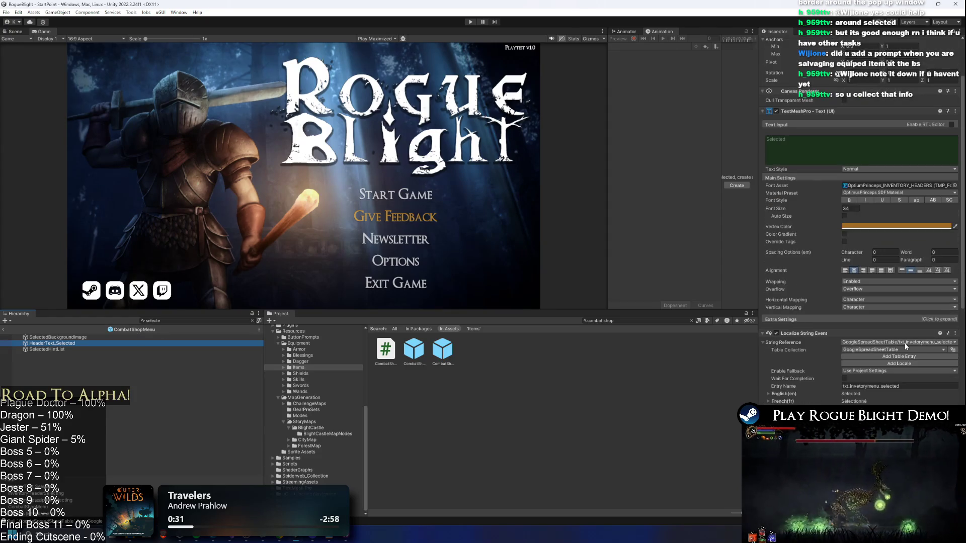
click(904, 343)
text(purchase)
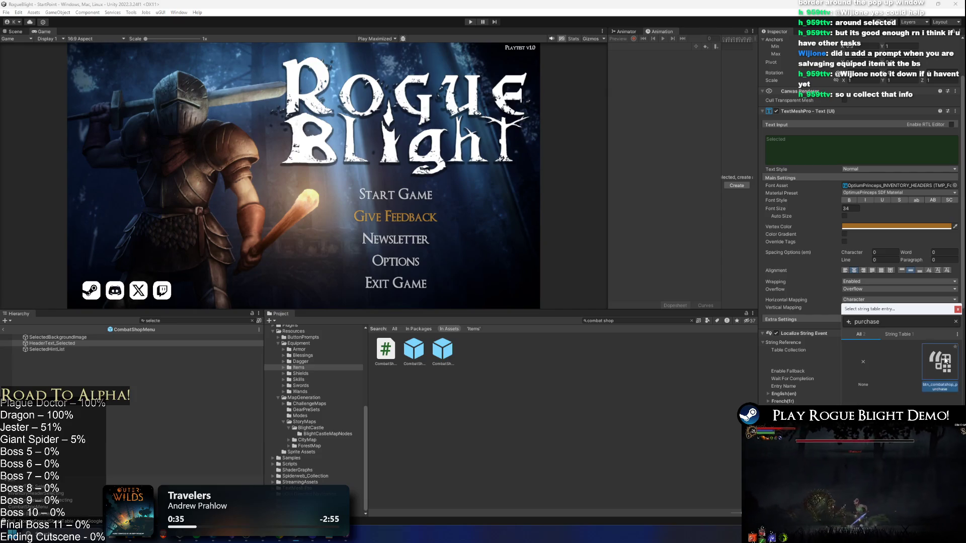
click(936, 361)
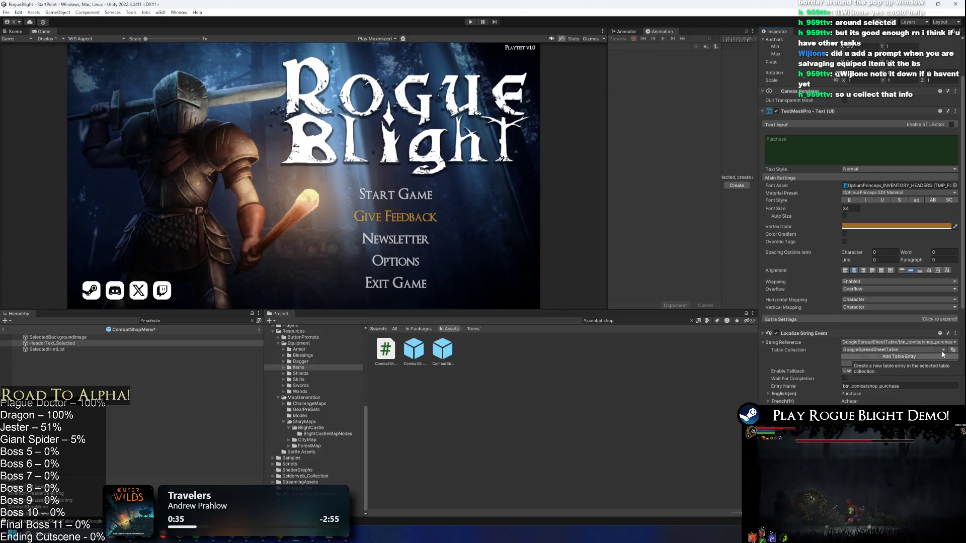
Paste a new text colour onto the header and enter play mode
key(alt+Tab)
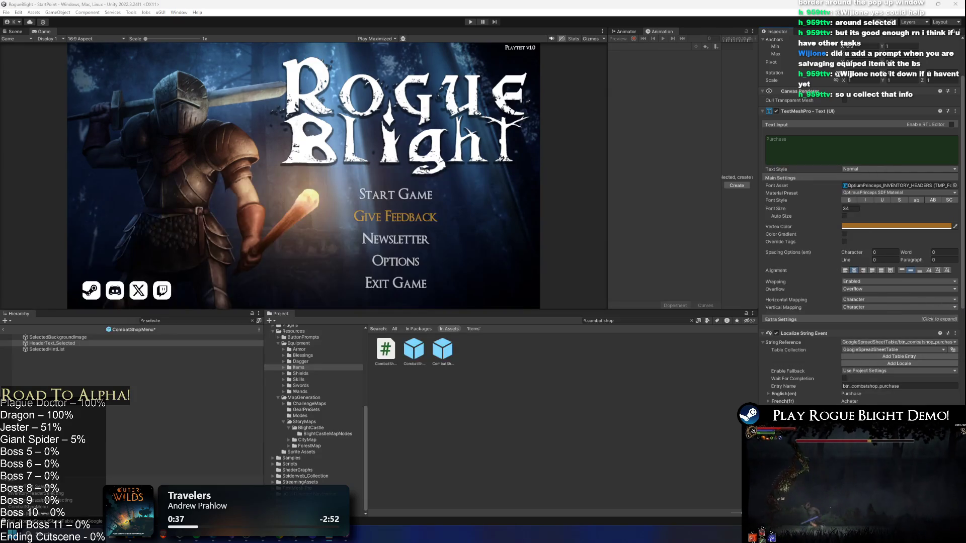
right_click(865, 227)
click(880, 240)
click(470, 21)
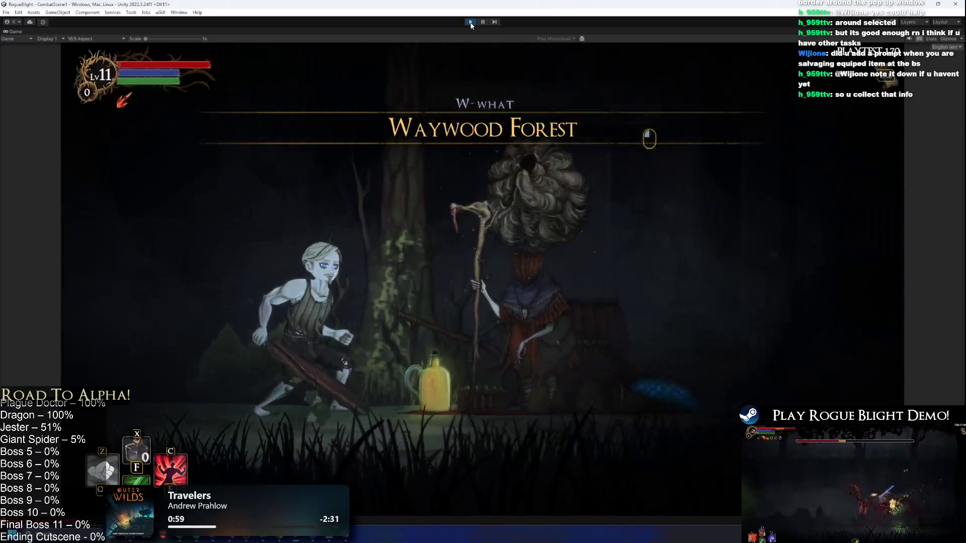
Open the in-game shop to show the Purchase panel for Novice Leggings
click(589, 279)
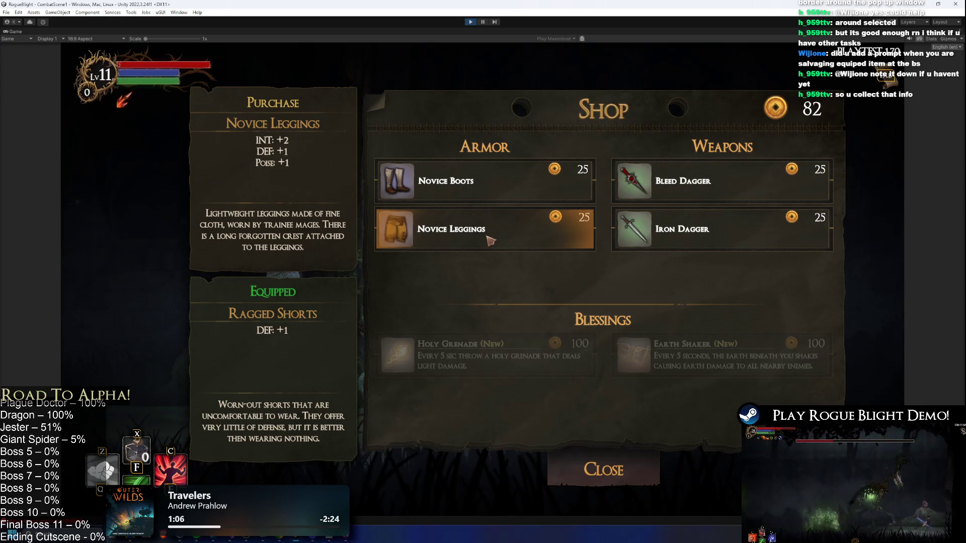
key(alt+Tab)
key(alt+Tab)
key(alt+Tab)
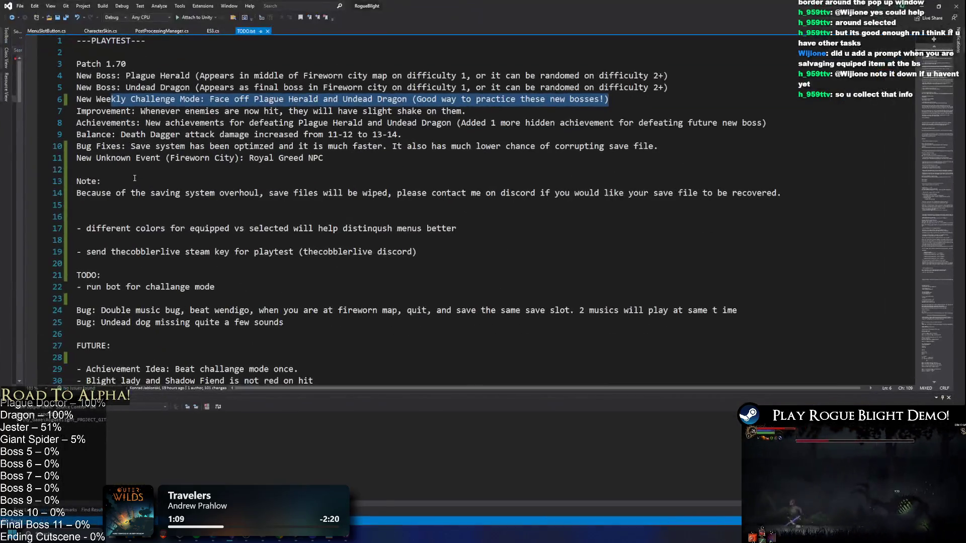
Add 'UI Improvements: Changed some colors' on line 12 of the TODO.txt patch notes
click(139, 171)
text(UI Improvements:)
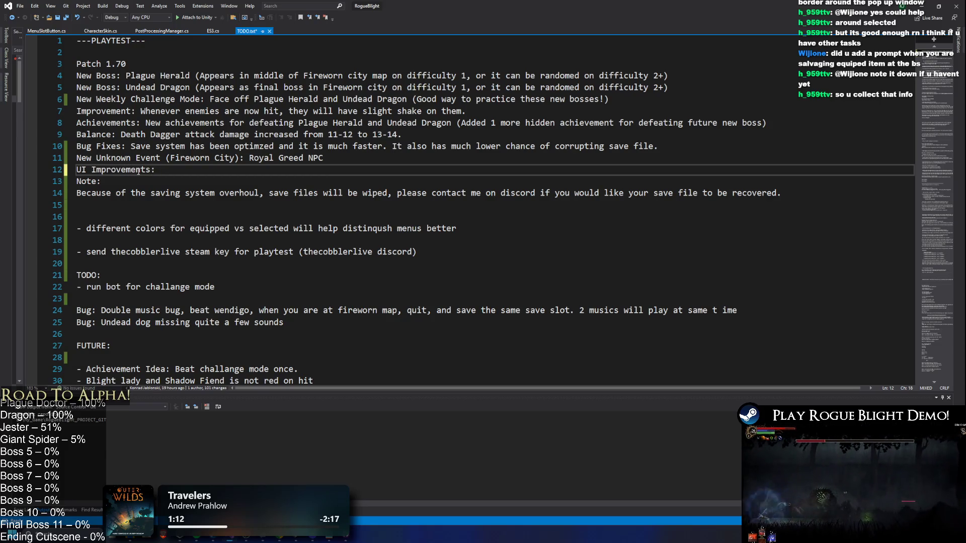
key(Return)
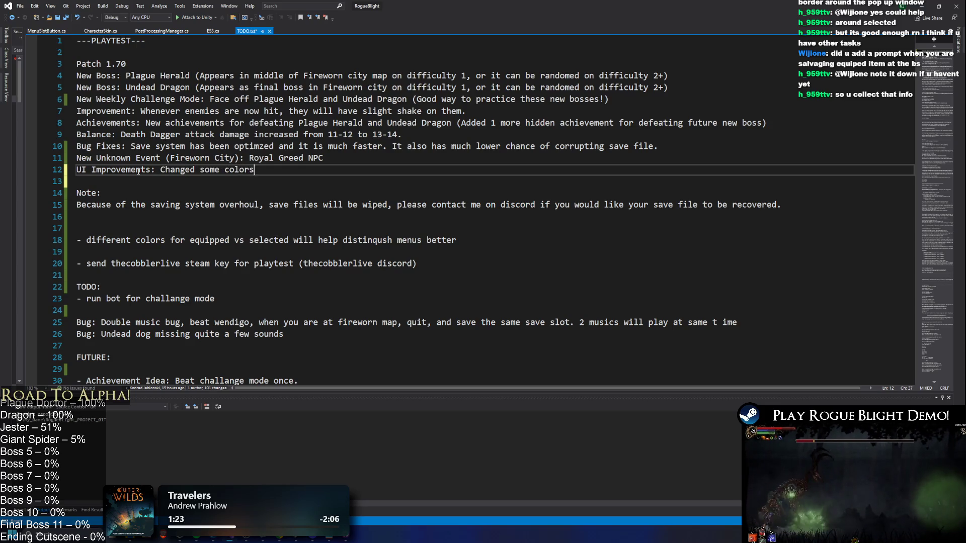
key(alt+Tab)
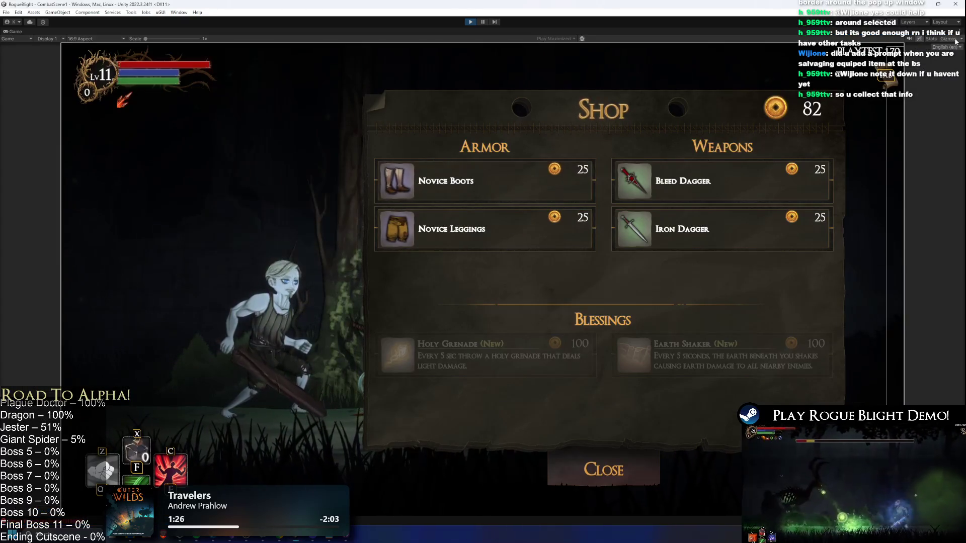
click(945, 46)
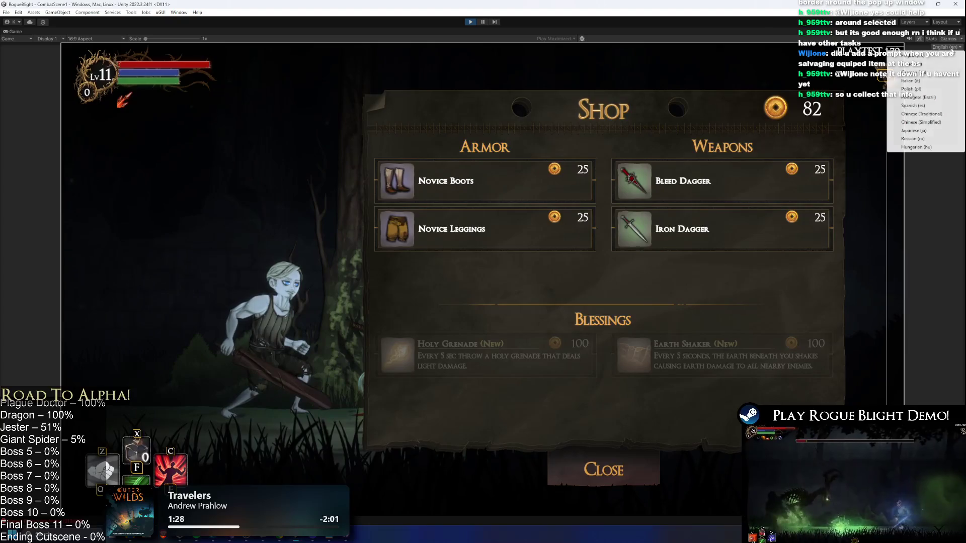
click(922, 113)
mouse_move(424, 207)
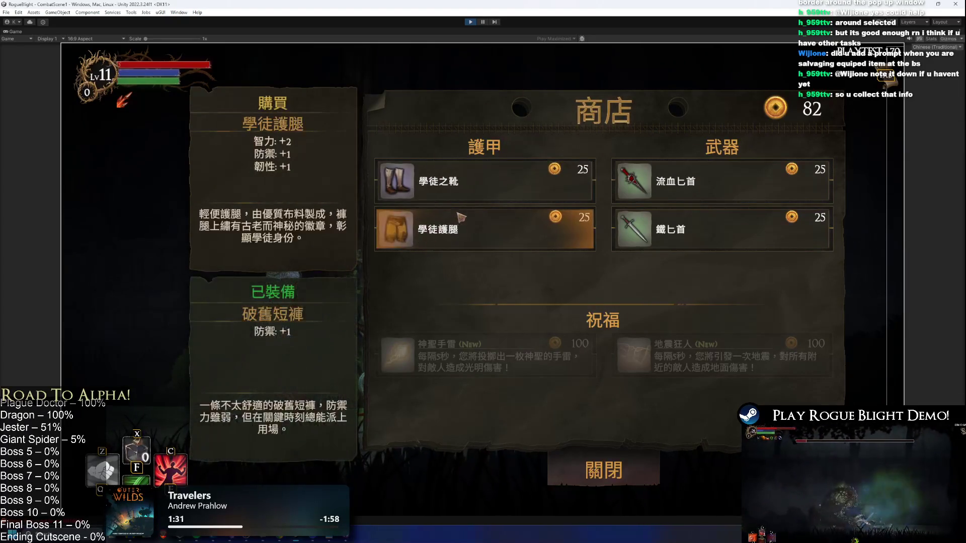
mouse_move(674, 187)
click(936, 47)
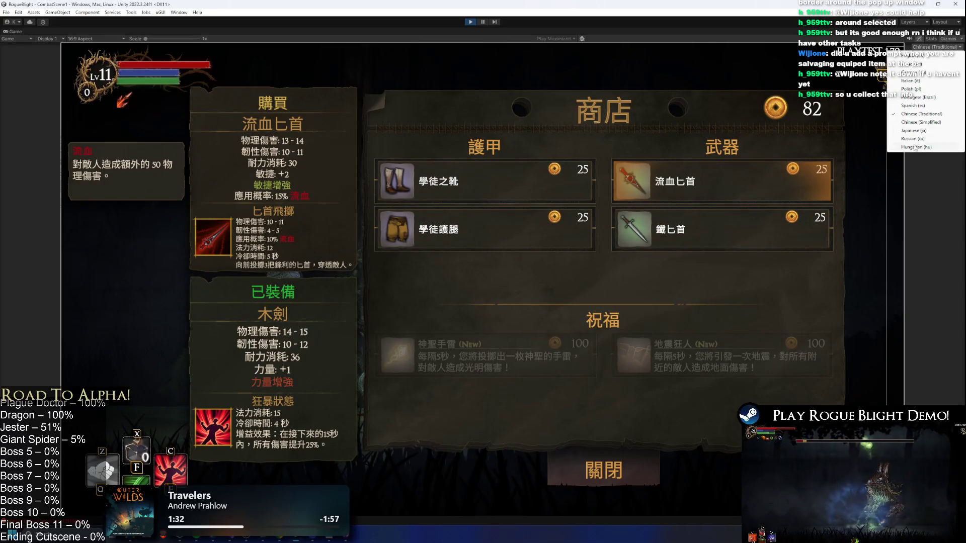
click(921, 121)
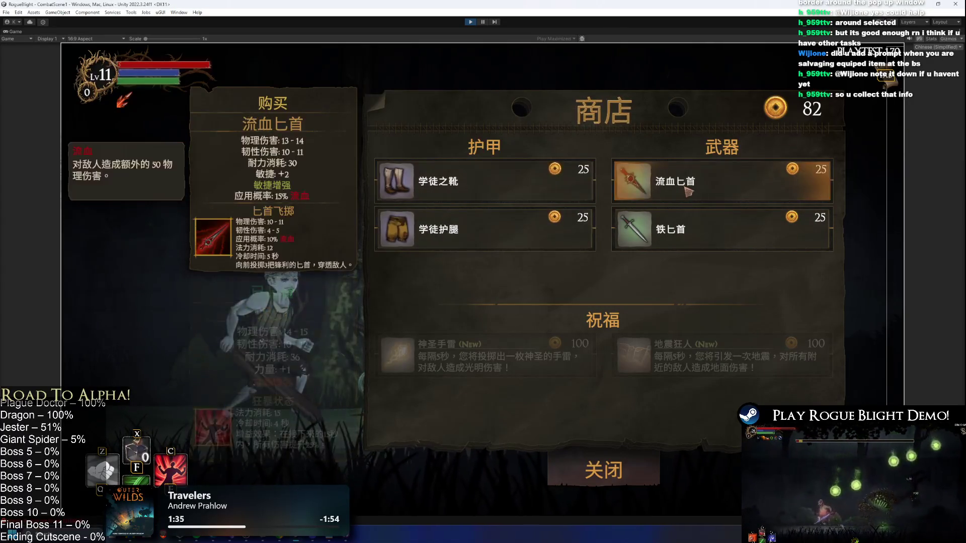
mouse_move(676, 187)
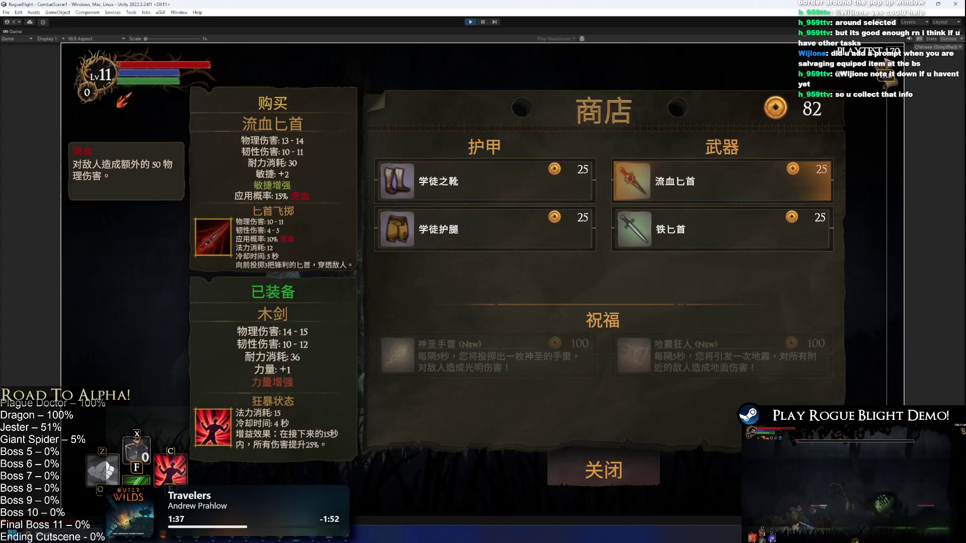
click(936, 47)
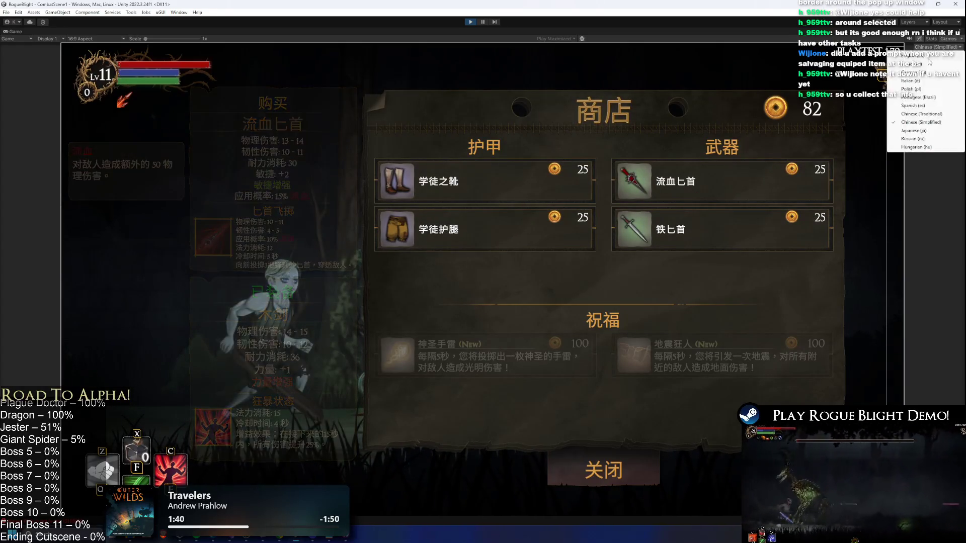
click(909, 88)
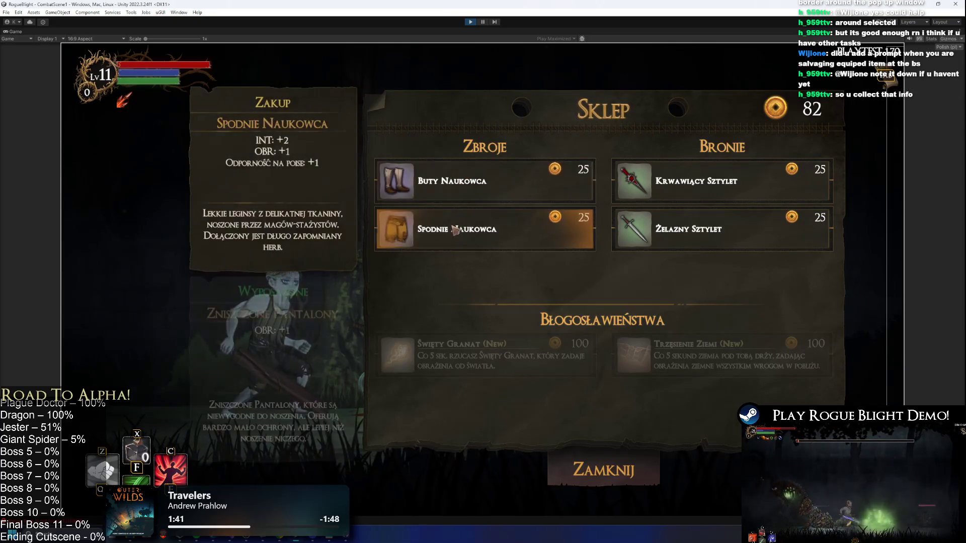
mouse_move(668, 185)
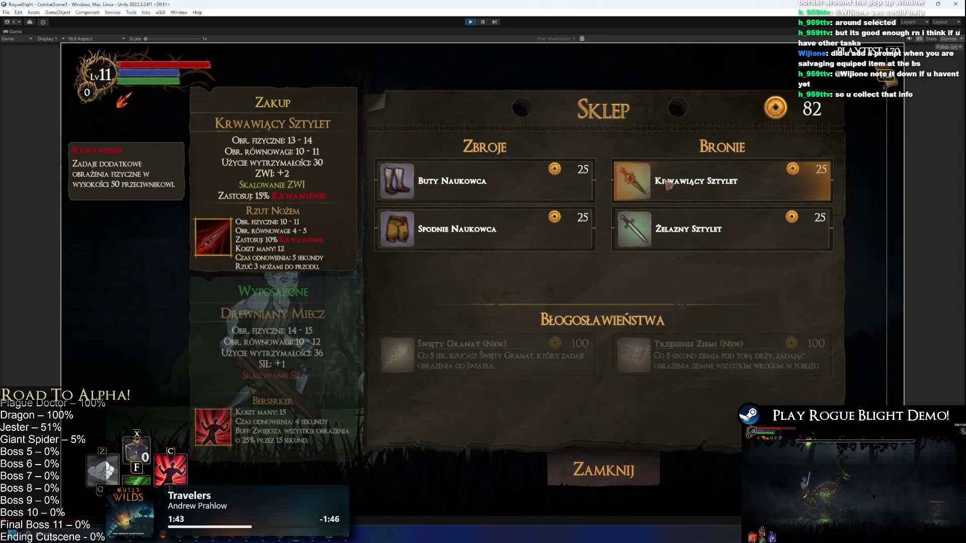
click(946, 47)
click(909, 65)
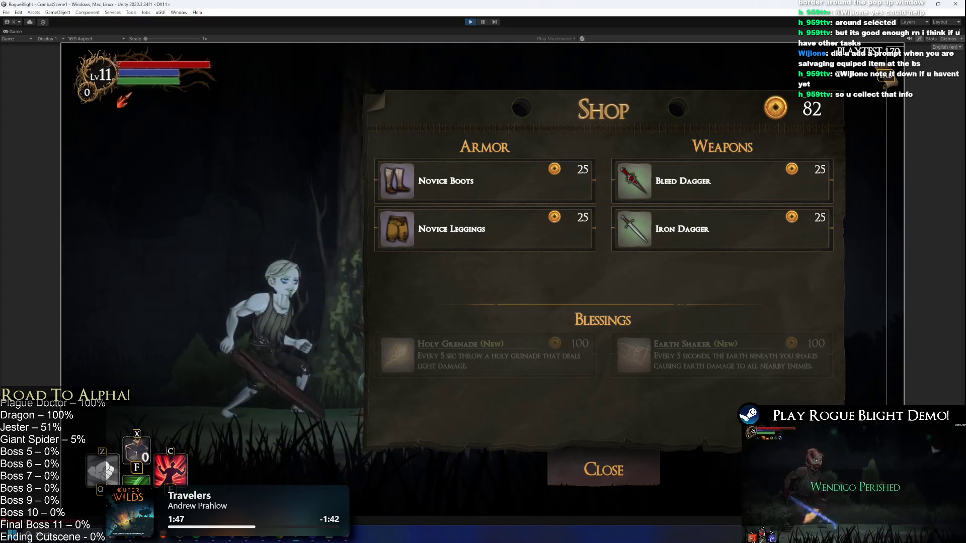
key(alt+Tab)
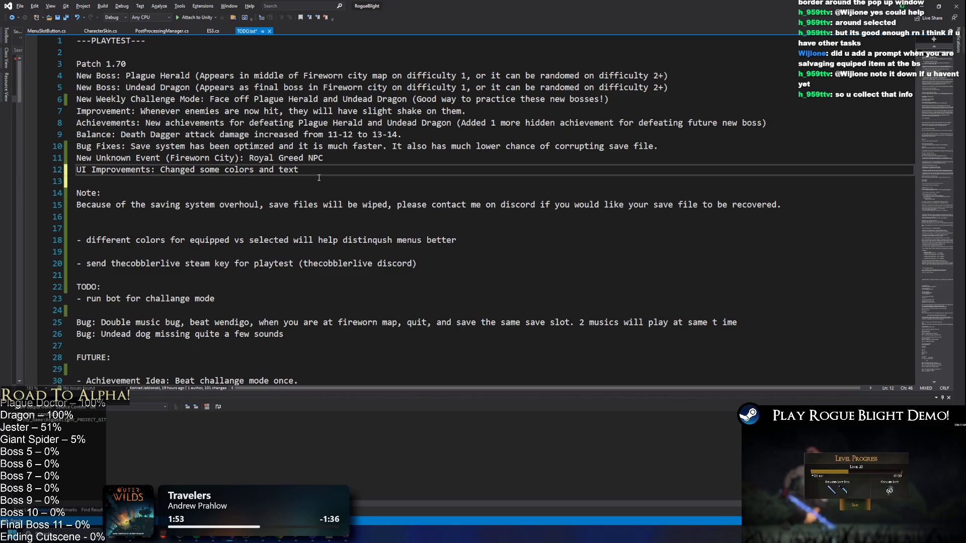
Reword line 12 to cover gear comparison in inventory, blacksmith/Sibs and Thebee Shop menus
key(BackSpace)
key(BackSpace)
key(BackSpace)
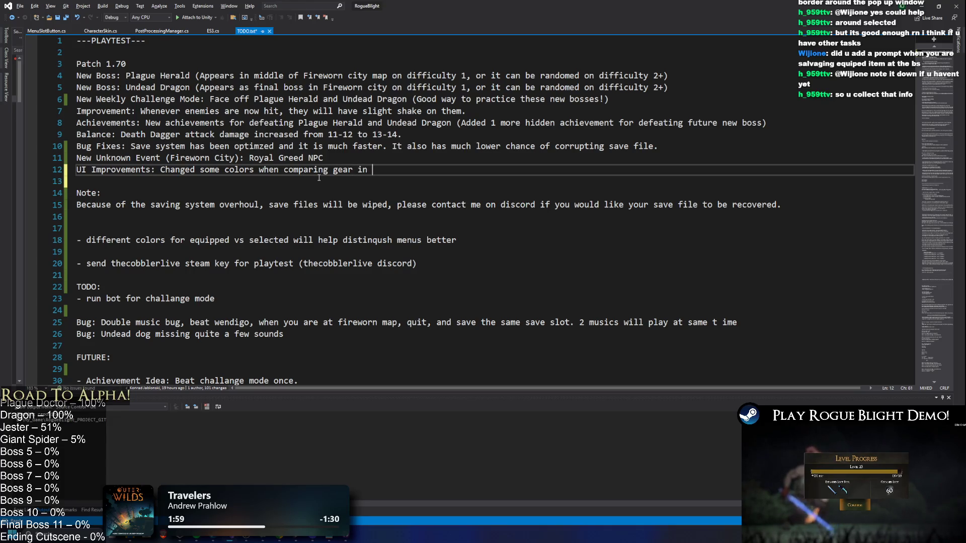
text(inventory m)
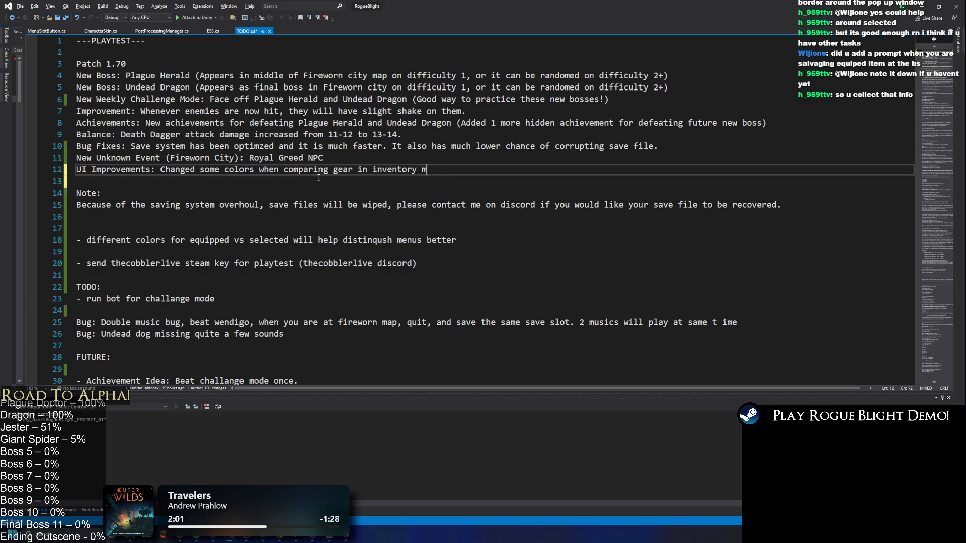
text(enu, blacksmith)
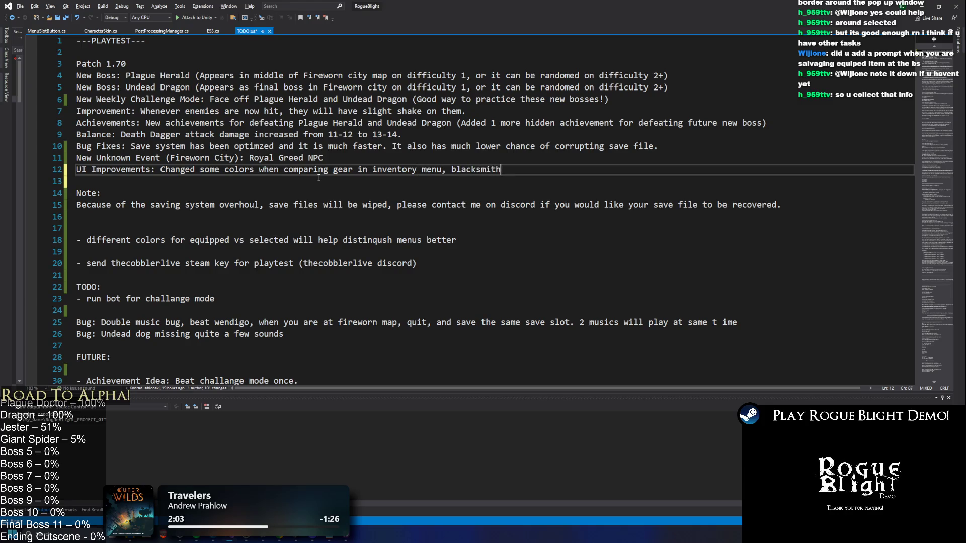
text(/Sibs menu,)
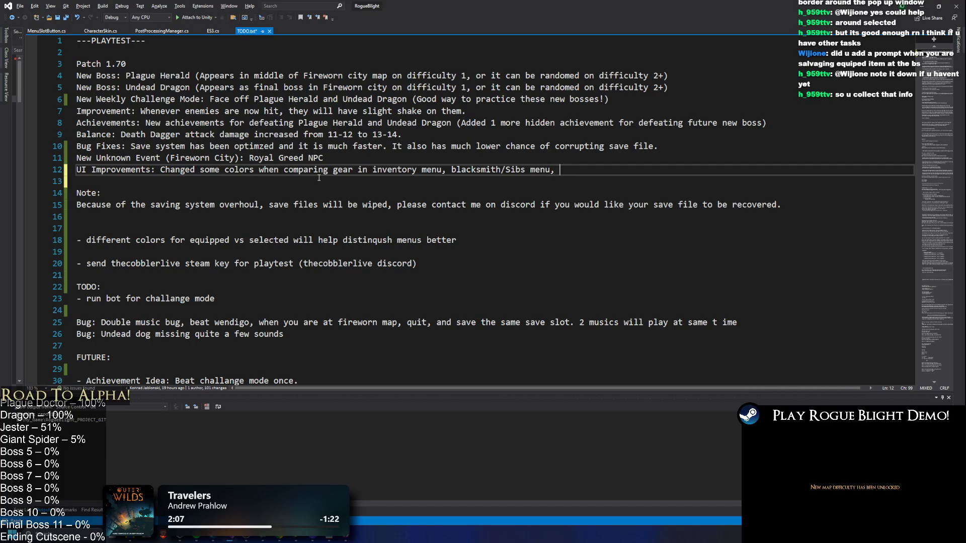
text(enu.)
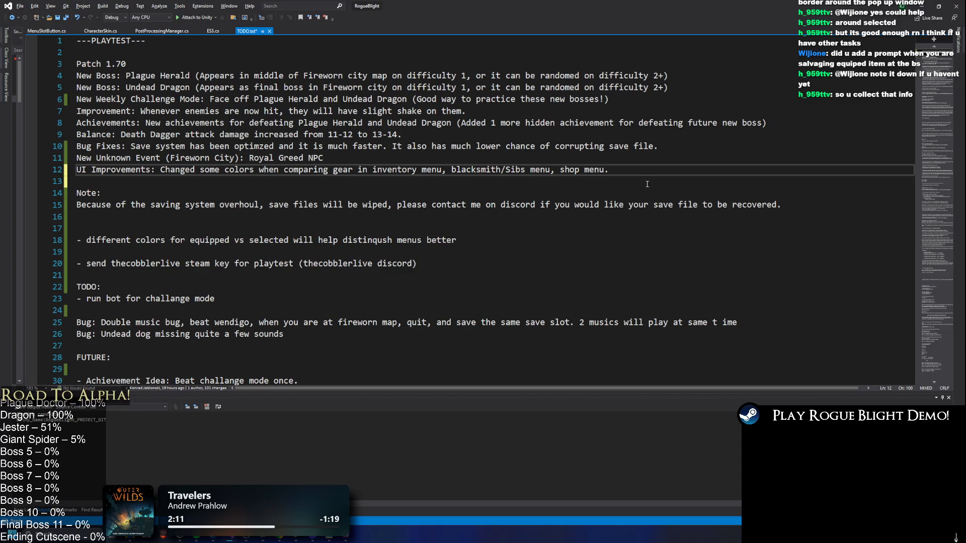
key(Left)
text(Thebee)
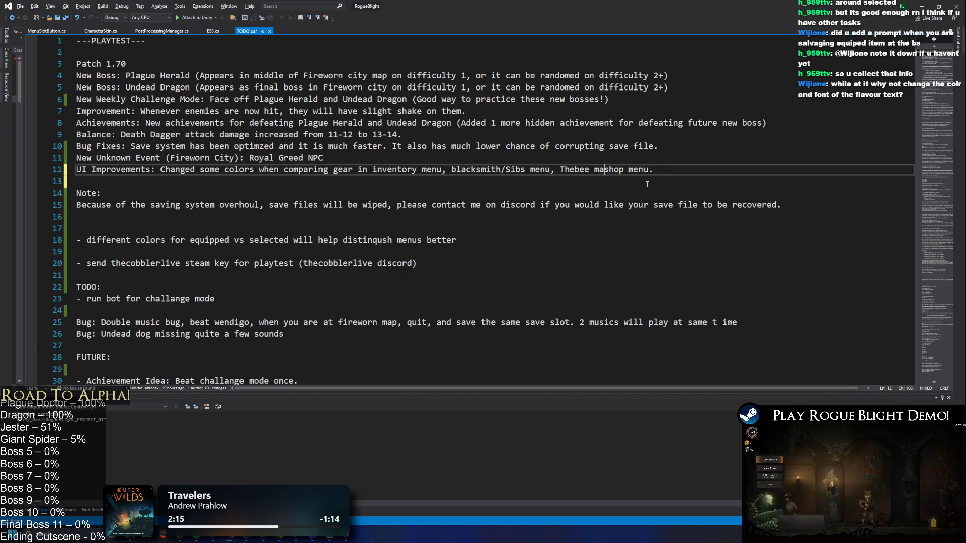
key(Delete)
text(S)
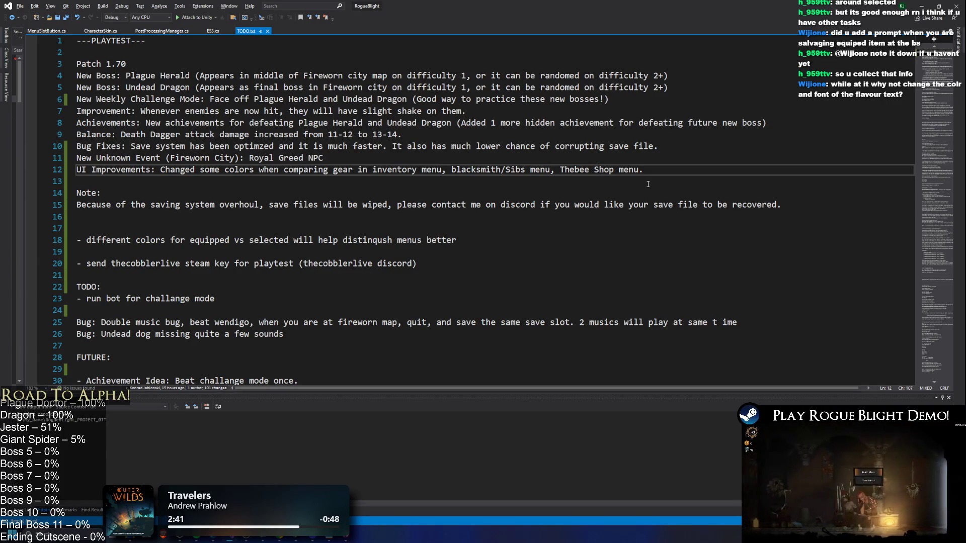
key(alt+Tab)
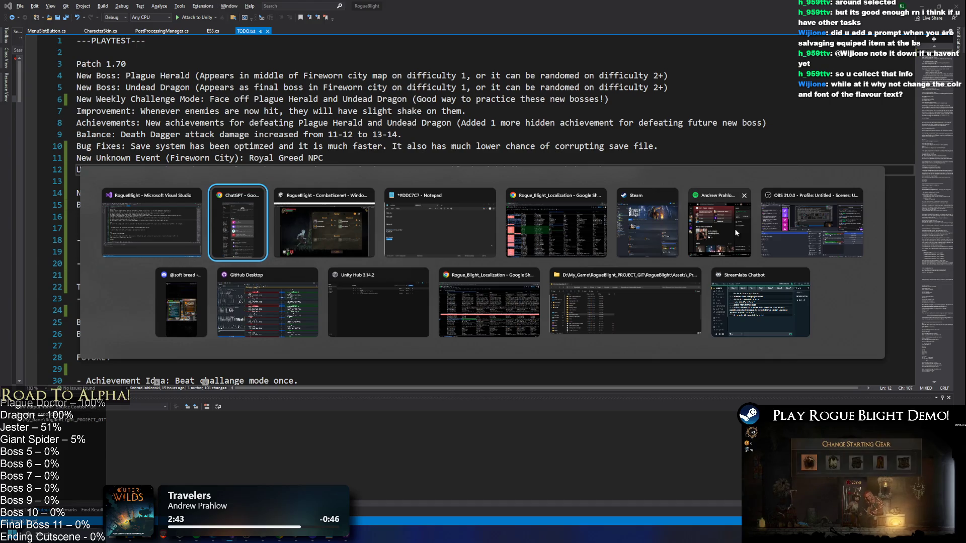
Review the Combat Shop rows in the Rogue_Blight_Localization spreadsheet
click(579, 246)
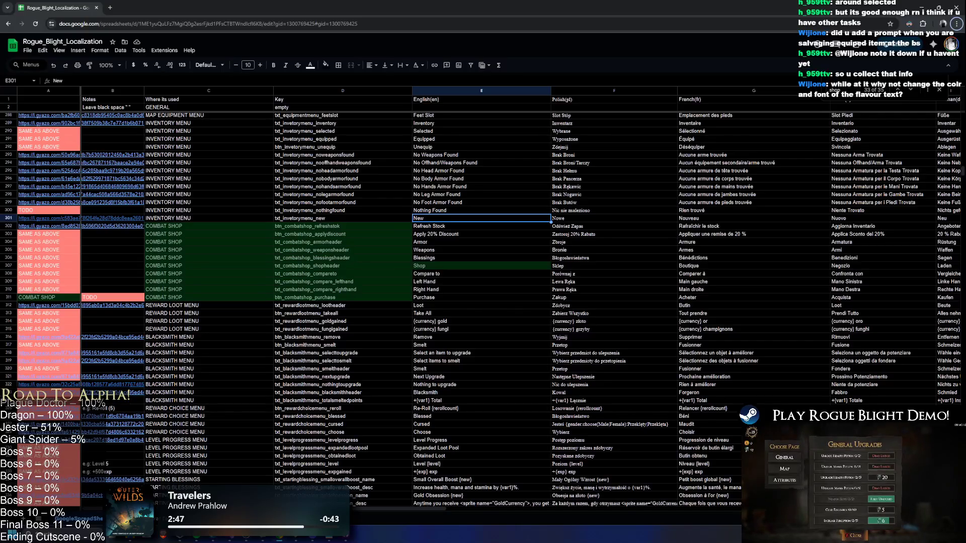
scroll(346, 397, right, 1)
scroll(303, 488, left, 1)
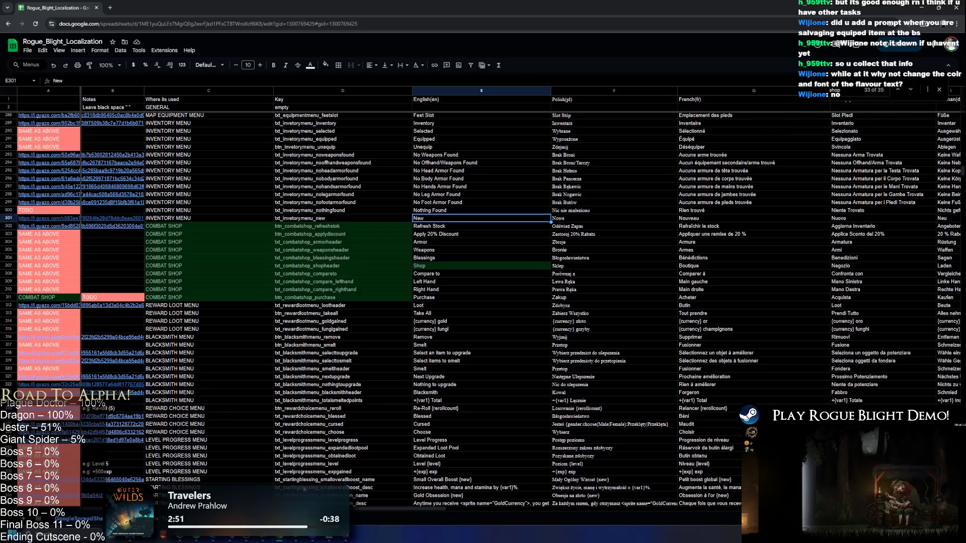
Back in the running game, buy a 25-coin armour item, leaving 57 coins
key(alt+Tab)
key(alt+Tab)
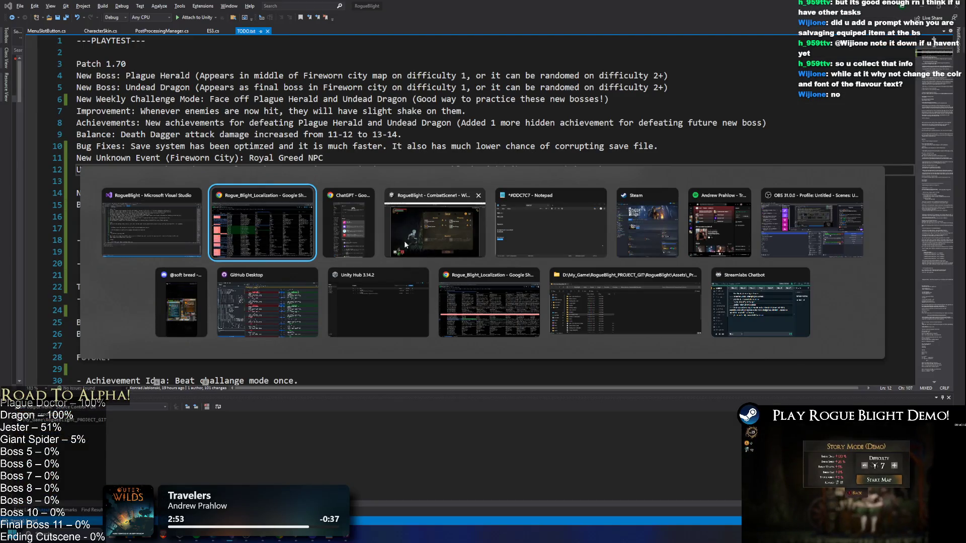
click(435, 226)
click(483, 182)
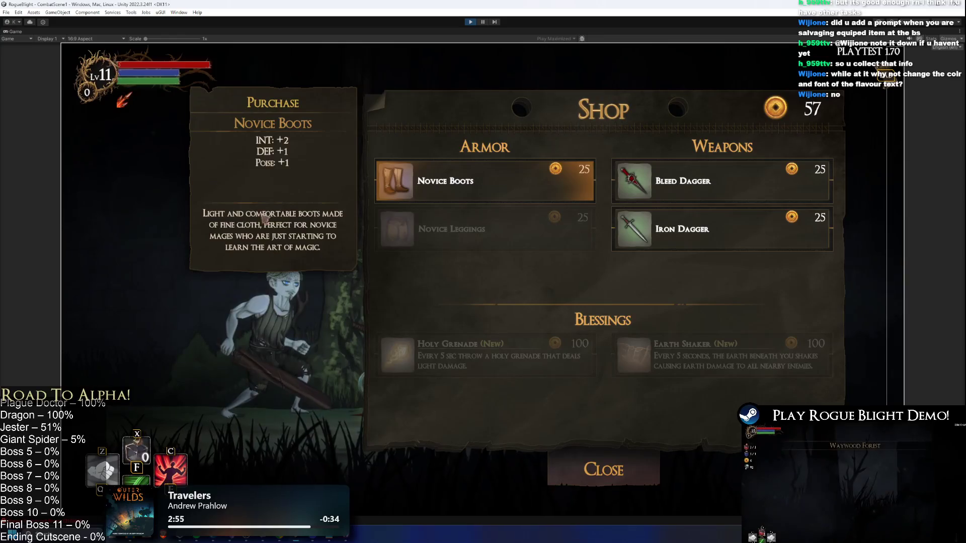
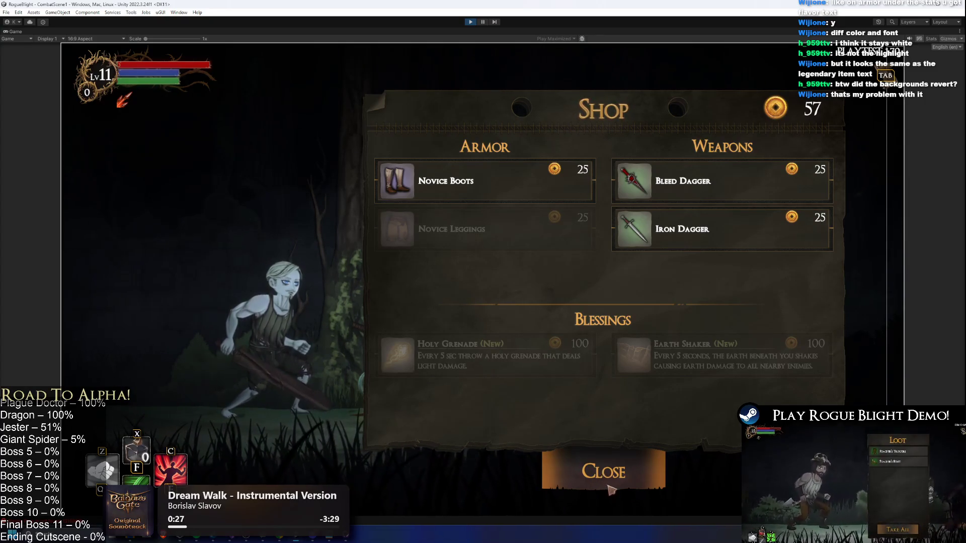
Close the shop and open the helmet inventory from the Equipment panel
click(604, 475)
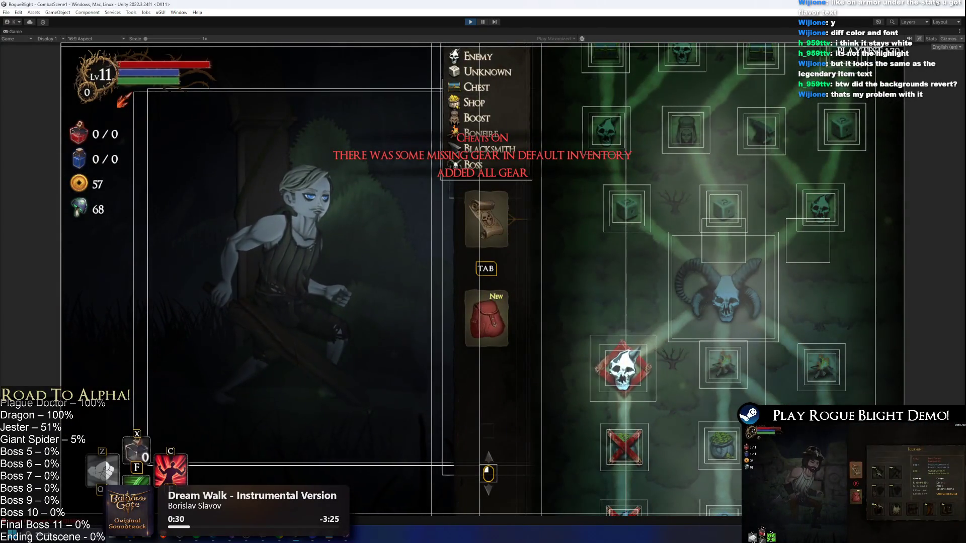
key(Tab)
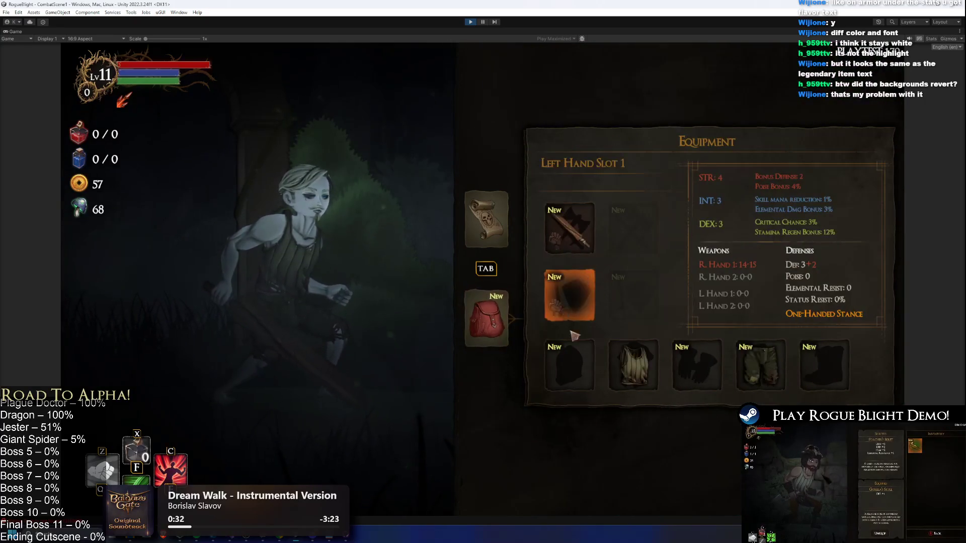
click(570, 365)
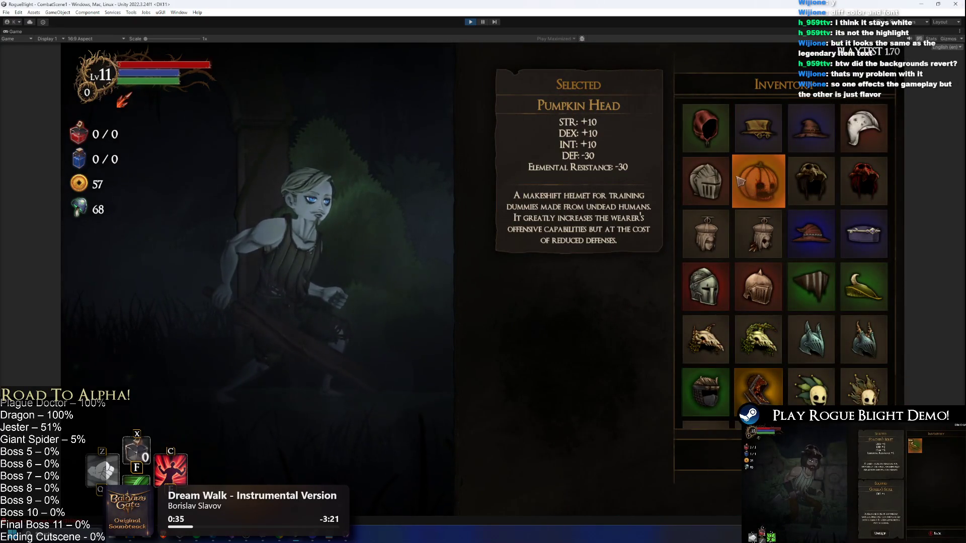
Scroll the helmet grid and view the other King's Crown's description
scroll(768, 173, down, 5)
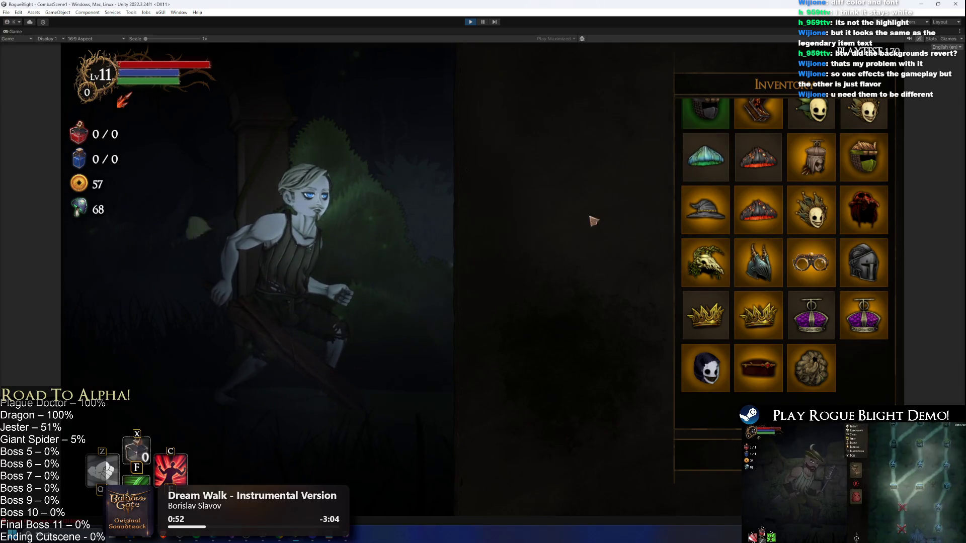
scroll(707, 187, up, 1)
scroll(706, 187, up, 2)
scroll(680, 268, down, 2)
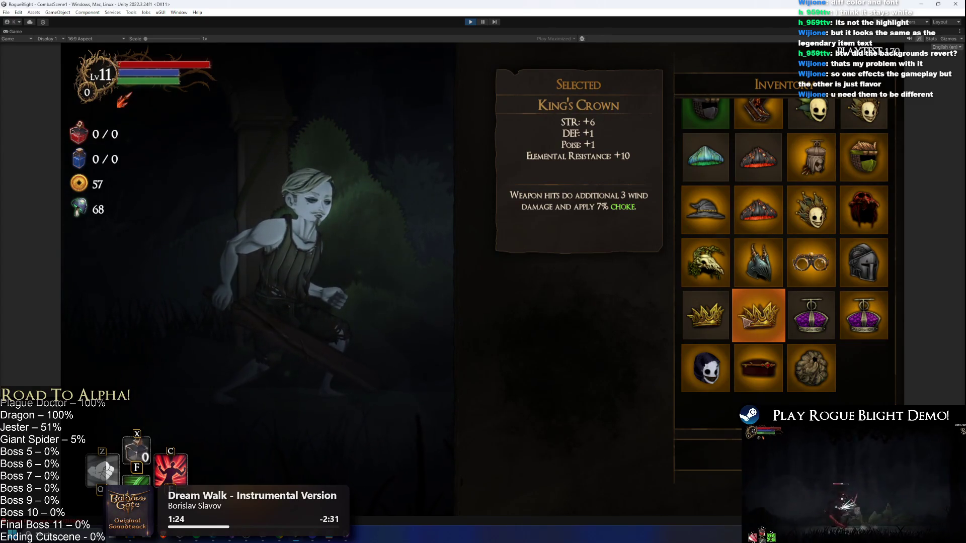
click(706, 316)
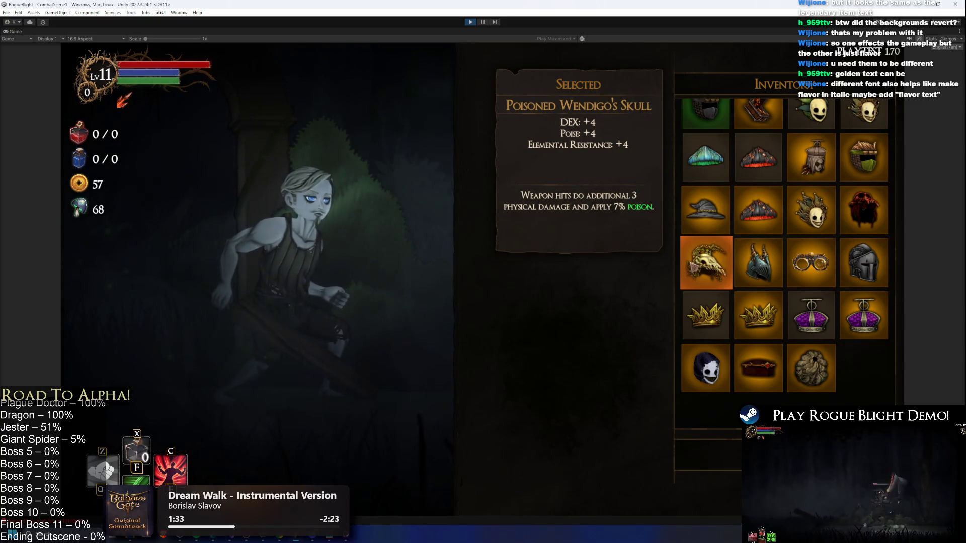
scroll(757, 161, up, 3)
scroll(774, 244, down, 3)
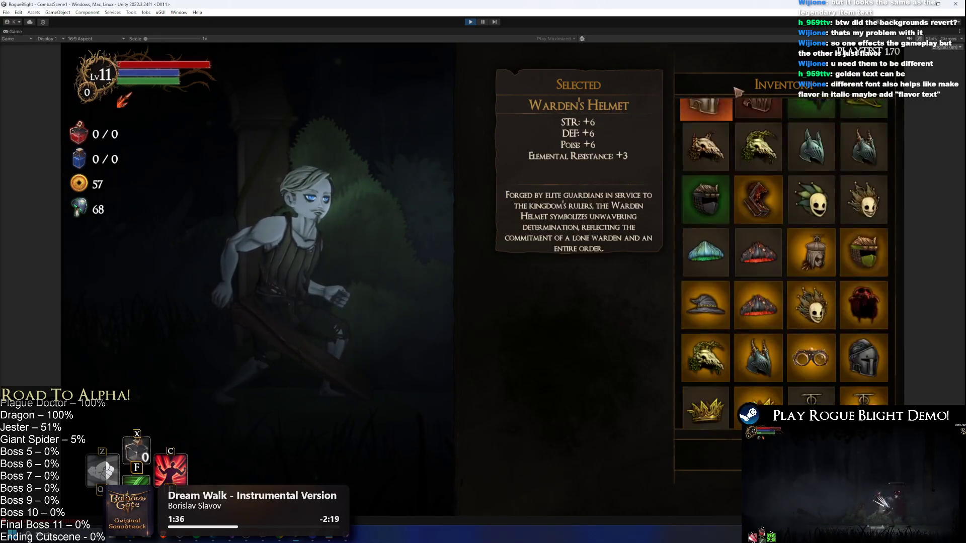
scroll(704, 176, up, 1)
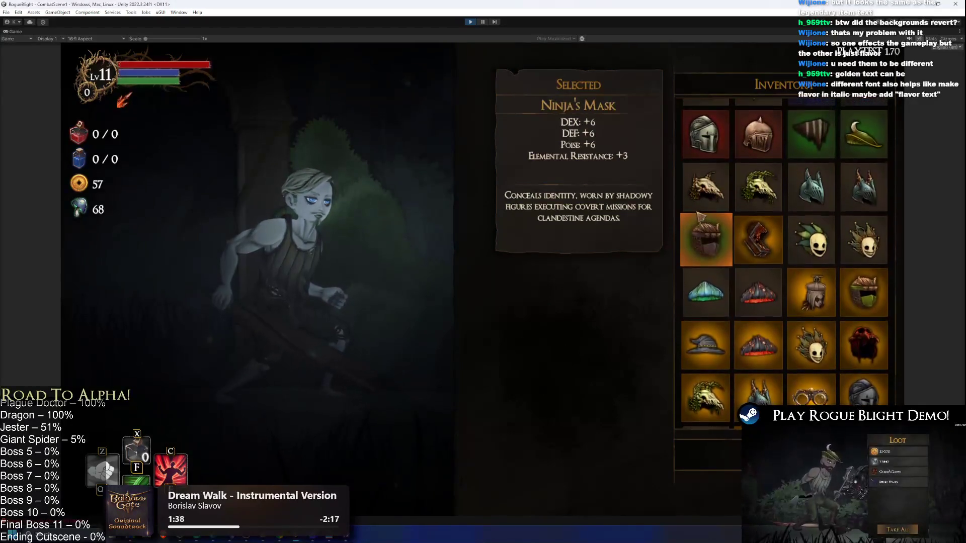
scroll(699, 215, up, 1)
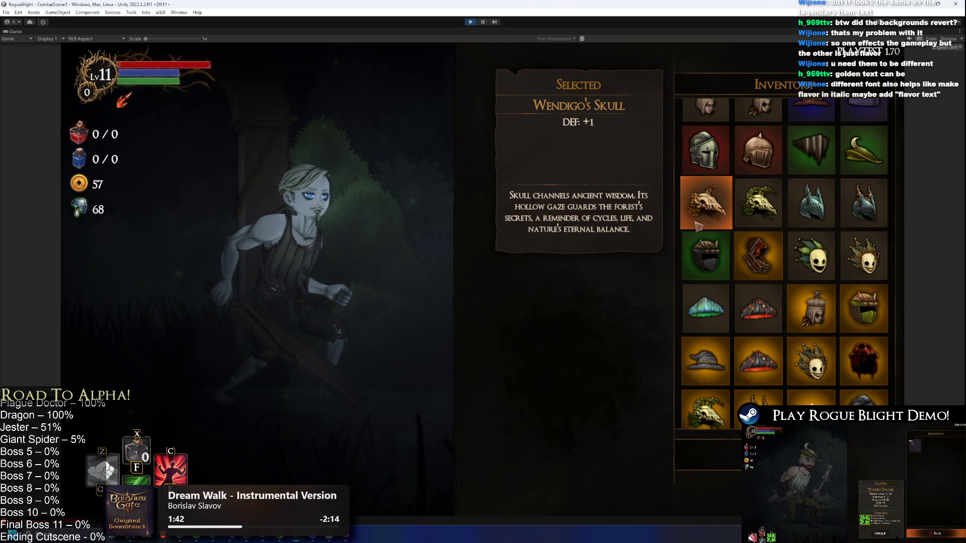
key(Down)
scroll(706, 296, down, 3)
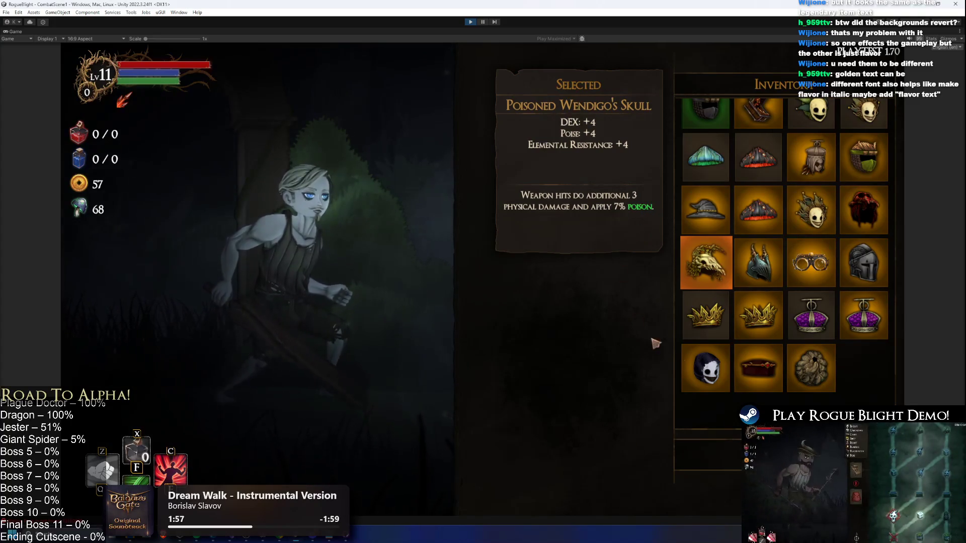
scroll(804, 301, up, 2)
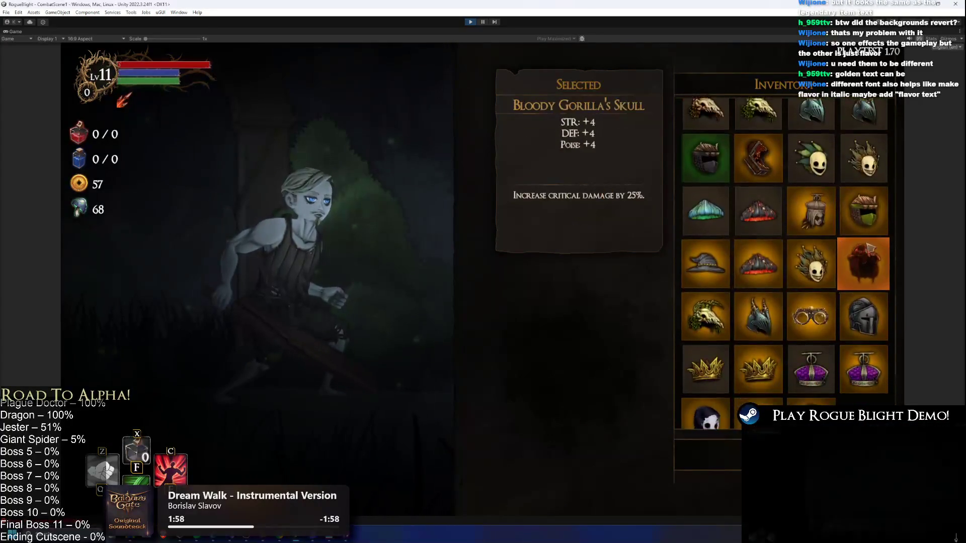
scroll(781, 233, down, 1)
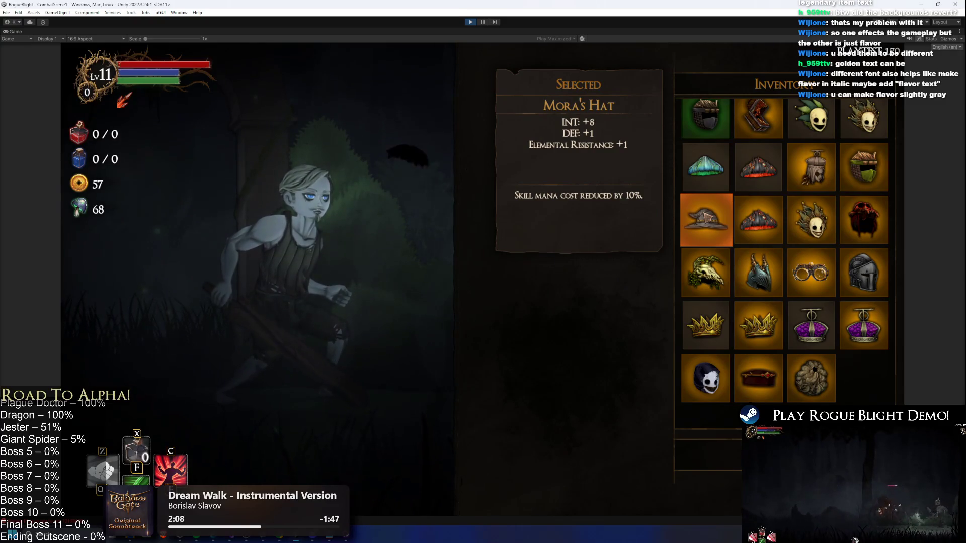
key(Up)
key(Up)
key(Up)
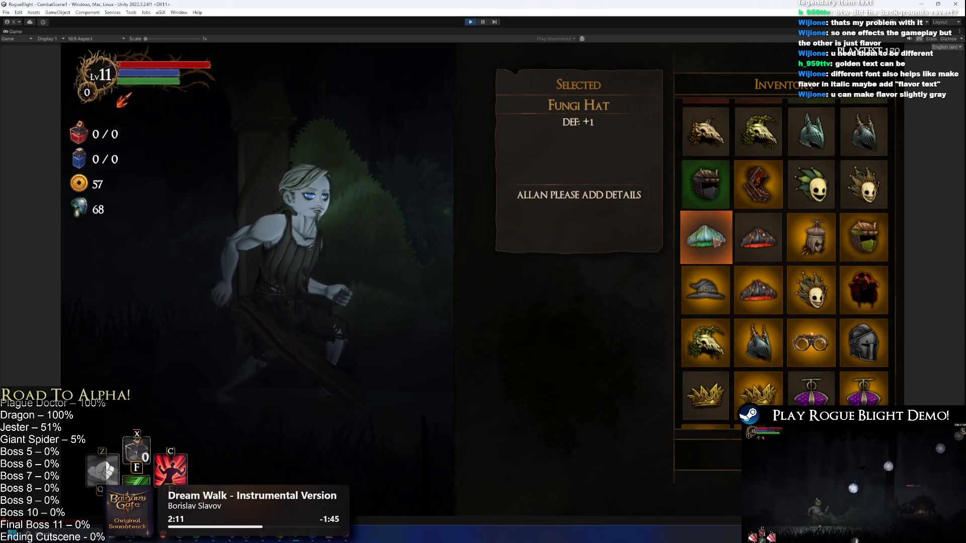
key(Up)
key(Up)
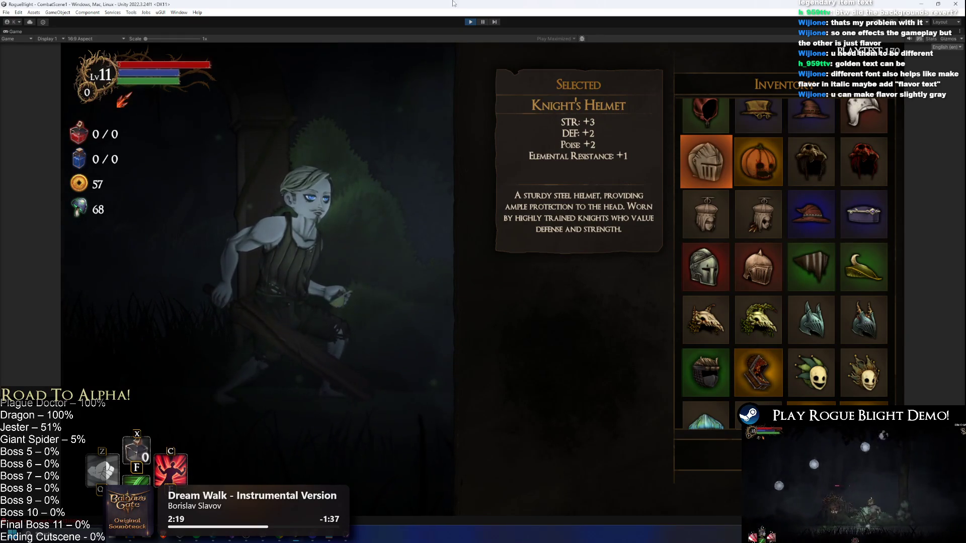
key(Down)
key(Down)
key(Down)
key(Left)
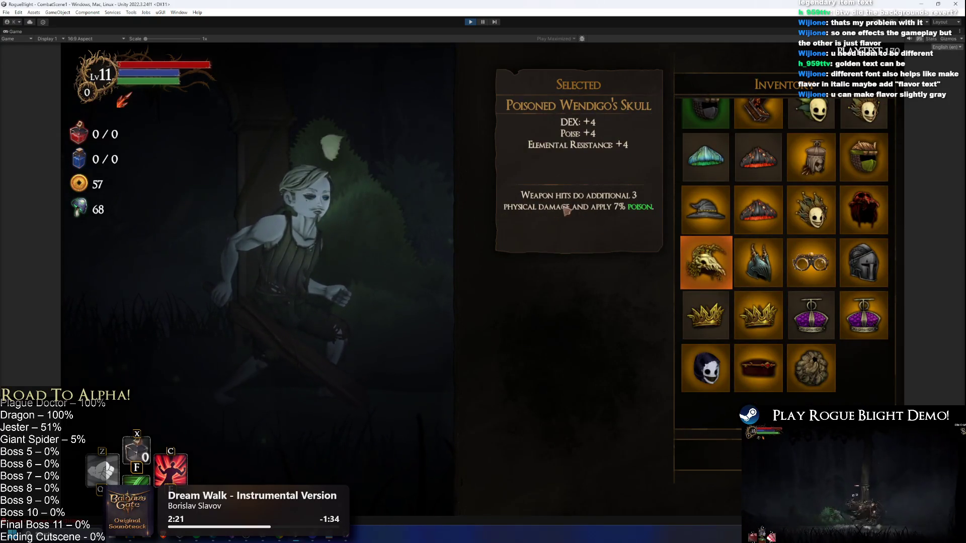
click(470, 21)
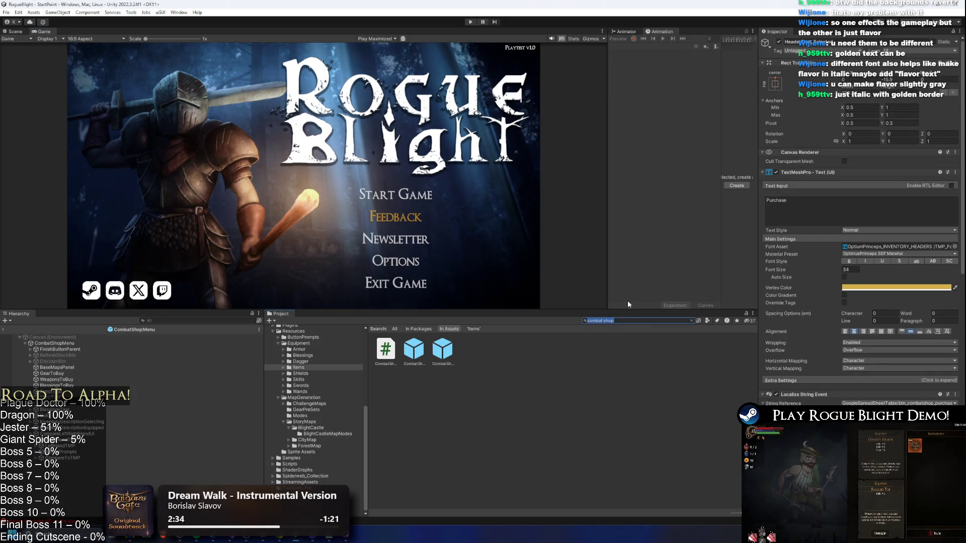
Select the combat shop menu prefab and expand InventoryDescriptionSelecting in the Hierarchy
text(combat)
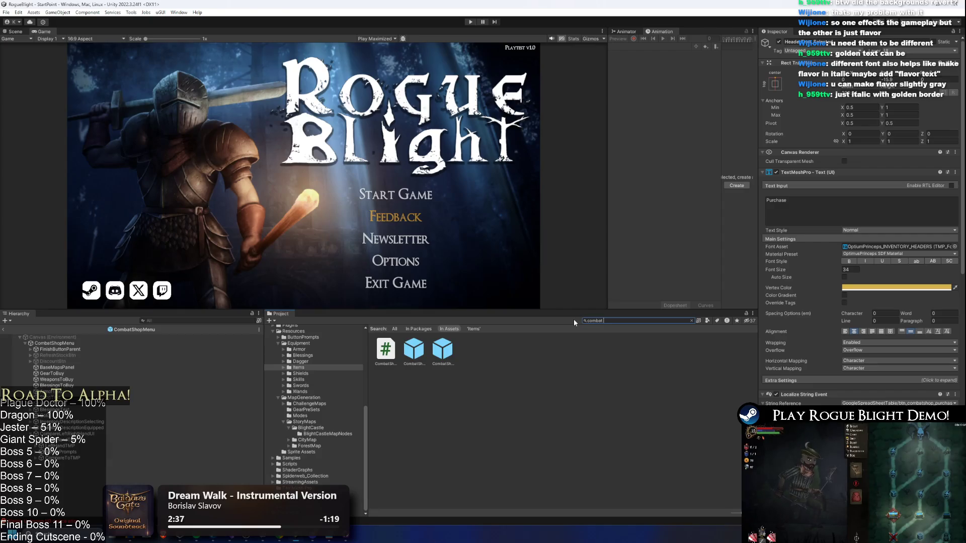
text( shop)
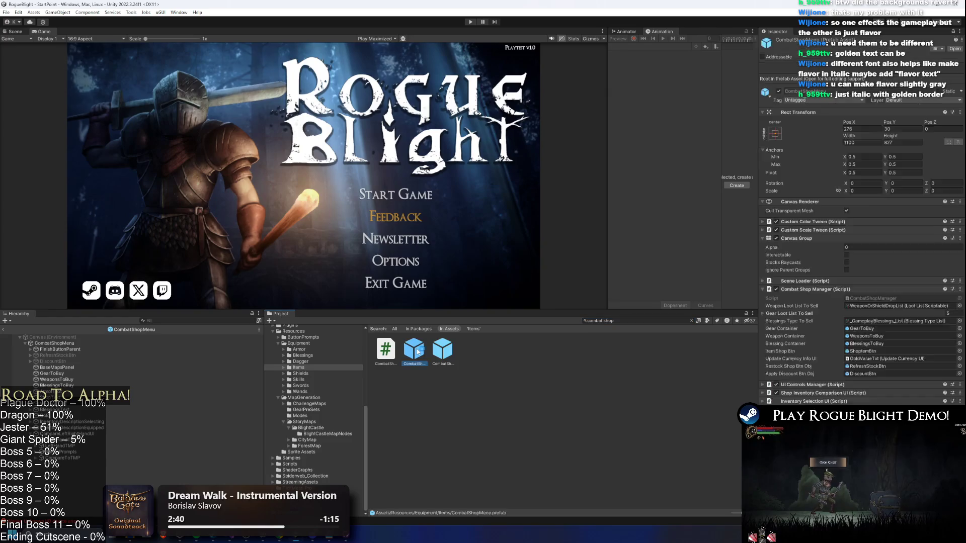
click(414, 350)
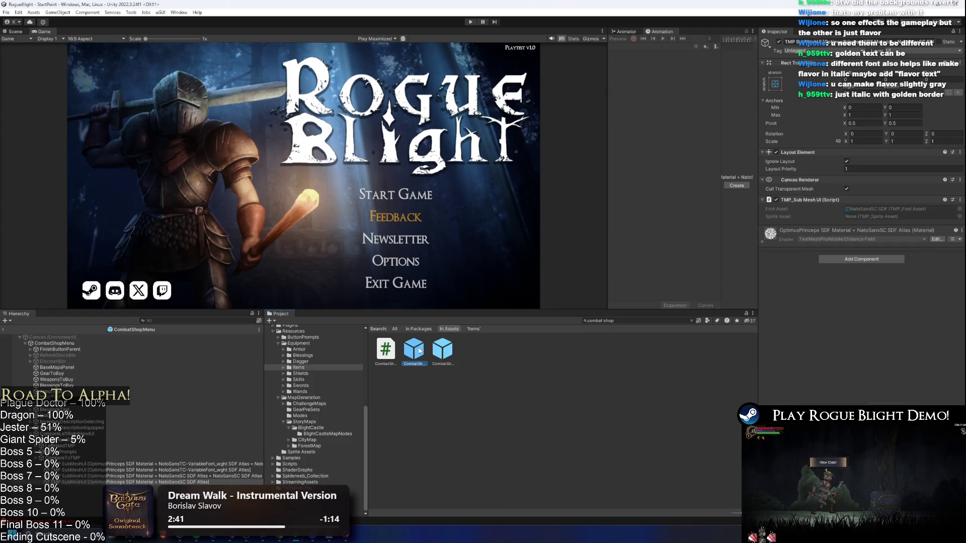
click(206, 320)
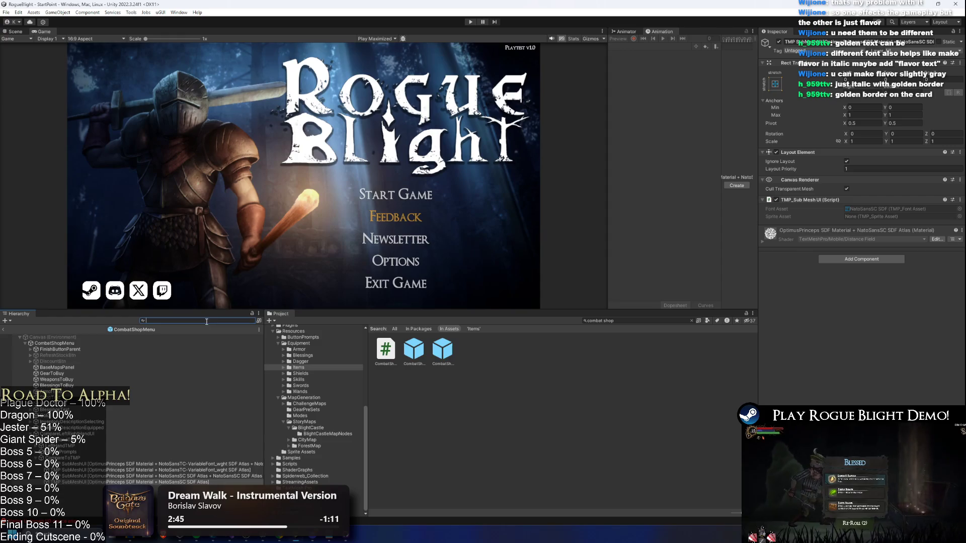
text(descrp)
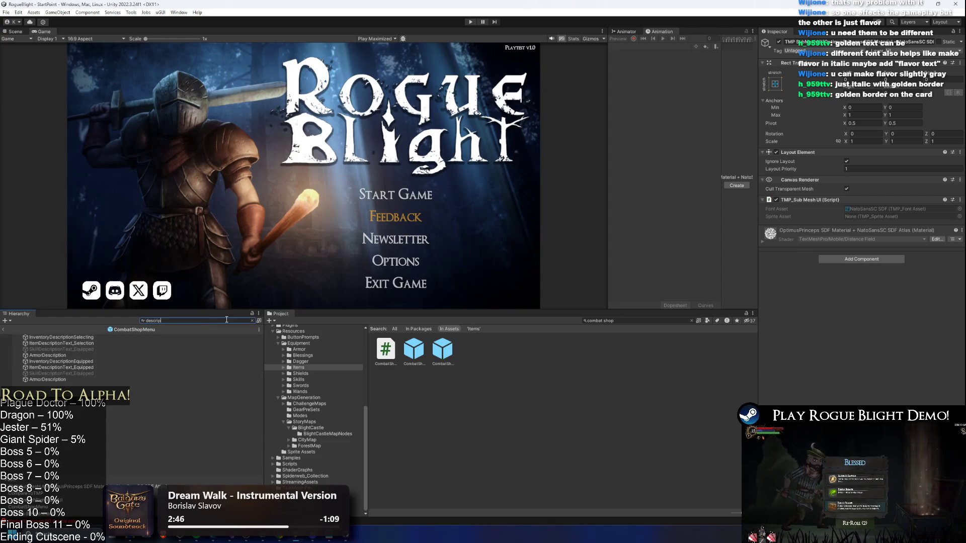
click(72, 338)
click(252, 321)
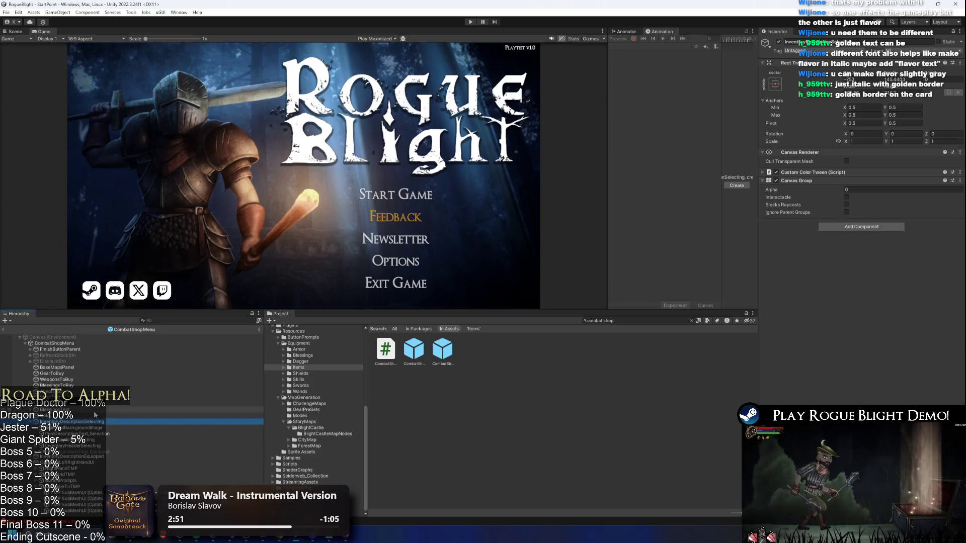
key(Right)
key(Down)
key(Down)
key(Down)
key(Down)
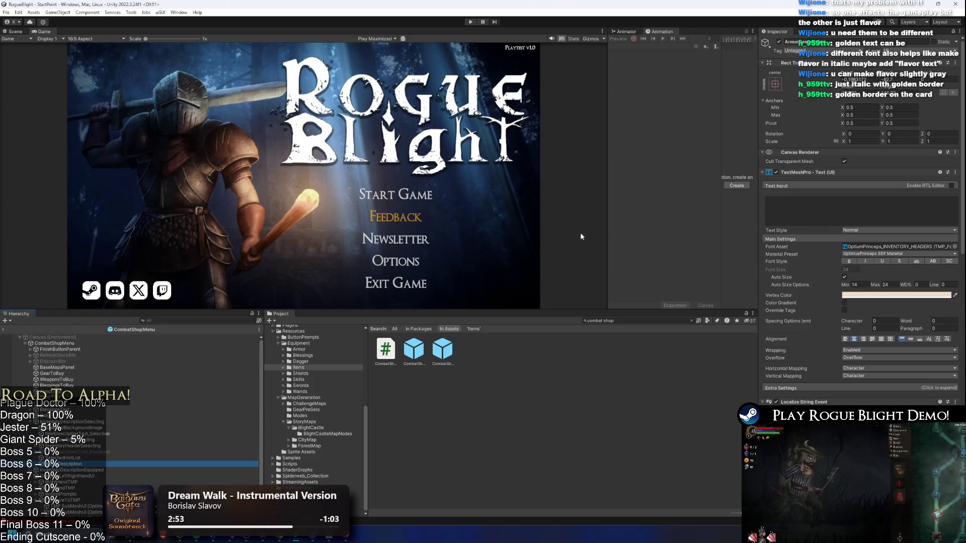
Review the description's TextMeshPro settings in the Inspector and re-enter Play mode
scroll(860, 245, down, 5)
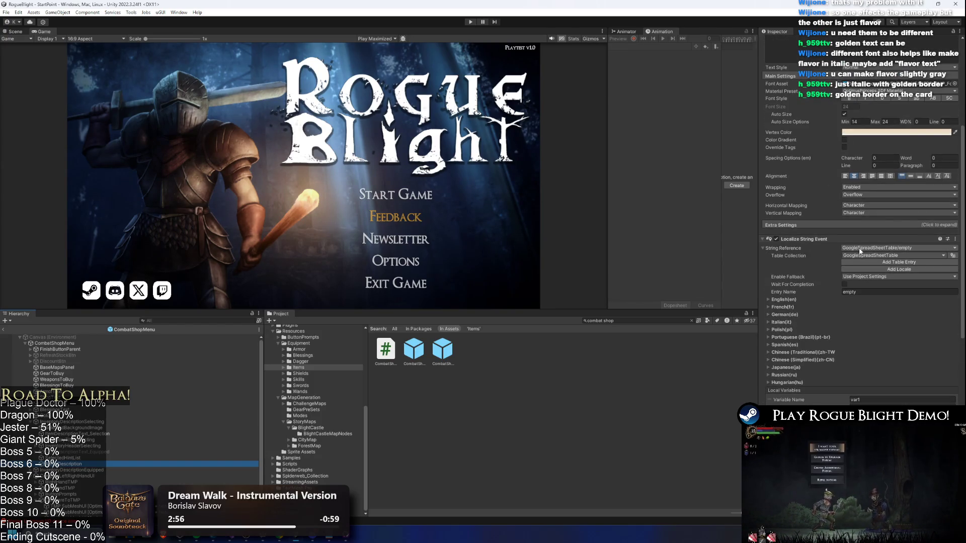
scroll(856, 251, up, 3)
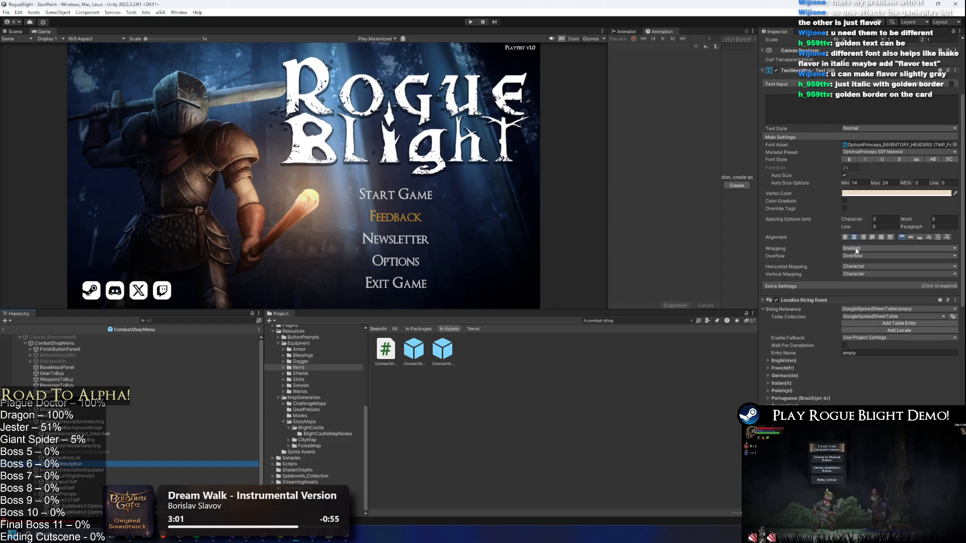
scroll(859, 243, up, 1)
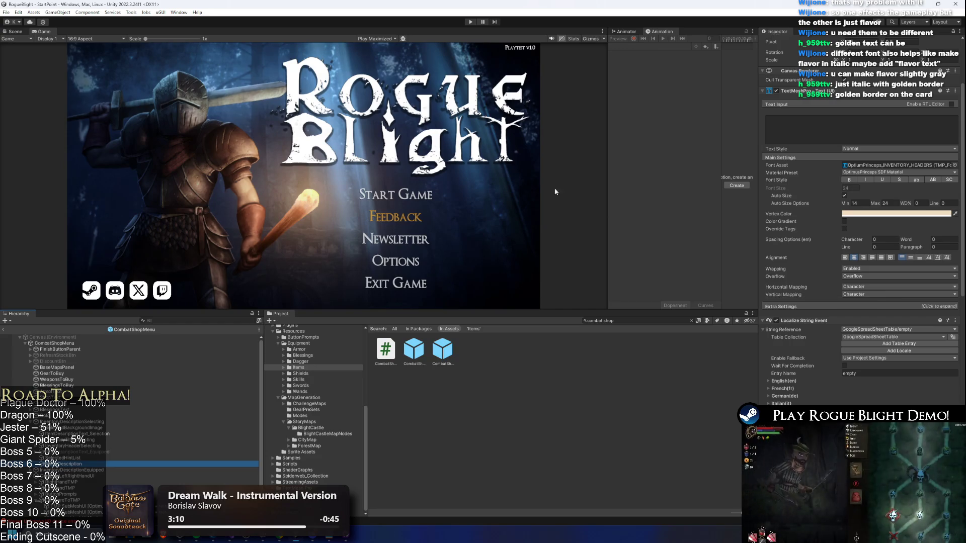
click(469, 22)
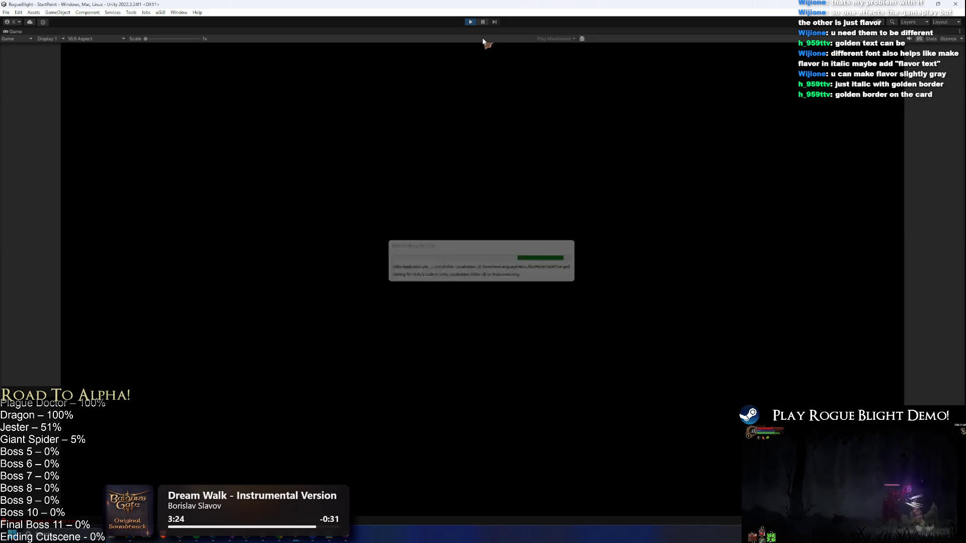
Start a game and check the head, hand and weapon slot inventories
key(Return)
key(Return)
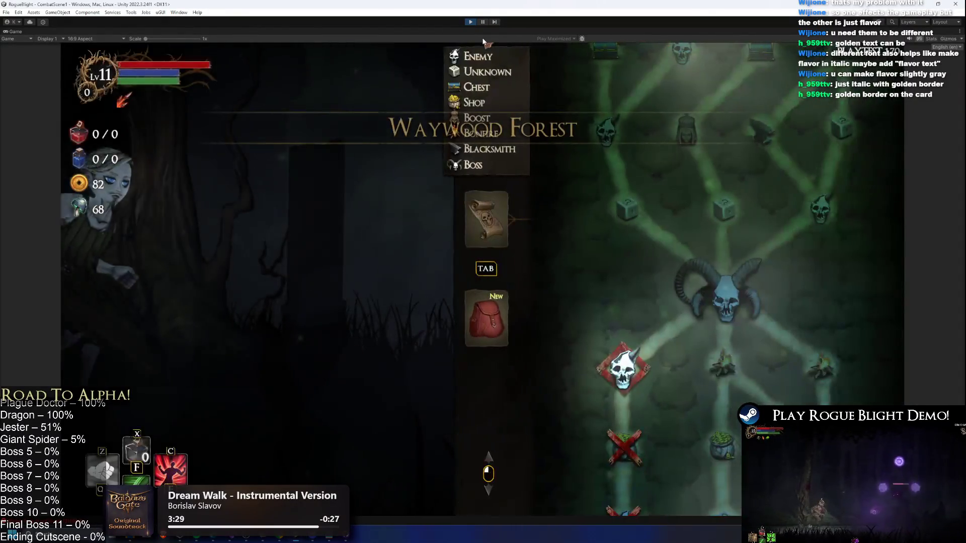
click(486, 318)
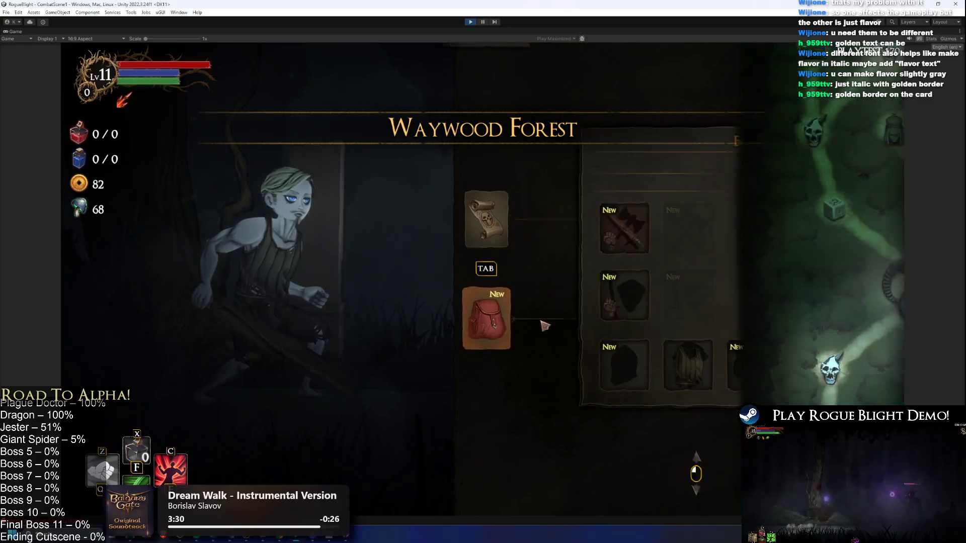
click(571, 368)
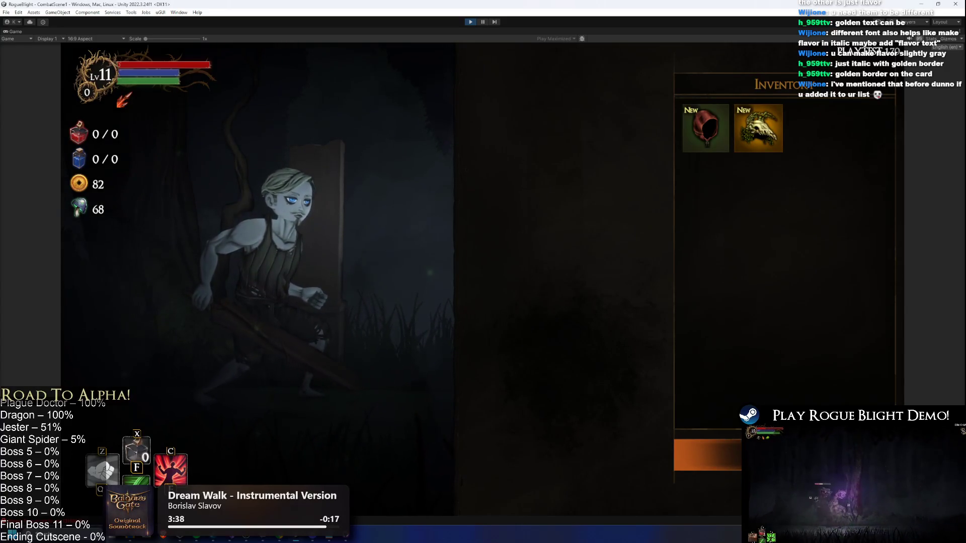
click(714, 455)
click(697, 365)
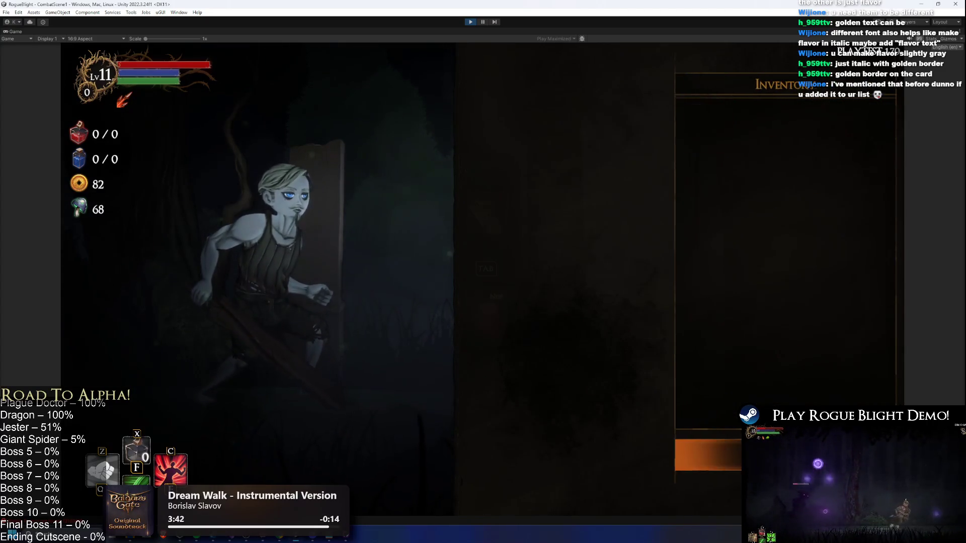
click(709, 455)
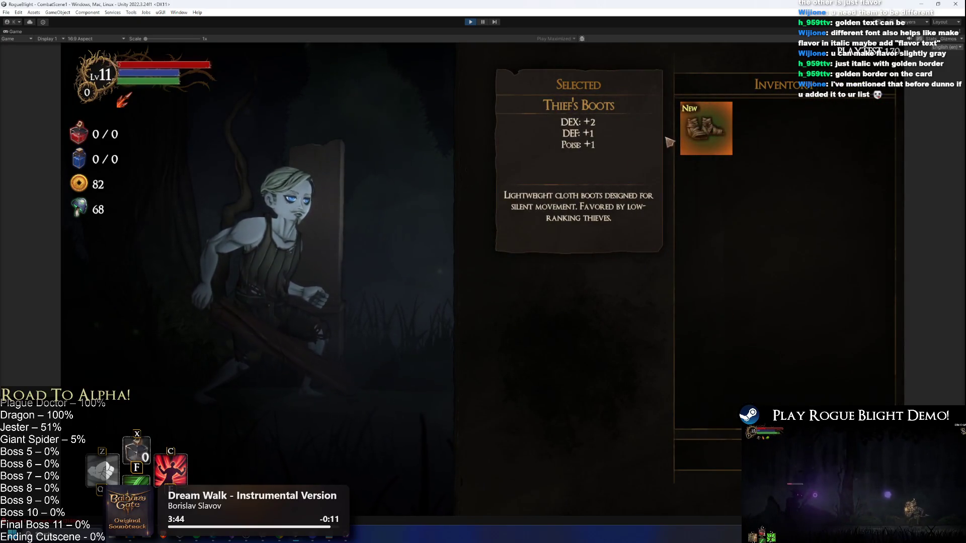
click(709, 455)
click(569, 238)
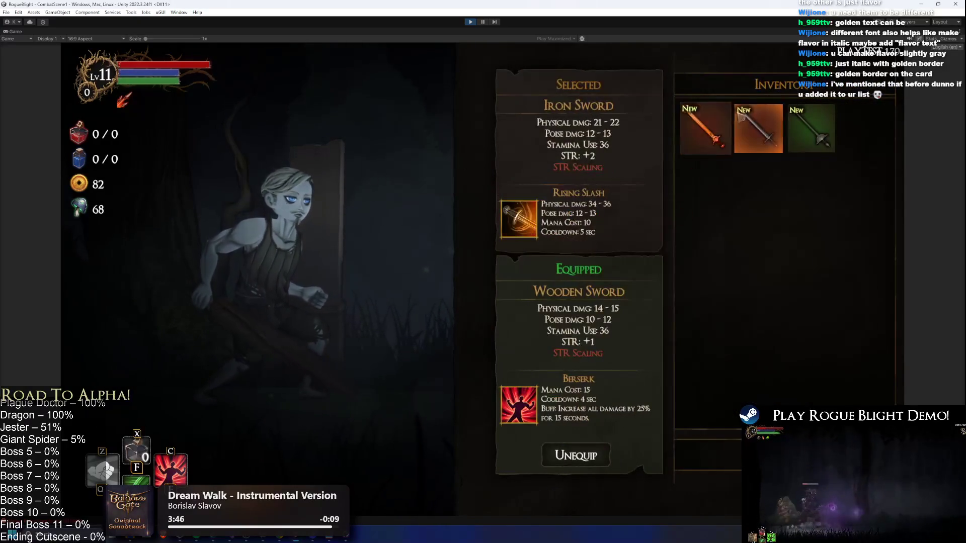
key(Escape)
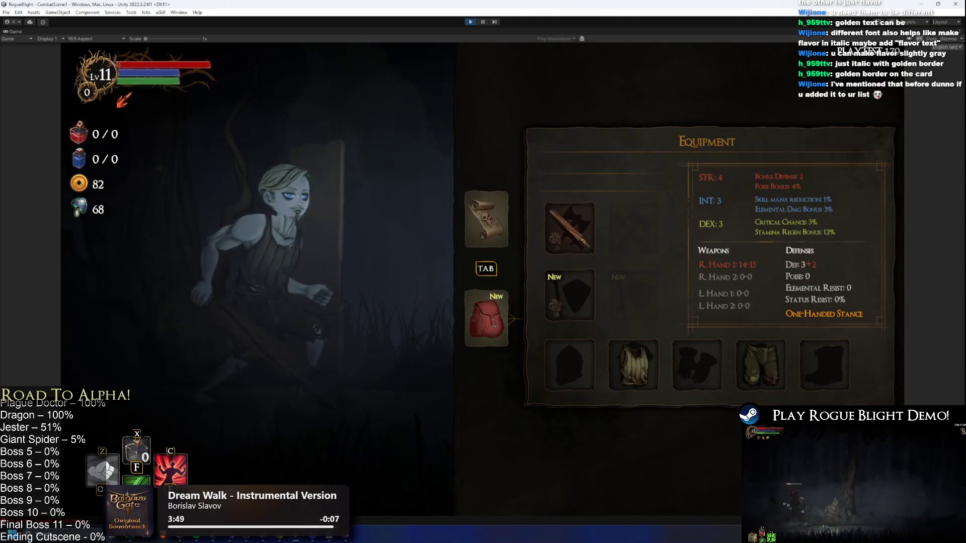
Unlock all gear with the F1 cheat and view helmet tooltips like Mimic Head and Corrupted Fungi Hat
key(F1)
click(568, 365)
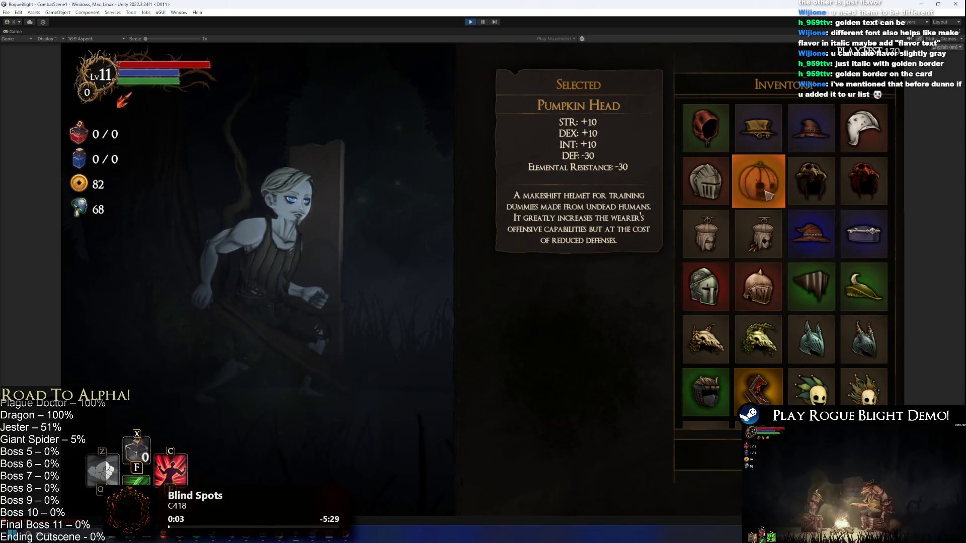
key(Down)
key(Down)
key(Down)
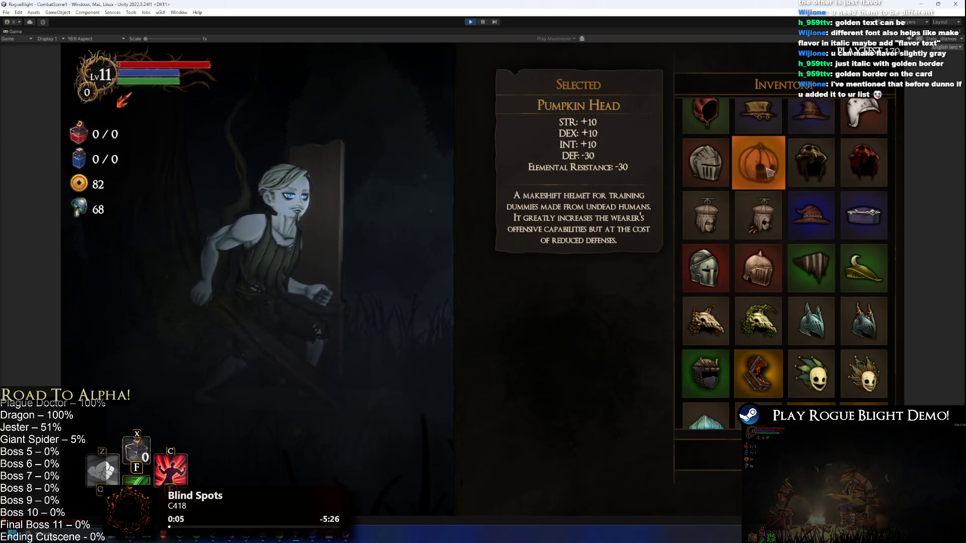
key(Down)
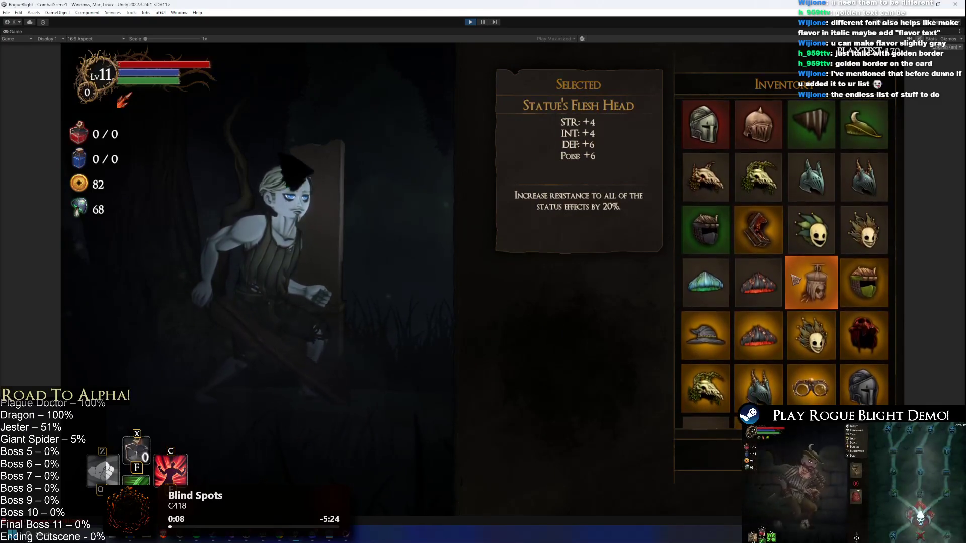
click(735, 225)
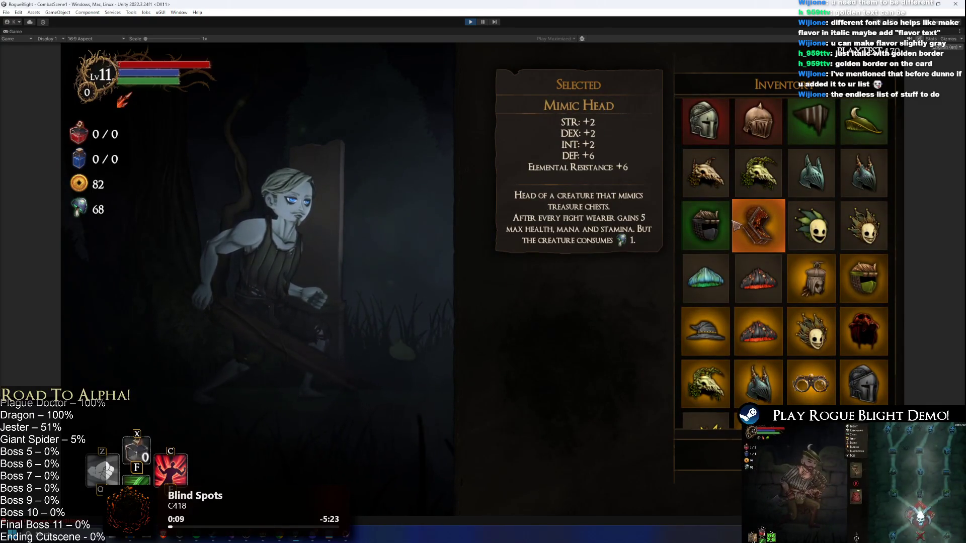
click(783, 280)
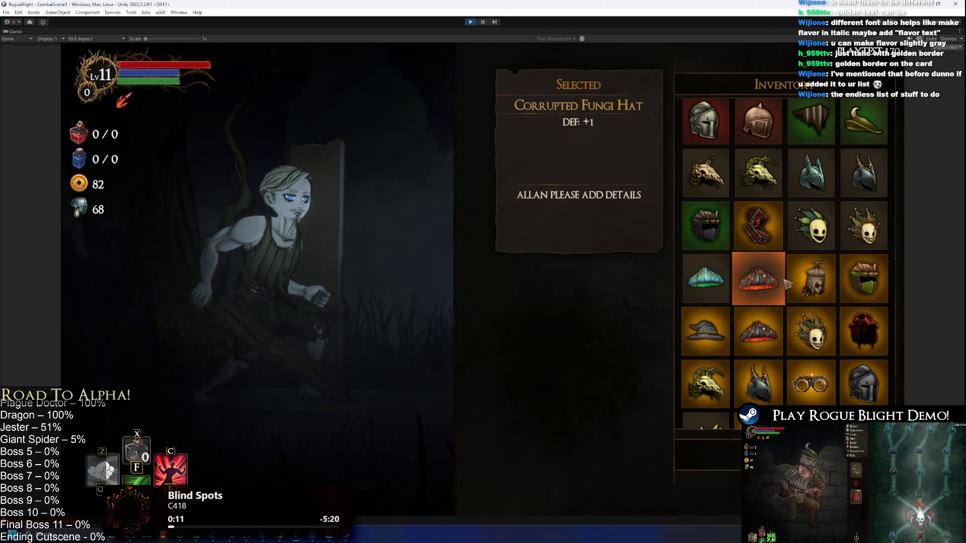
key(Right)
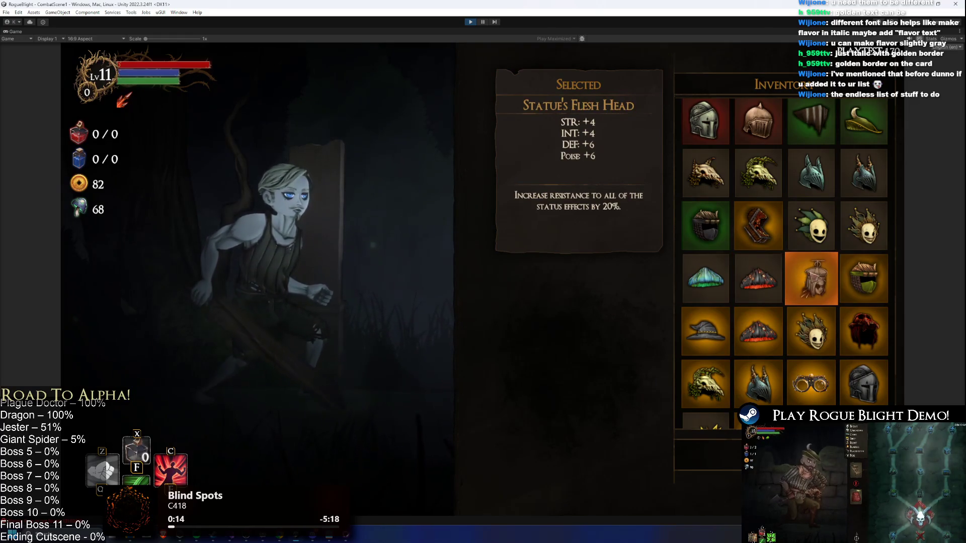
key(Right)
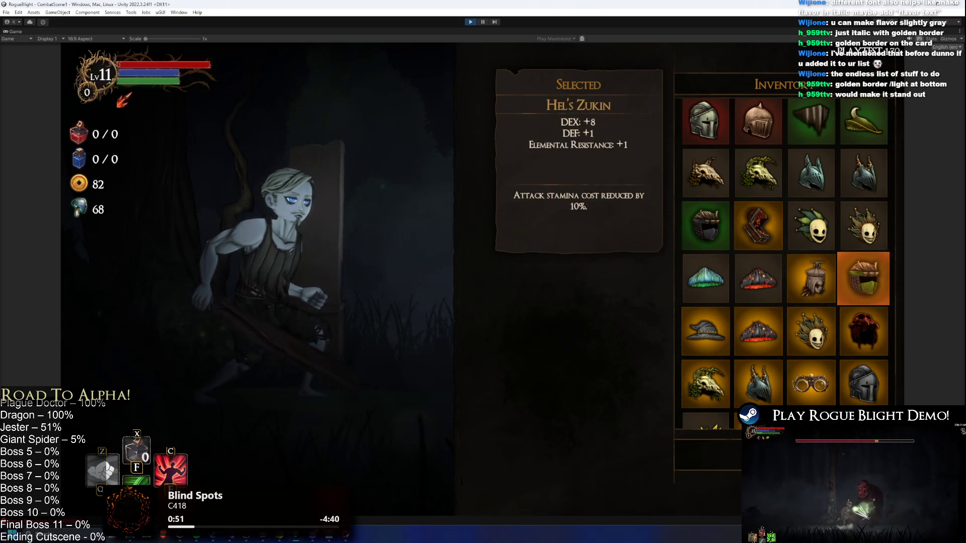
Scroll through the remaining helmet tooltips, then stop the game and bring up the localization spreadsheet
scroll(792, 303, down, 2)
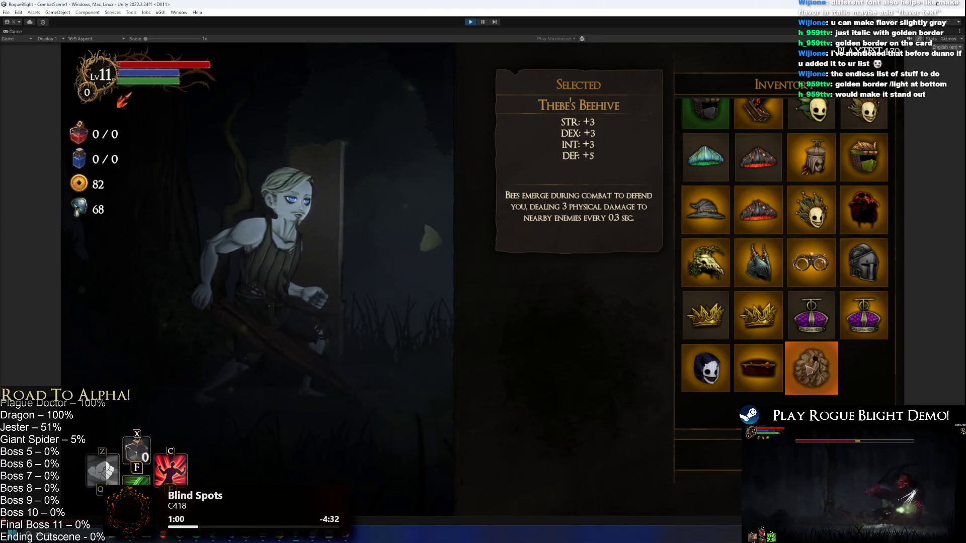
scroll(782, 332, up, 2)
scroll(782, 271, up, 1)
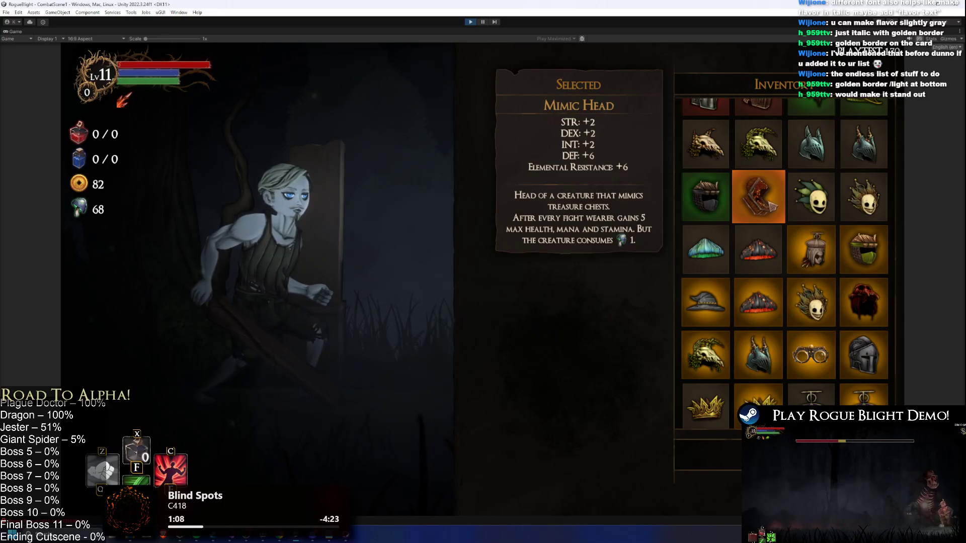
scroll(771, 209, up, 2)
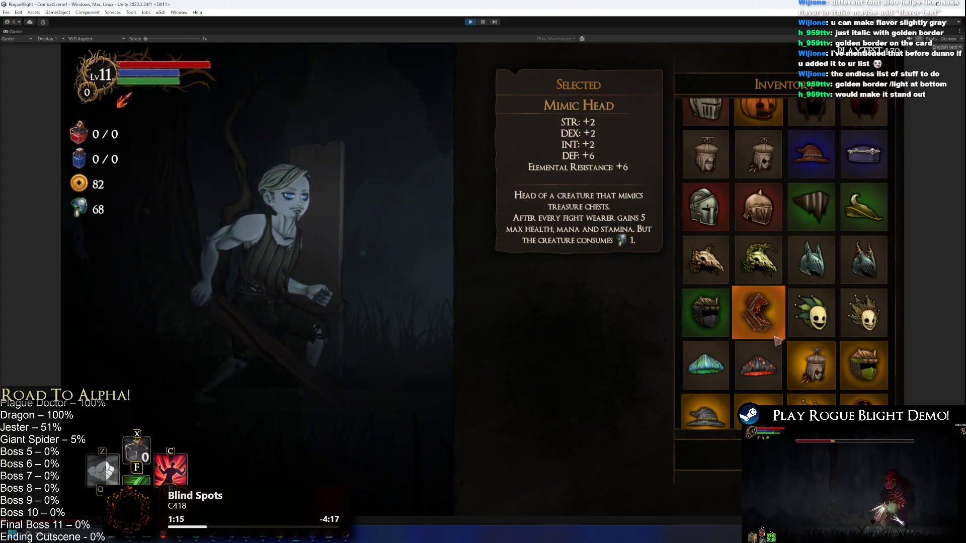
scroll(776, 334, down, 3)
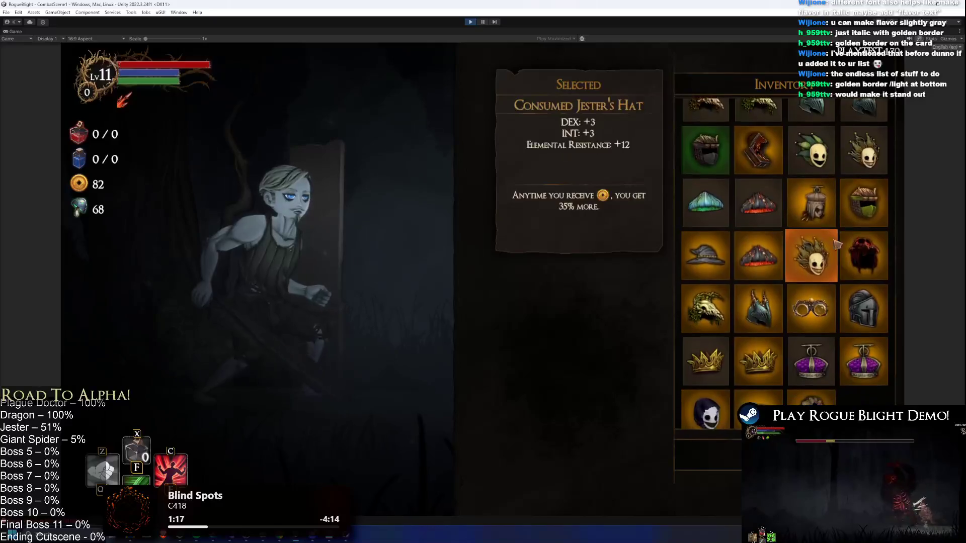
scroll(837, 301, up, 4)
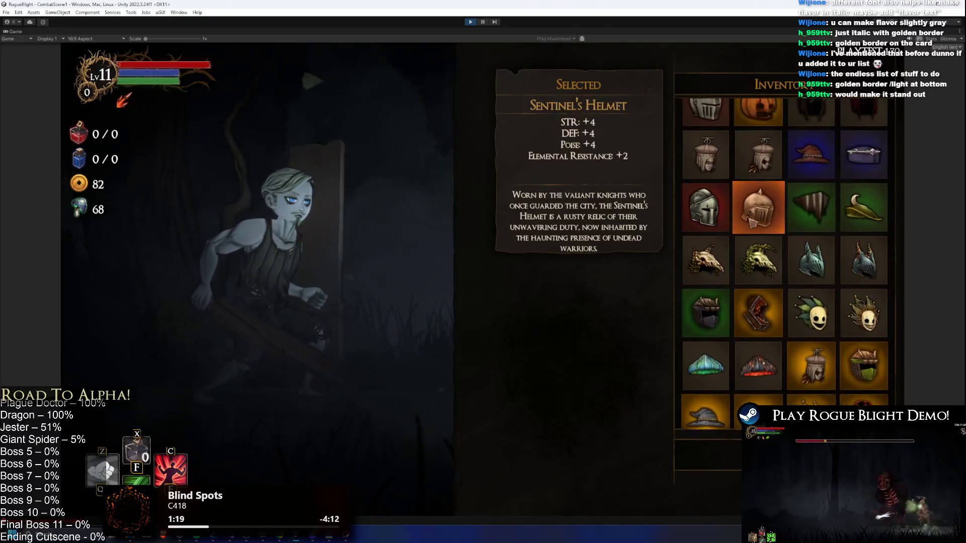
scroll(757, 259, up, 1)
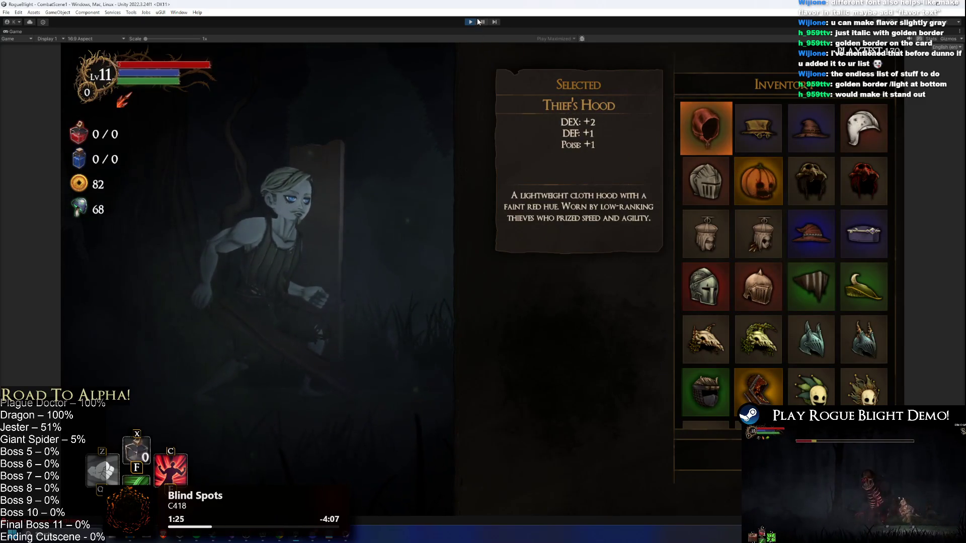
key(alt+Tab)
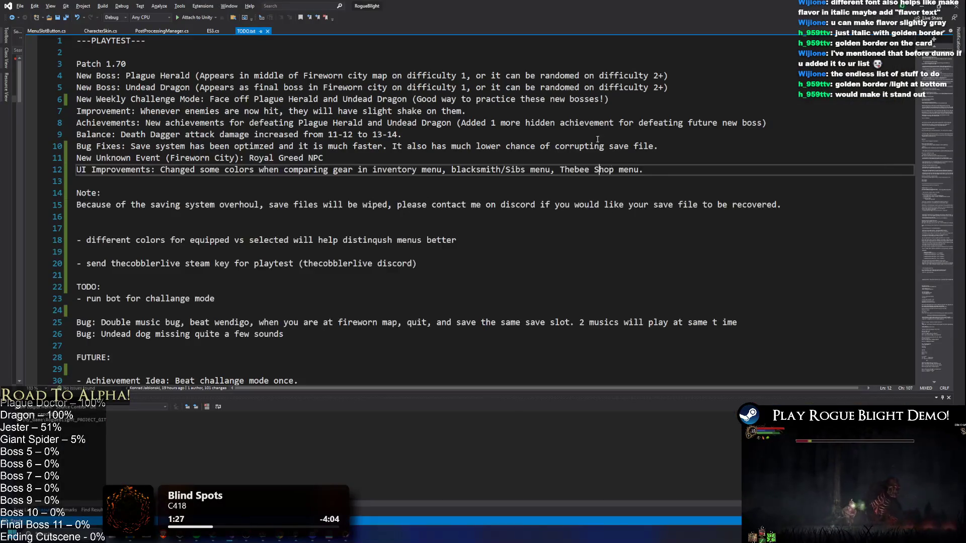
key(alt+Tab)
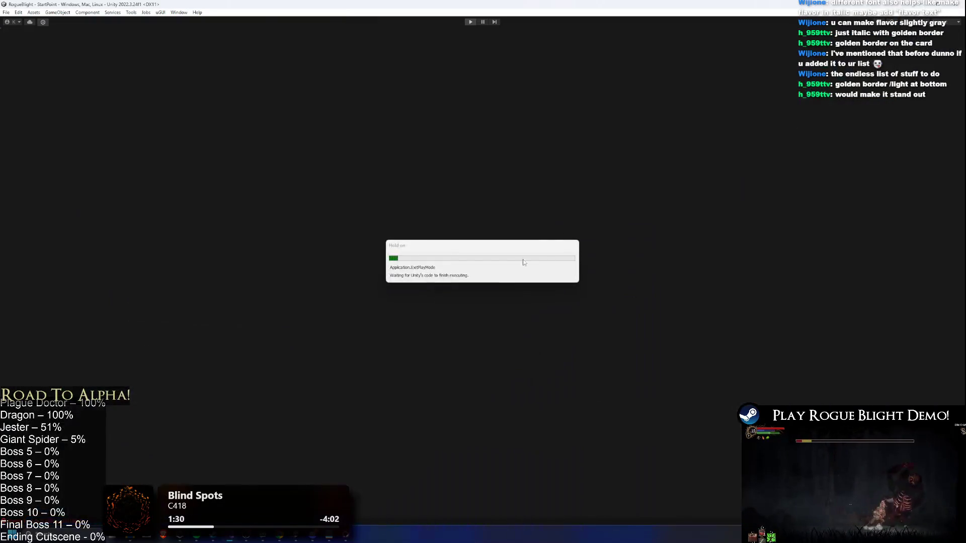
key(alt+Tab)
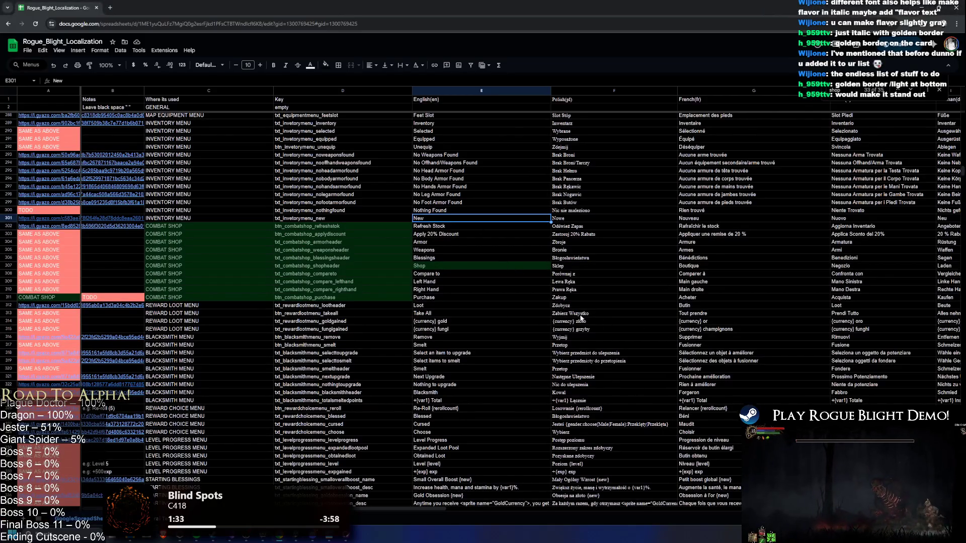
Check the Polish 'Zastosuj 20% Rabatu' text in cell F303, then return to Unity
click(659, 232)
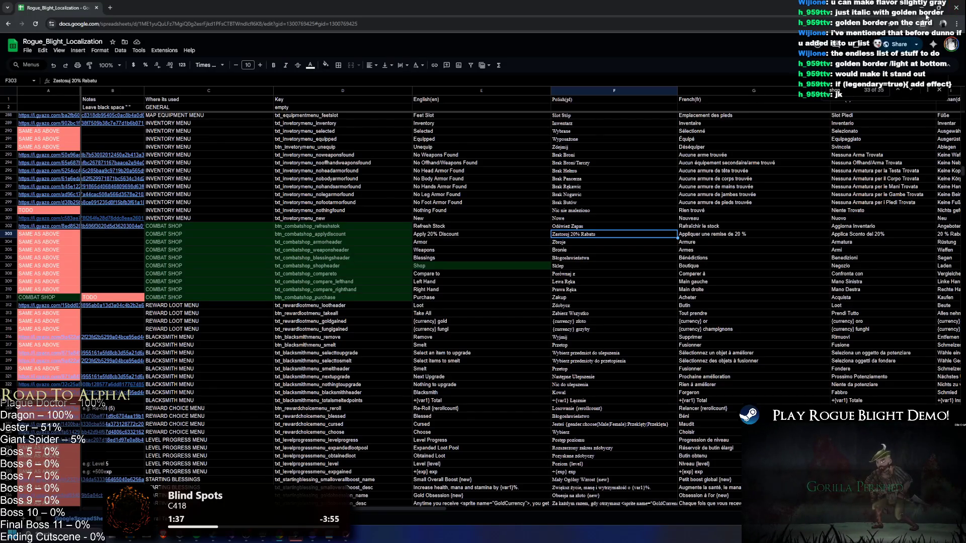
key(alt+Tab)
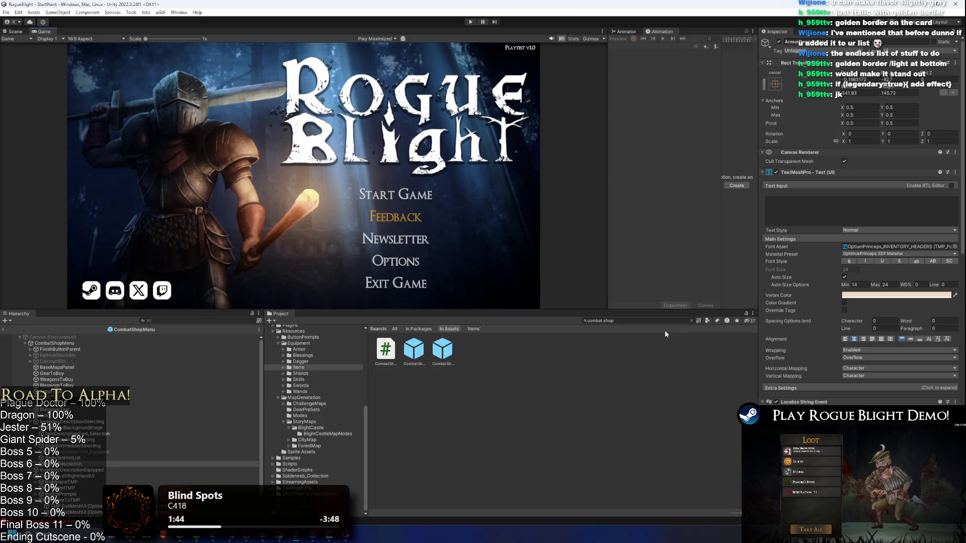
Clear the Project search and select the CombatShopMenu object
click(640, 321)
key(BackSpace)
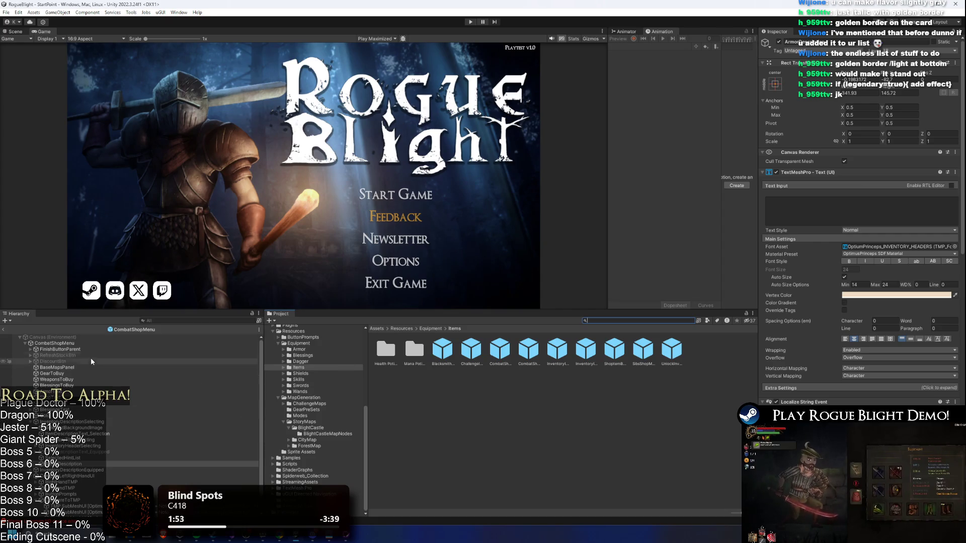
click(239, 337)
click(77, 344)
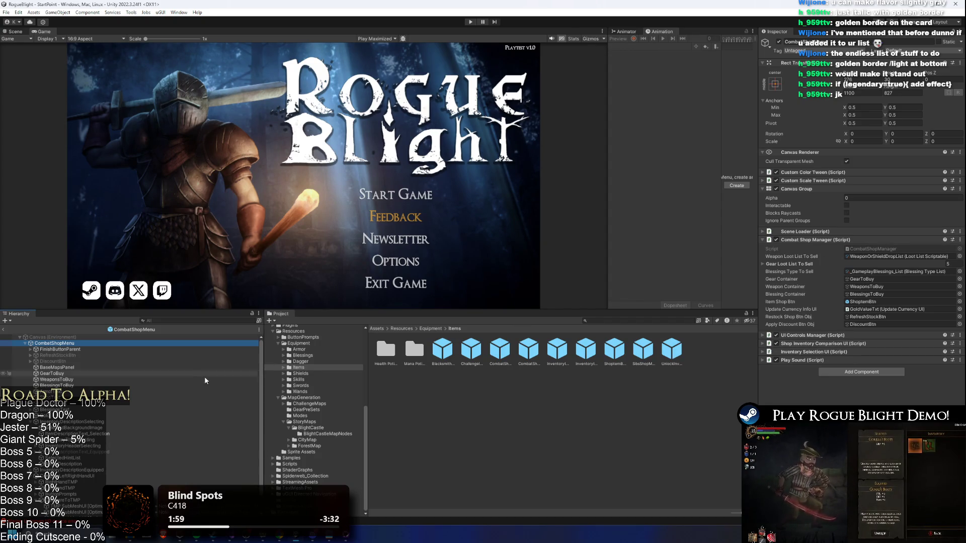
Expand Shop Inventory Comparison UI's Selected Item Data and open ShopInventoryComparisonUI.cs in Visual Studio
click(892, 345)
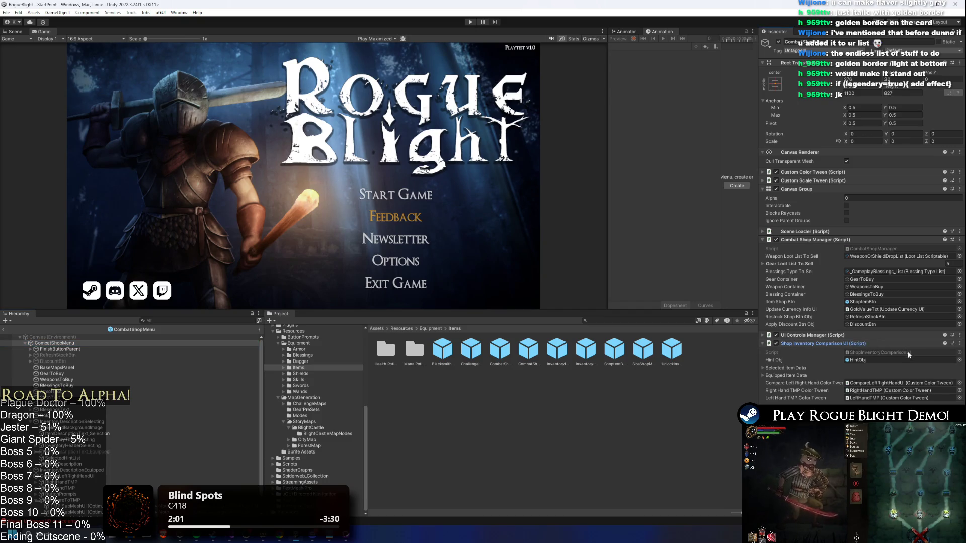
click(799, 369)
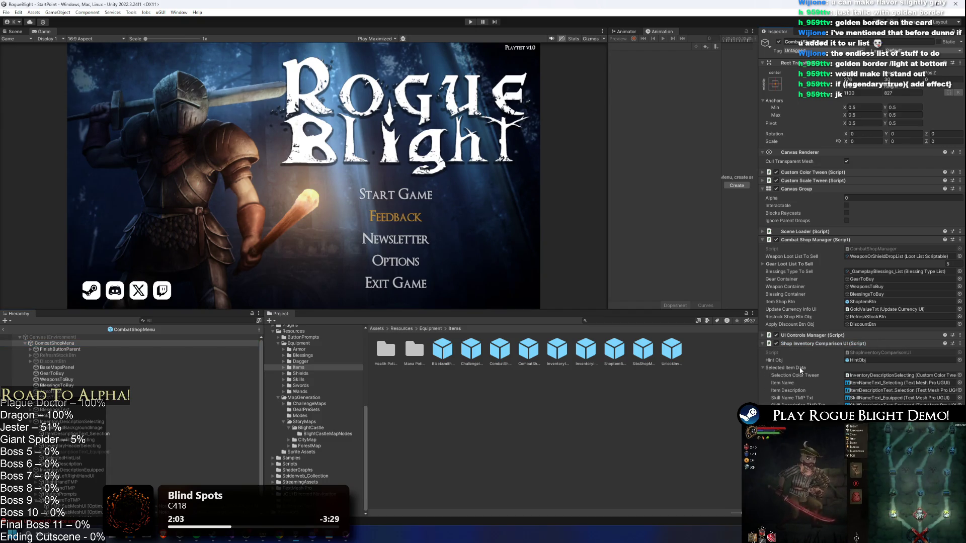
click(878, 353)
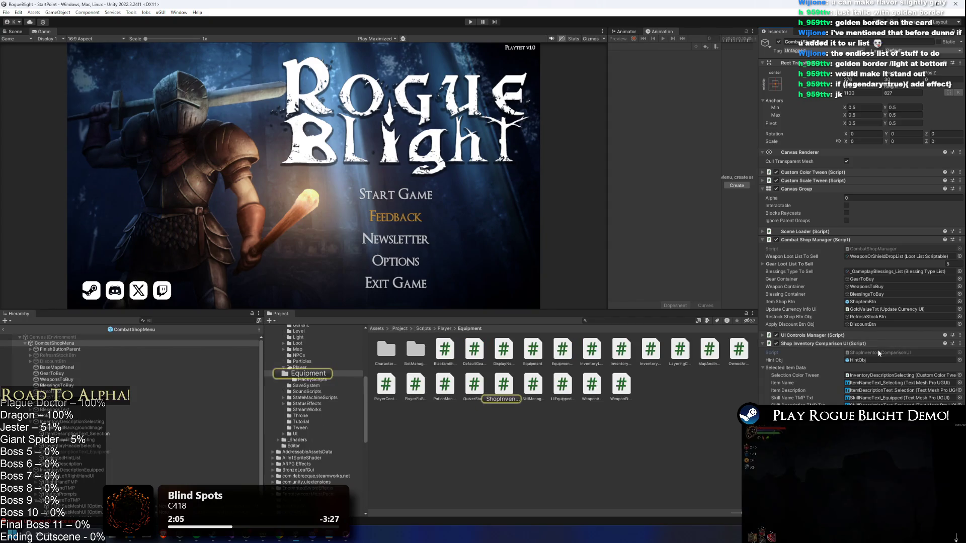
double_click(878, 352)
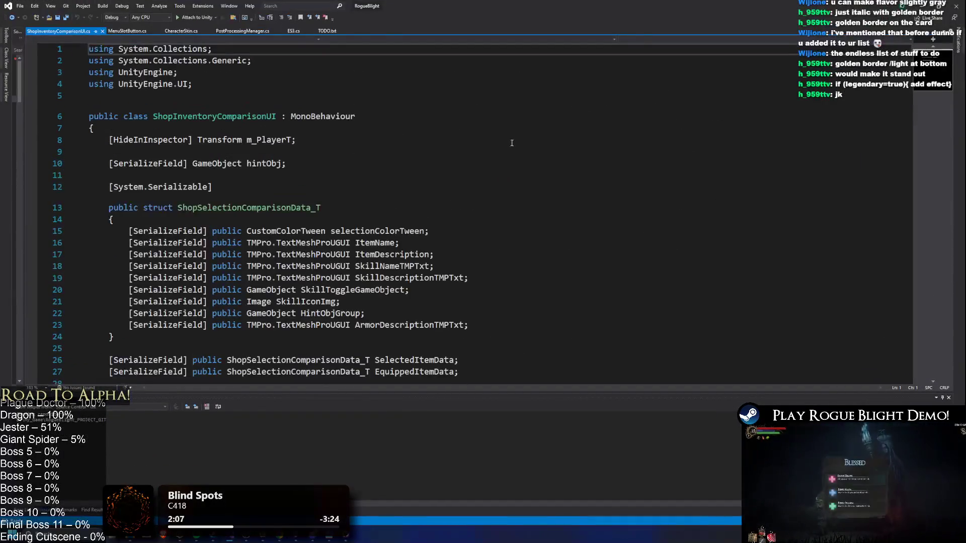
Search the script for ArmorDescriptionTMPTxt and jump to its next usage
click(593, 139)
key(ctrl+f)
text(armor)
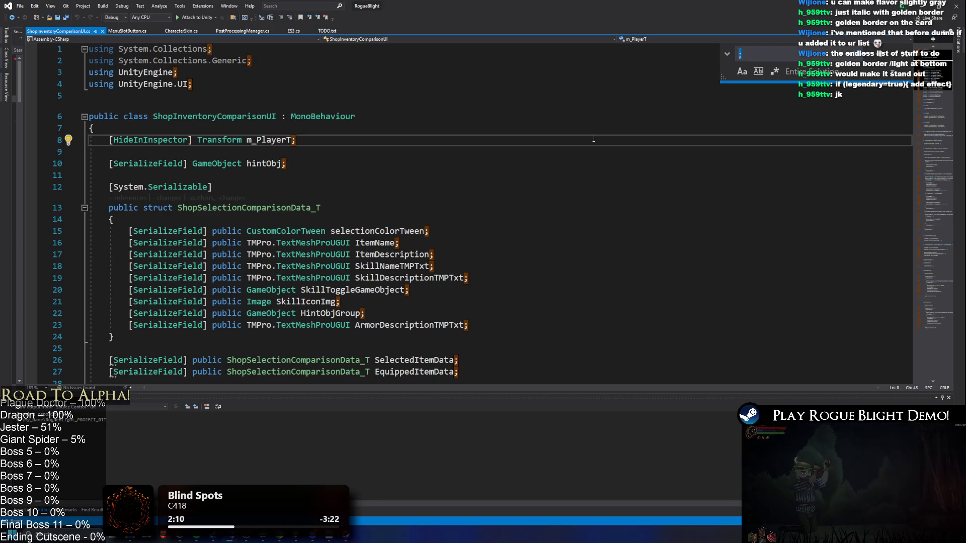
text(Des)
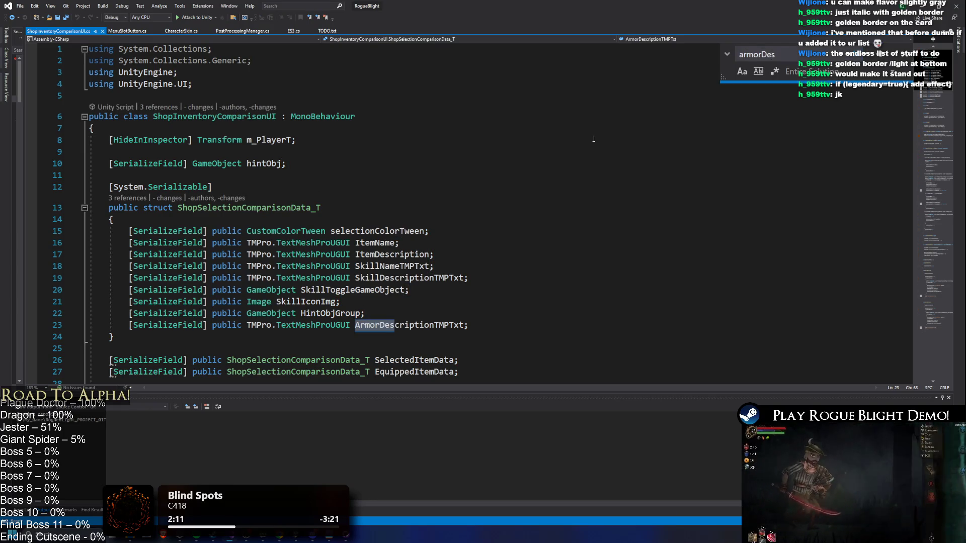
double_click(410, 325)
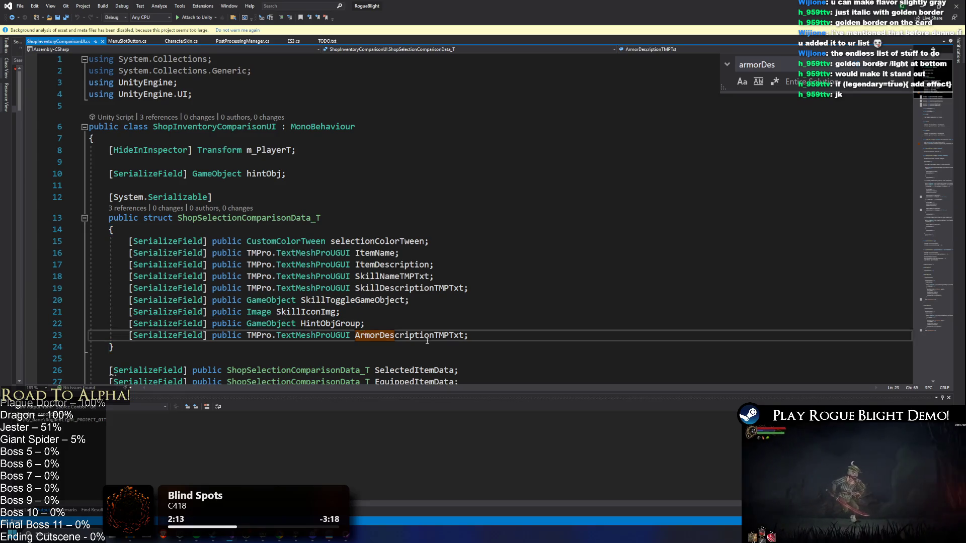
key(ctrl+f)
key(Return)
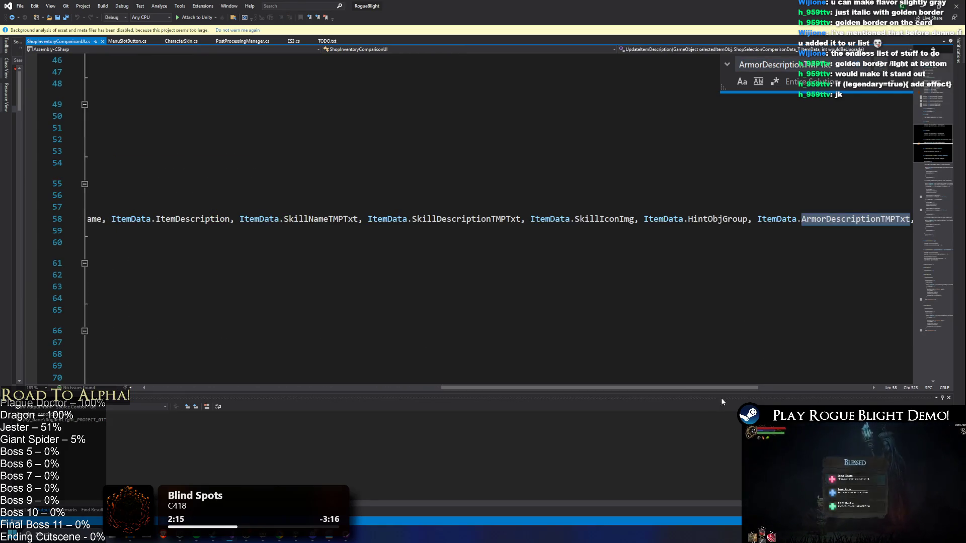
Go to the UpdateItemDescription definition from its call site
drag(644, 387, 351, 372)
click(361, 219)
right_click(361, 220)
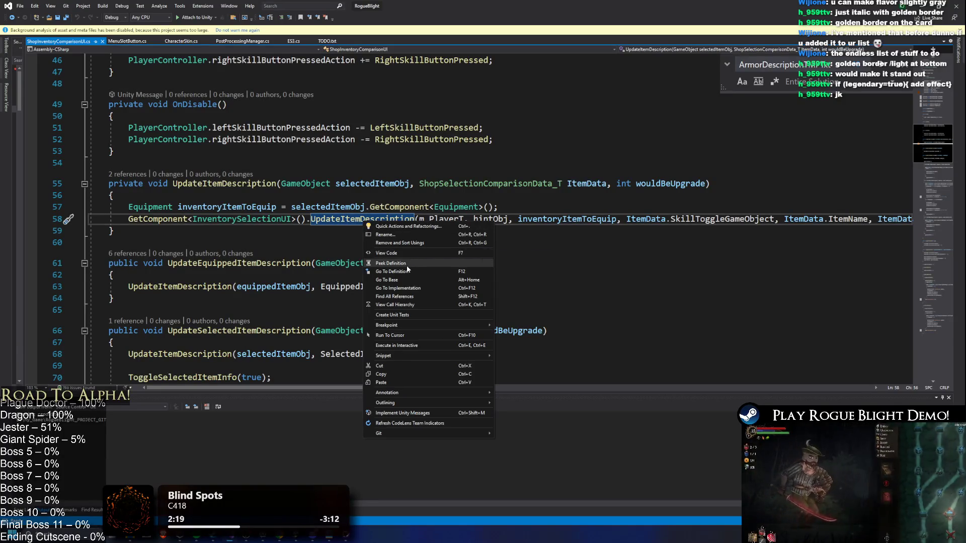
click(407, 272)
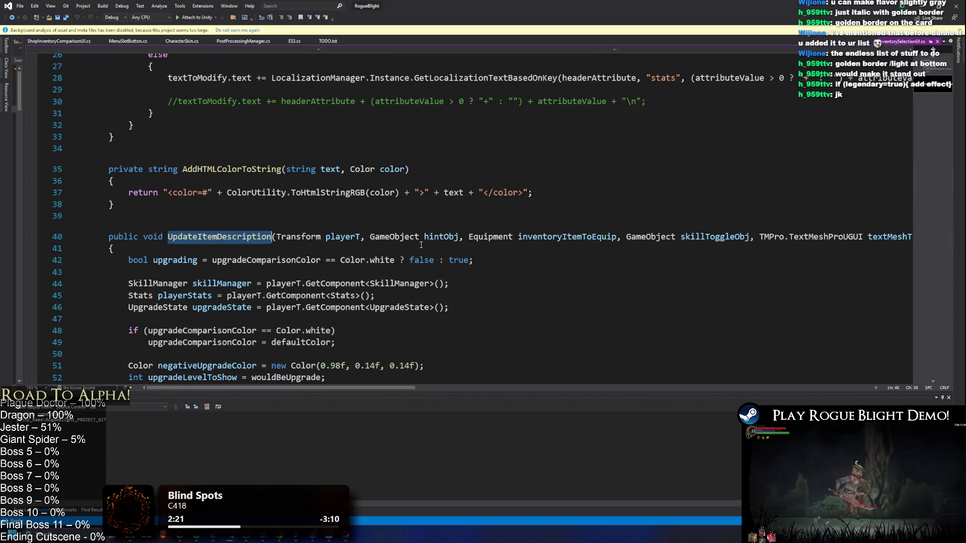
Search the file for the textMeshArmorDescrition parameter of UpdateItemDescription
drag(339, 387, 811, 398)
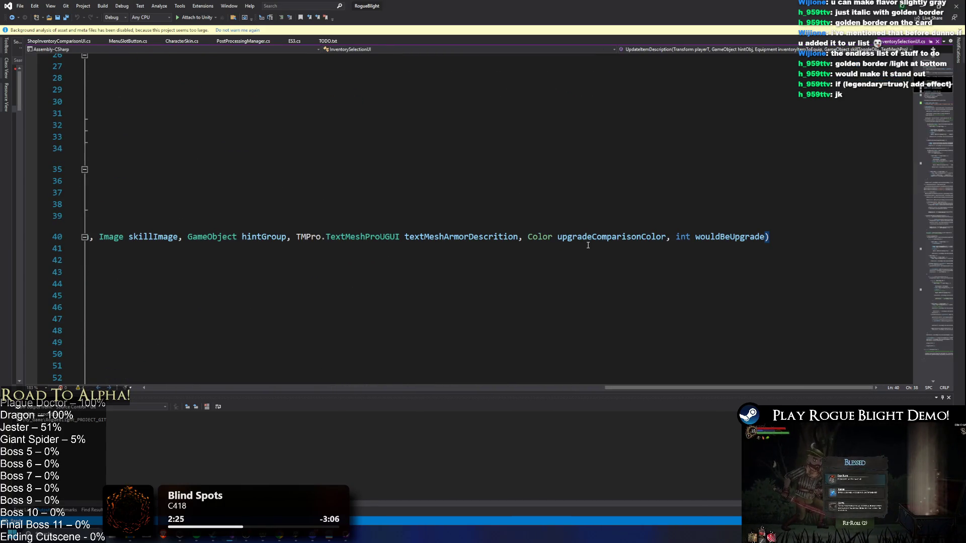
scroll(484, 216, left, 3)
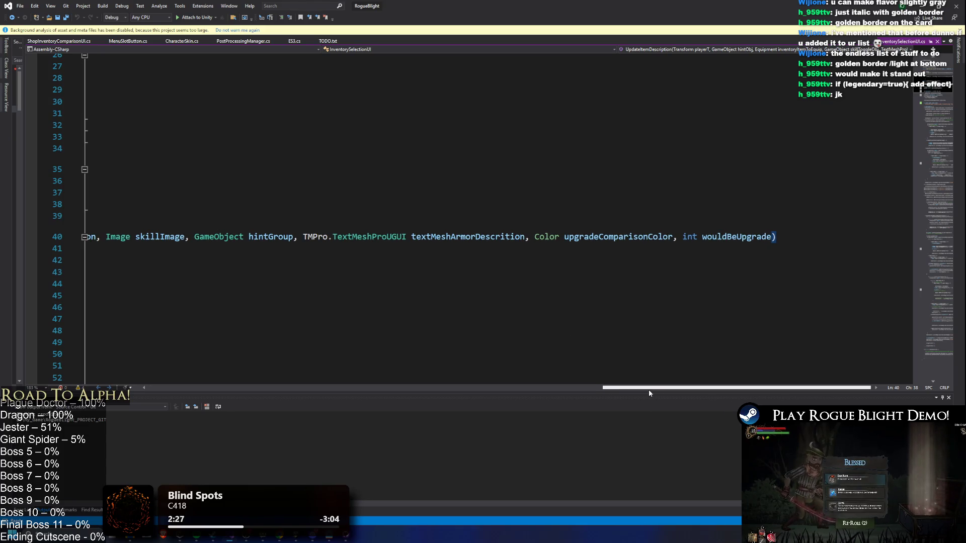
scroll(484, 216, left, 10)
click(470, 236)
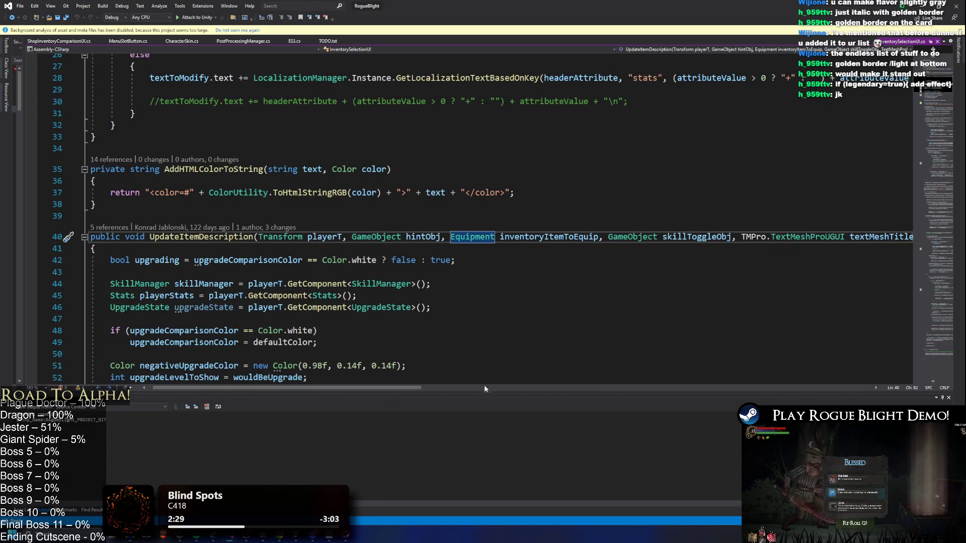
drag(386, 388, 811, 400)
double_click(543, 236)
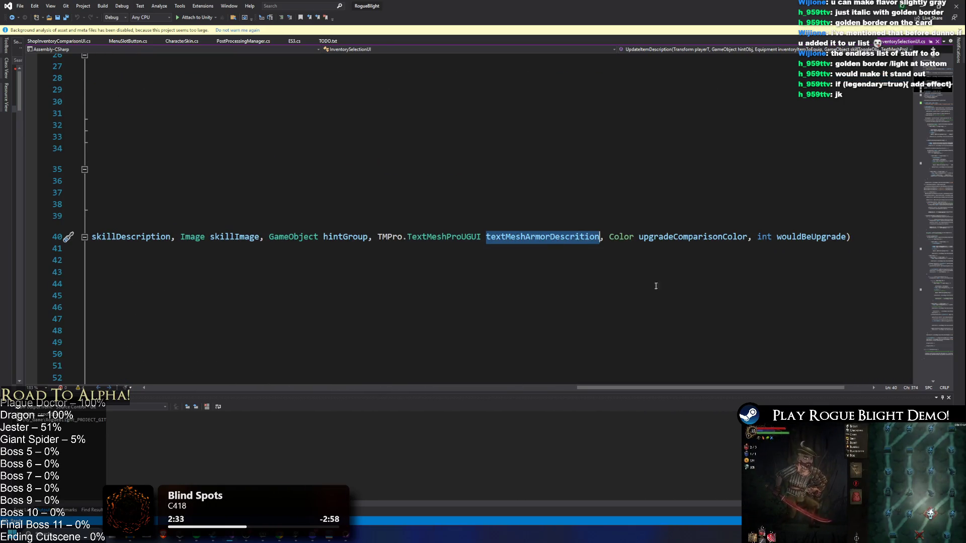
key(ctrl+f)
drag(587, 390, 156, 390)
Insert blank lines after line 199 in the Armor else-if branch
scroll(309, 250, down, 3)
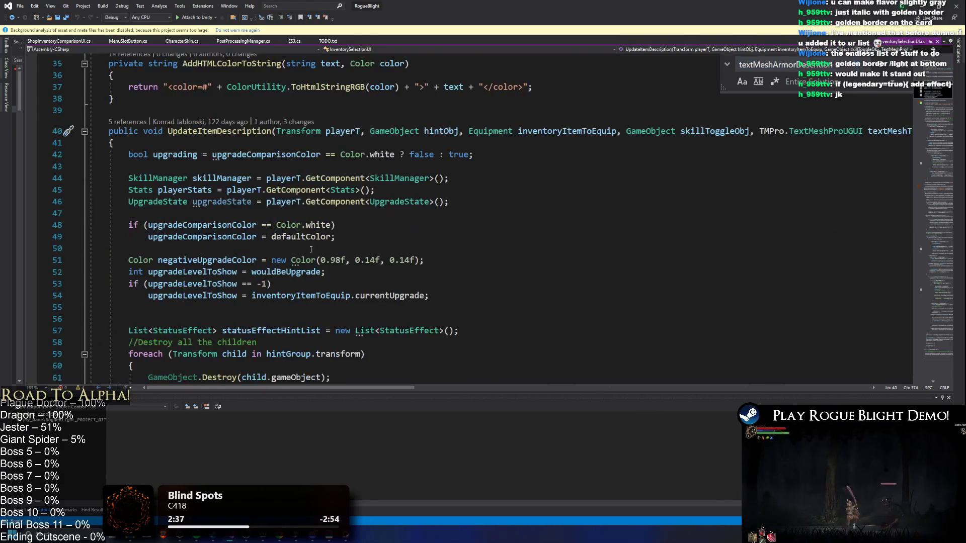
scroll(356, 197, down, 8)
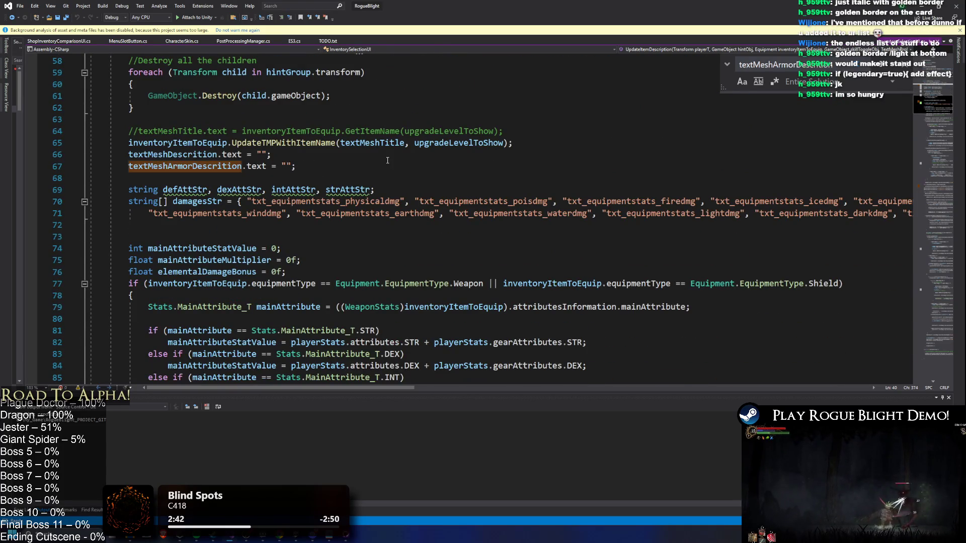
scroll(365, 158, down, 20)
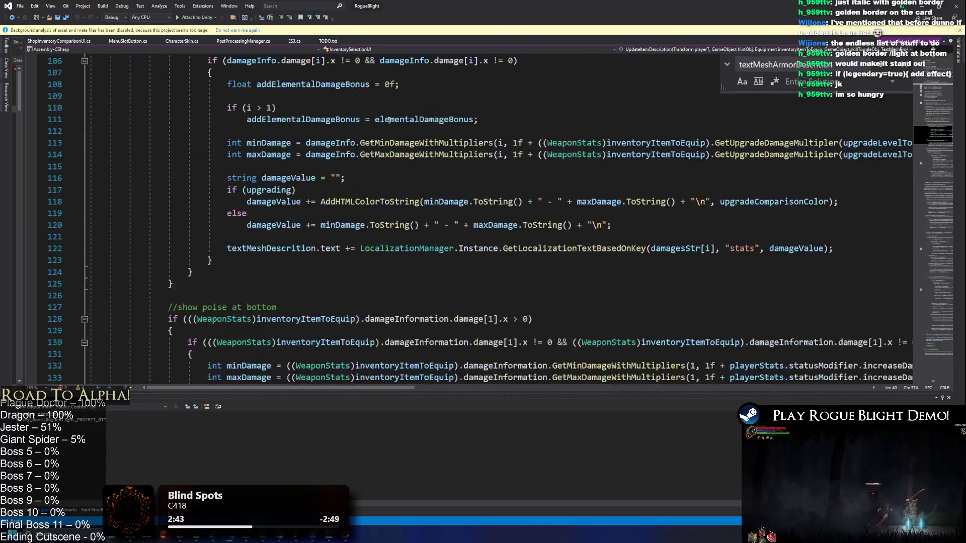
scroll(426, 106, down, 13)
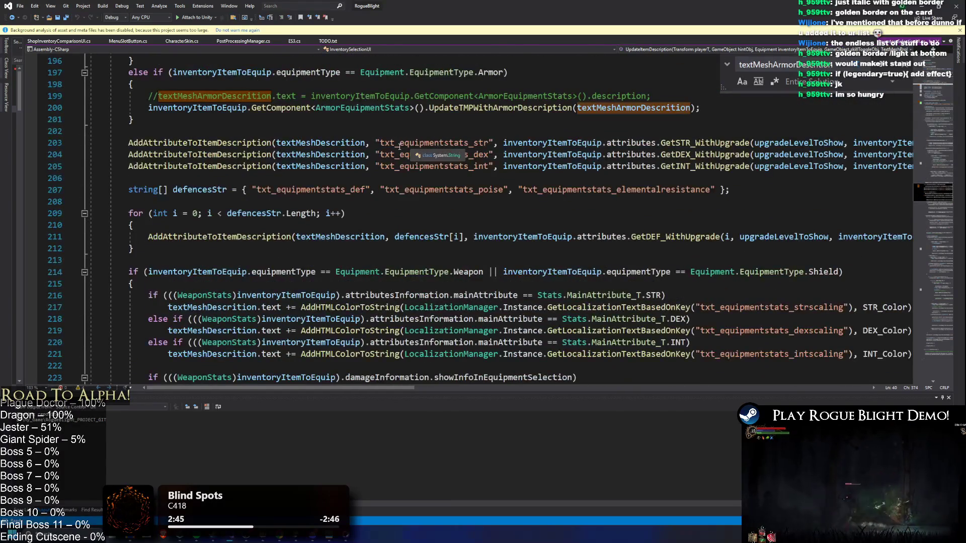
scroll(390, 152, up, 1)
ctrl+scroll(307, 176, up, 2)
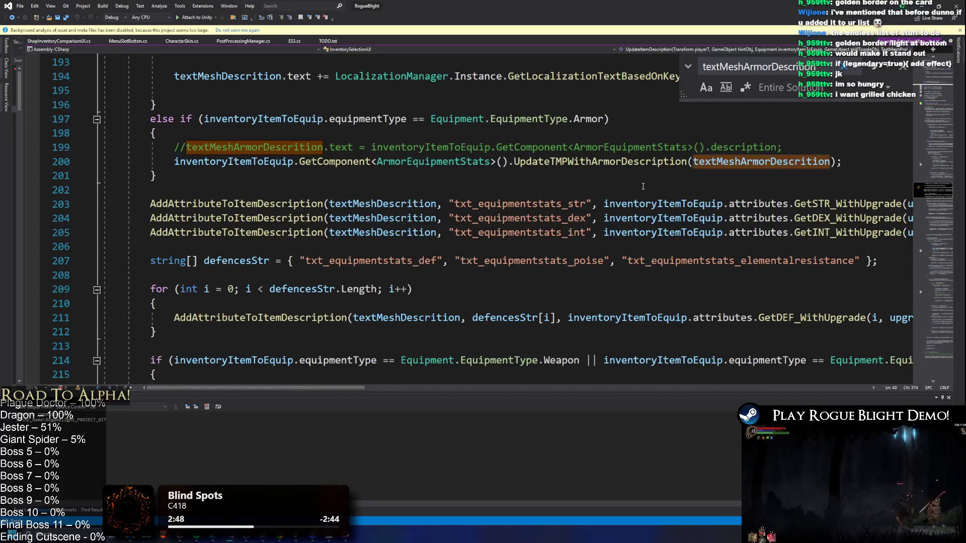
click(839, 150)
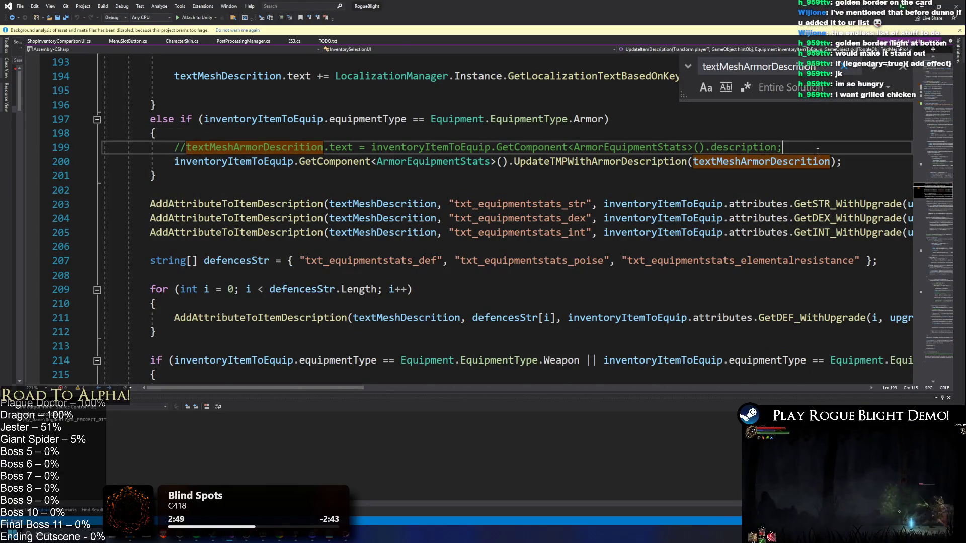
key(Return)
key(Return)
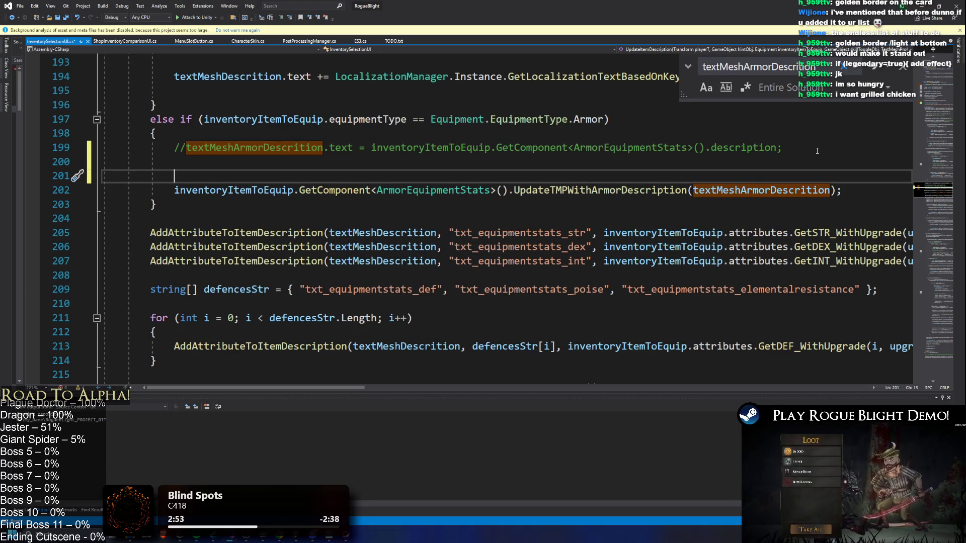
text(if)
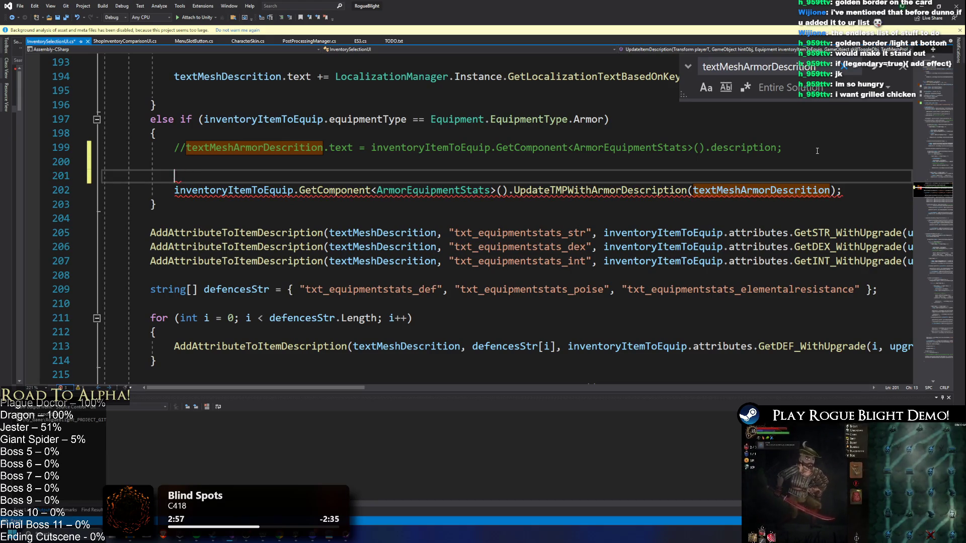
Copy textMeshArmorDescrition from line 202 and paste it onto line 201
double_click(754, 190)
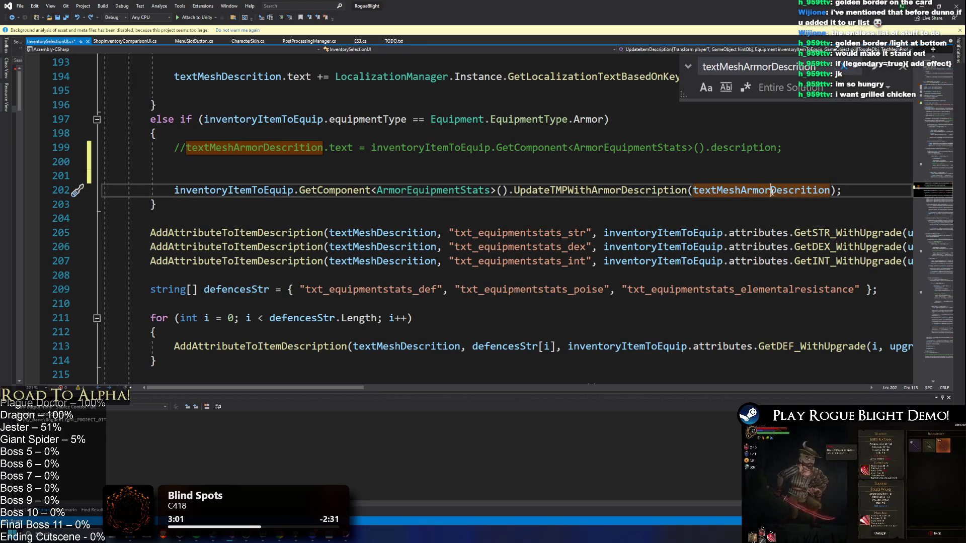
key(ctrl+c)
click(485, 176)
key(ctrl+v)
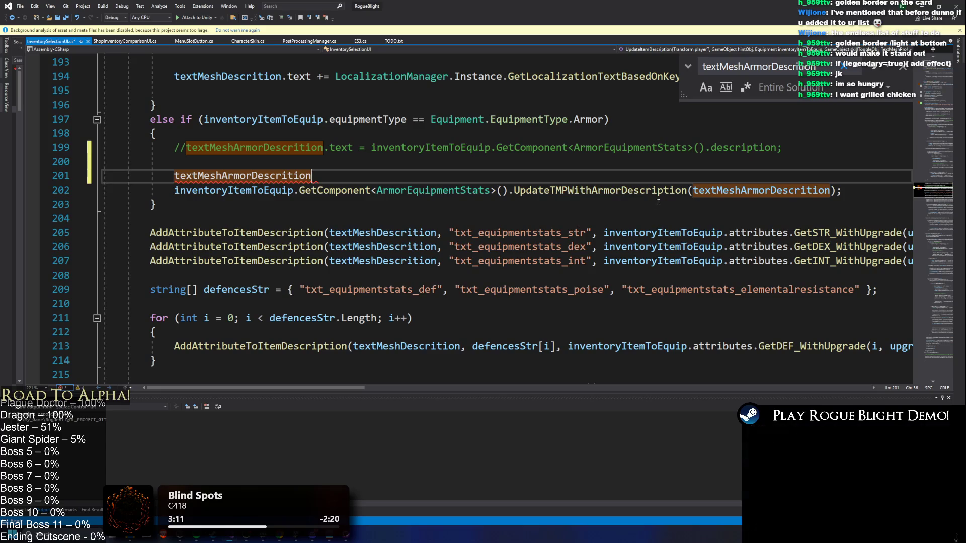
right_click(450, 192)
click(611, 190)
right_click(611, 189)
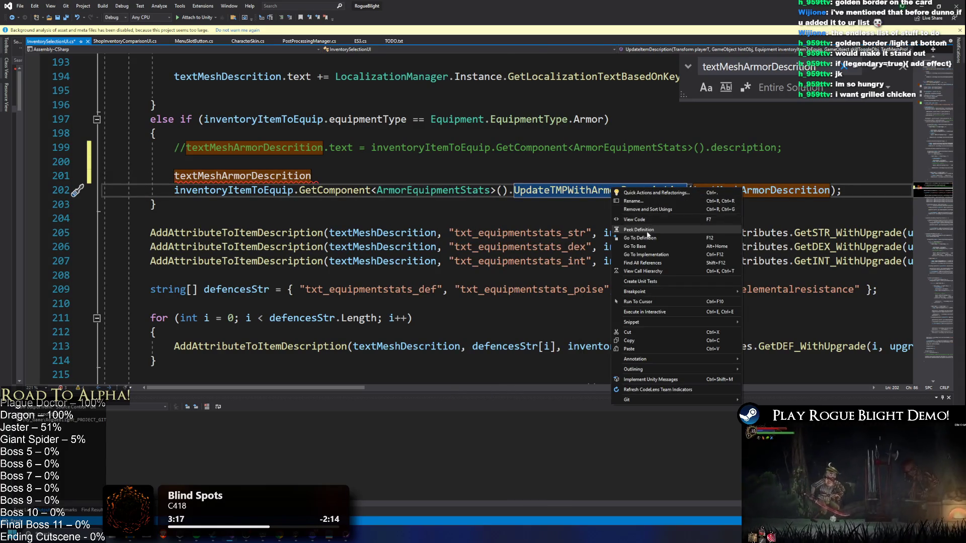
click(654, 229)
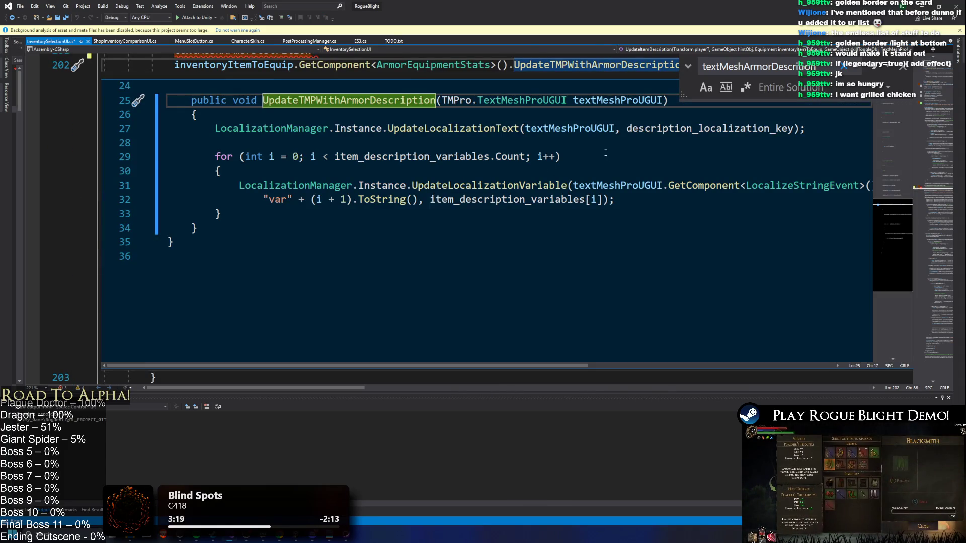
scroll(692, 157, up, 1)
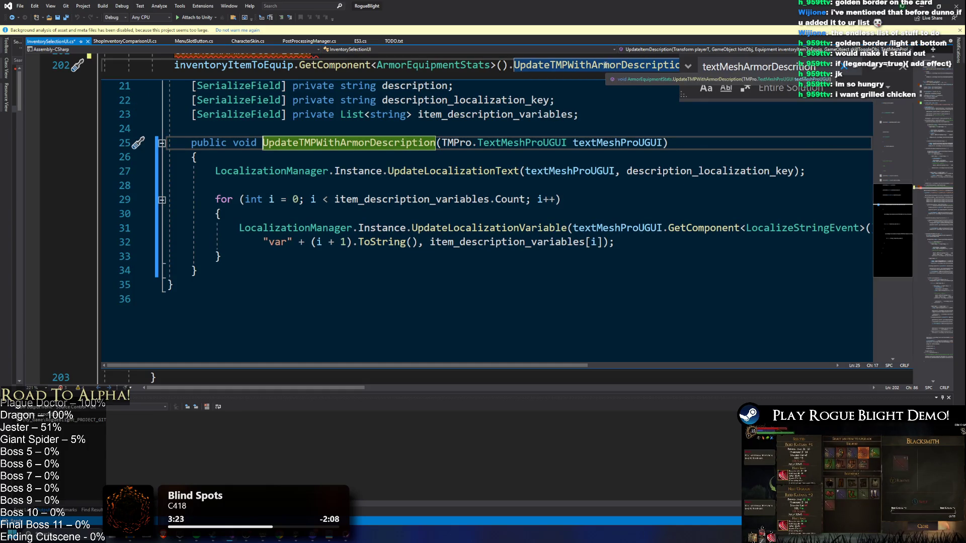
scroll(606, 65, up, 1)
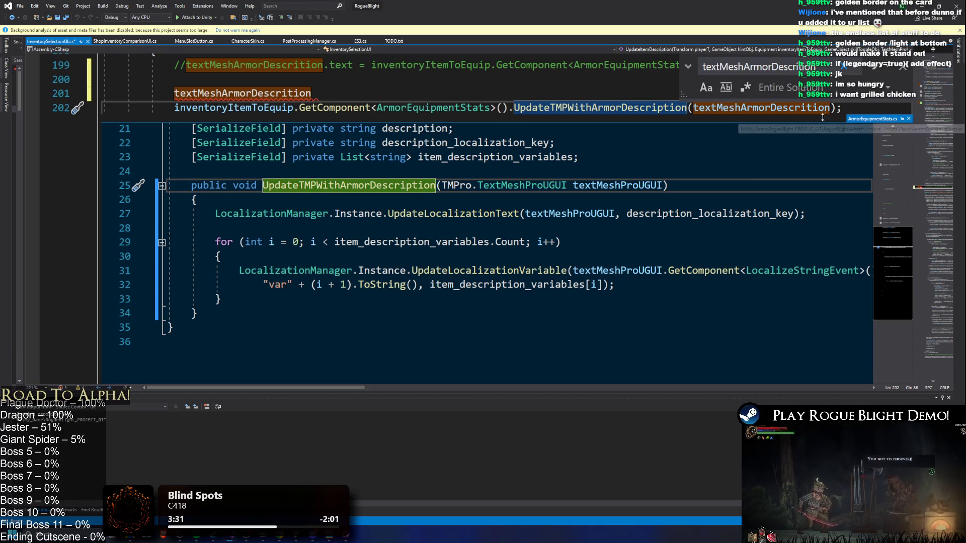
click(735, 214)
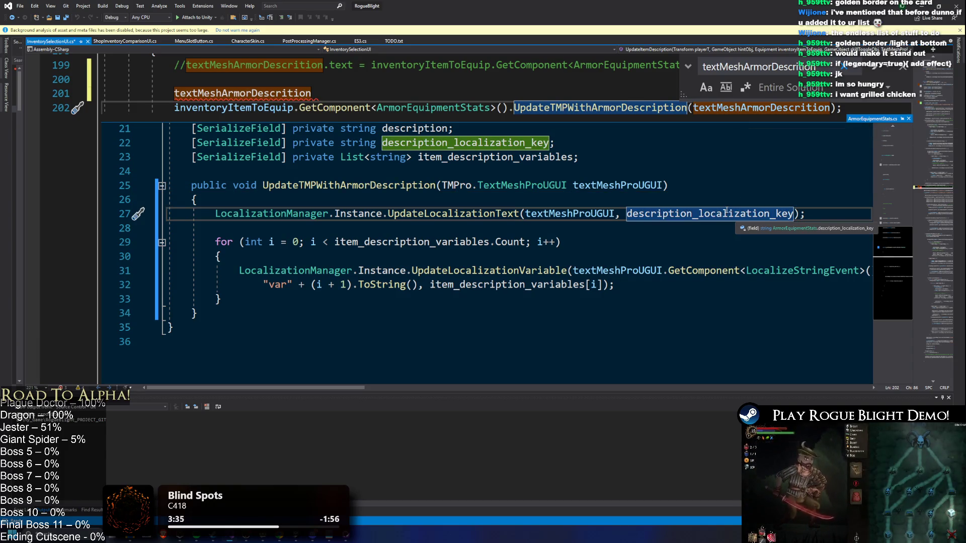
scroll(726, 212, up, 1)
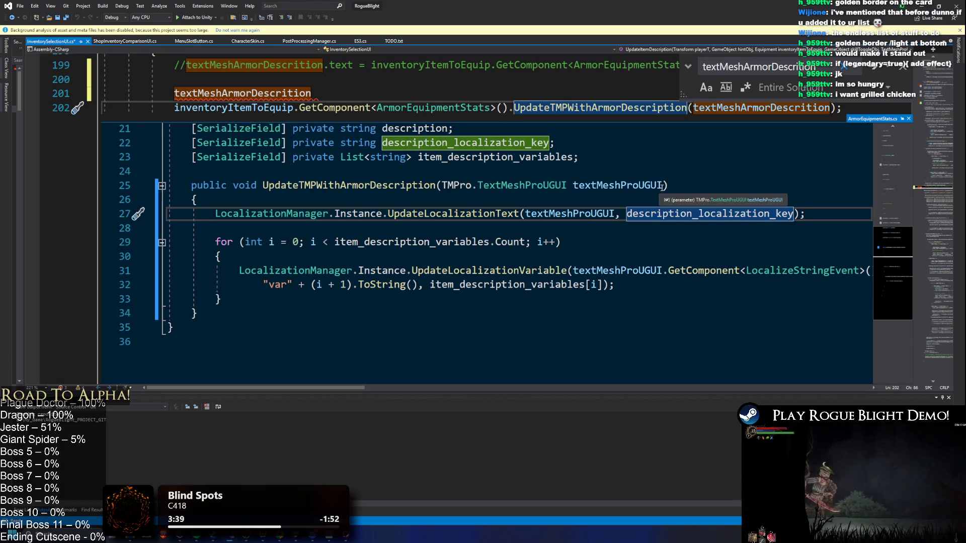
scroll(660, 187, down, 4)
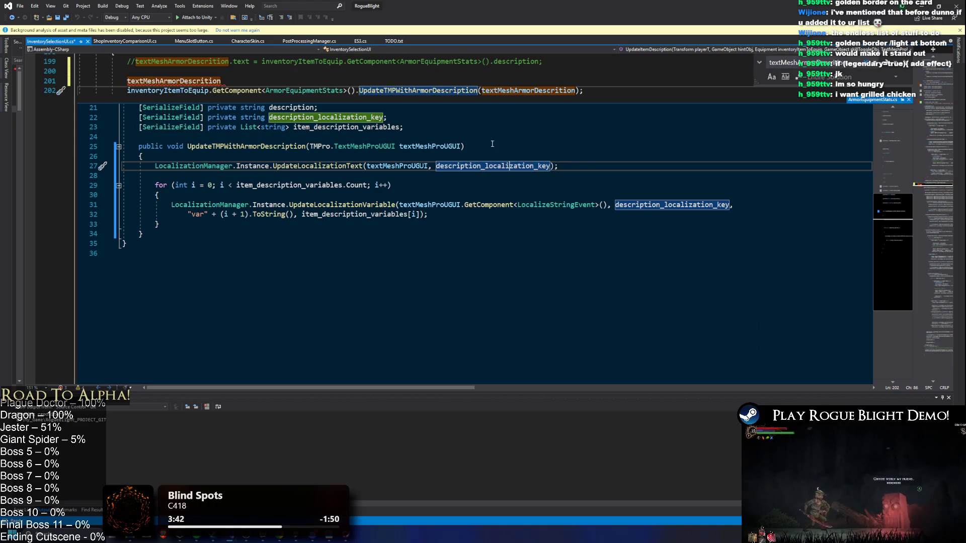
mouse_move(482, 103)
mouse_down()
mouse_move(473, 182)
mouse_move(363, 82)
mouse_up()
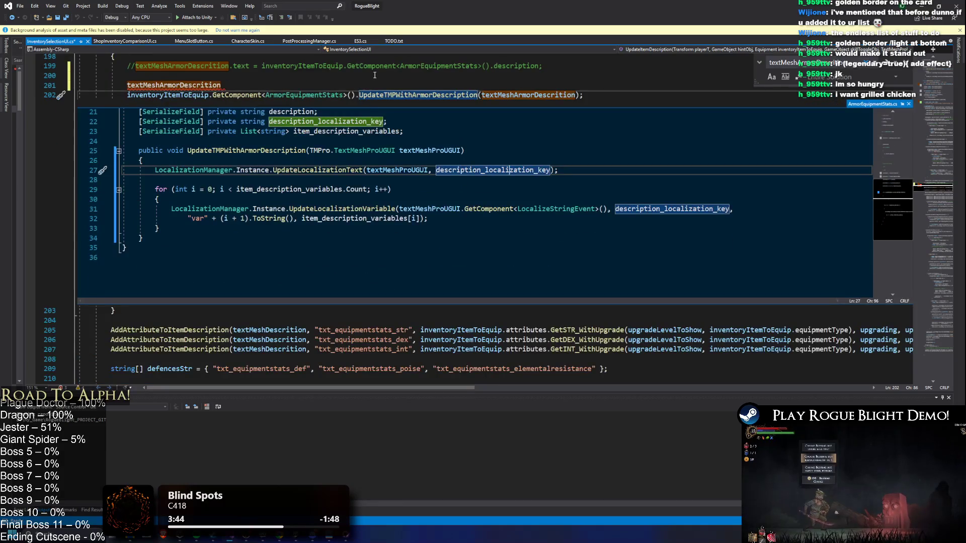
scroll(375, 75, up, 3)
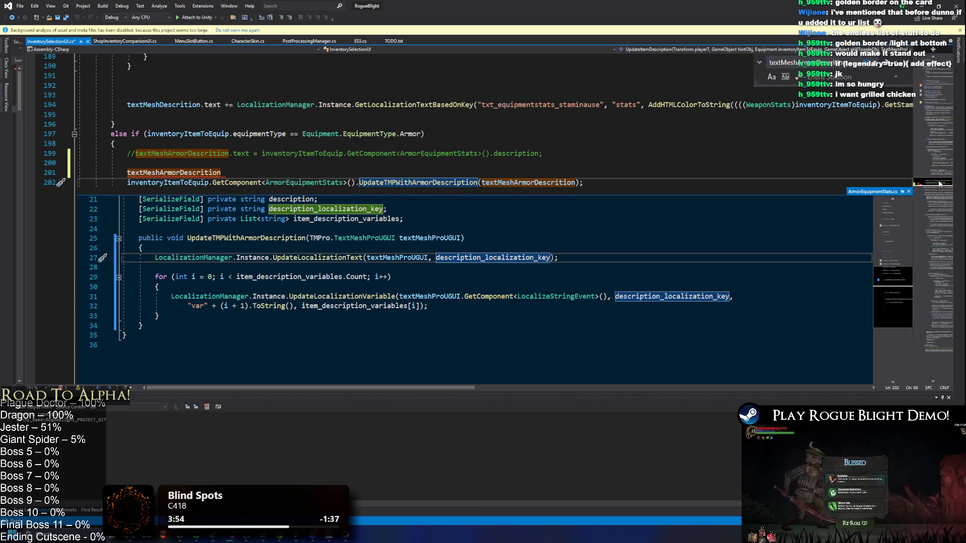
key(Escape)
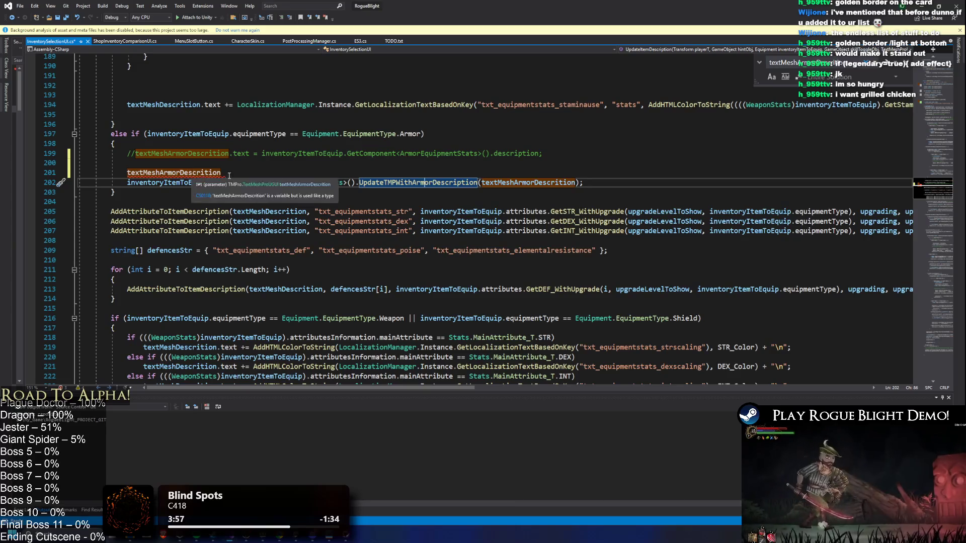
Remove the stray line and start a textMeshArmorDescrition.text assignment on line 201
drag(221, 172, 77, 170)
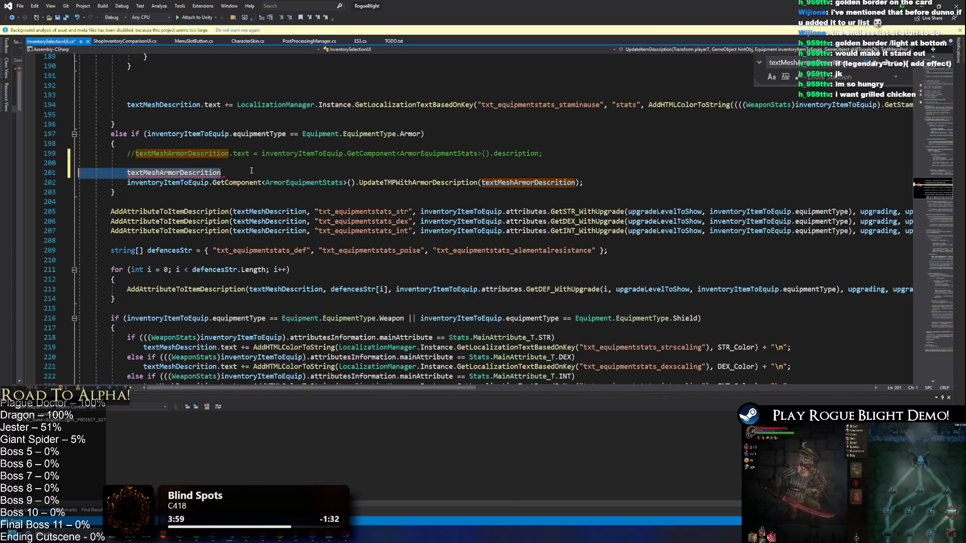
key(ctrl+z)
key(ctrl+z)
key(ctrl+z)
click(603, 164)
key(Return)
key(ctrl+v)
text(.)
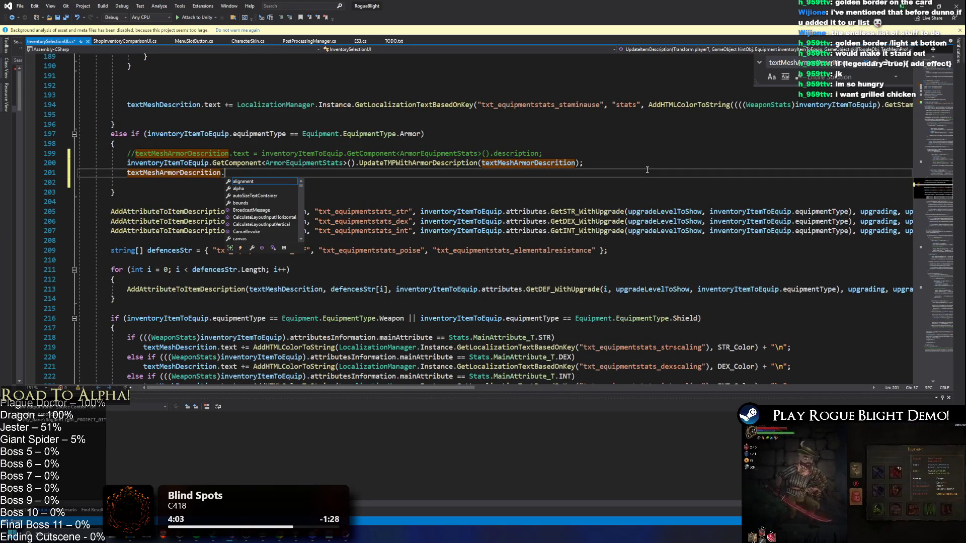
text(text =)
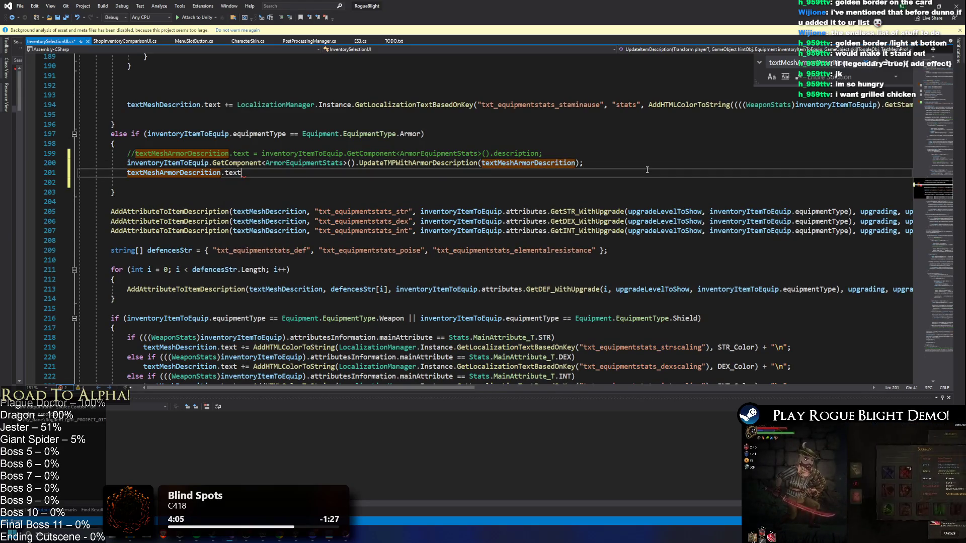
key(ctrl+v)
text(.text;)
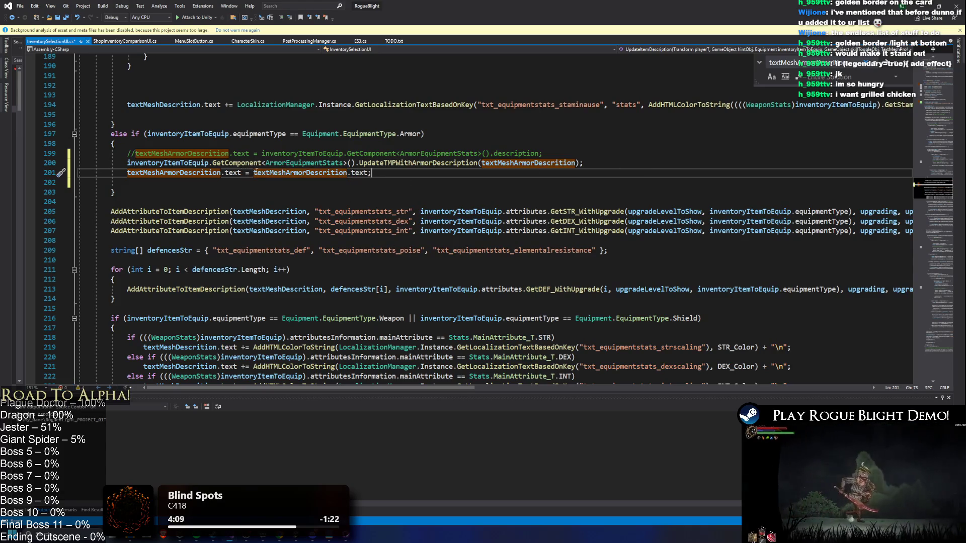
text("<i>)
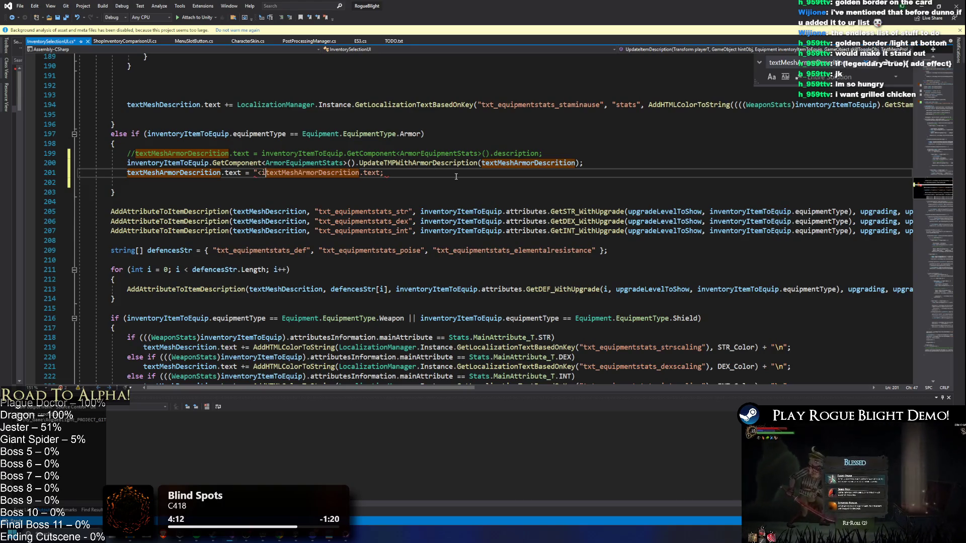
text(" +)
Make line 201 wrap the armor description text in "<i>" italic tags
drag(274, 172, 253, 172)
click(500, 171)
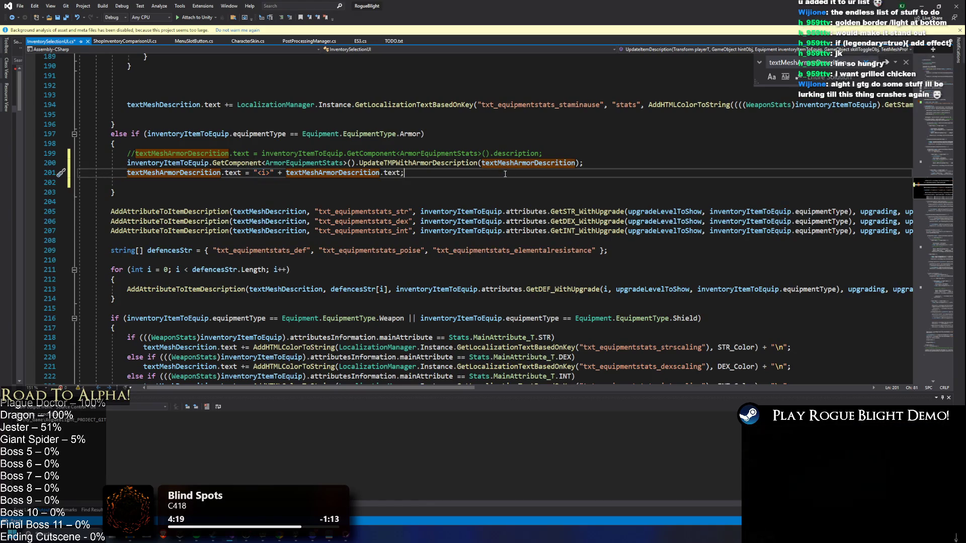
key(BackSpace)
text(=)
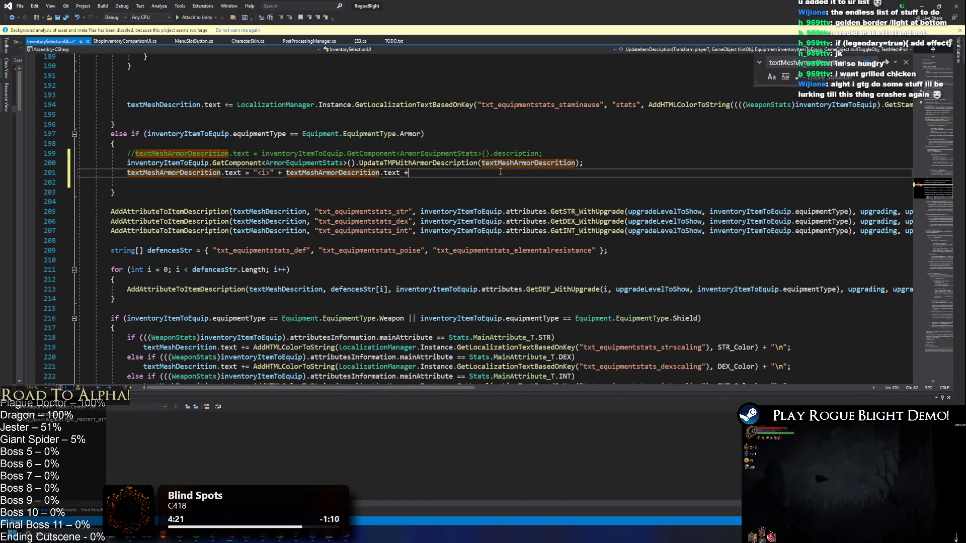
text( "<i>")
key(Left)
key(Left)
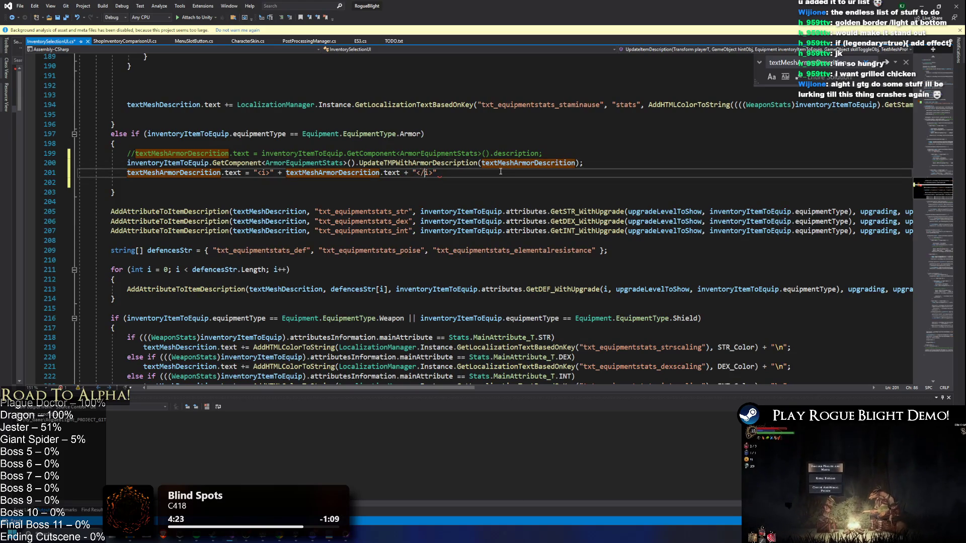
Briefly open and close Chrome, return to line 201, then switch to Unity
key(super)
text(chrome)
key(Return)
key(ctrl+w)
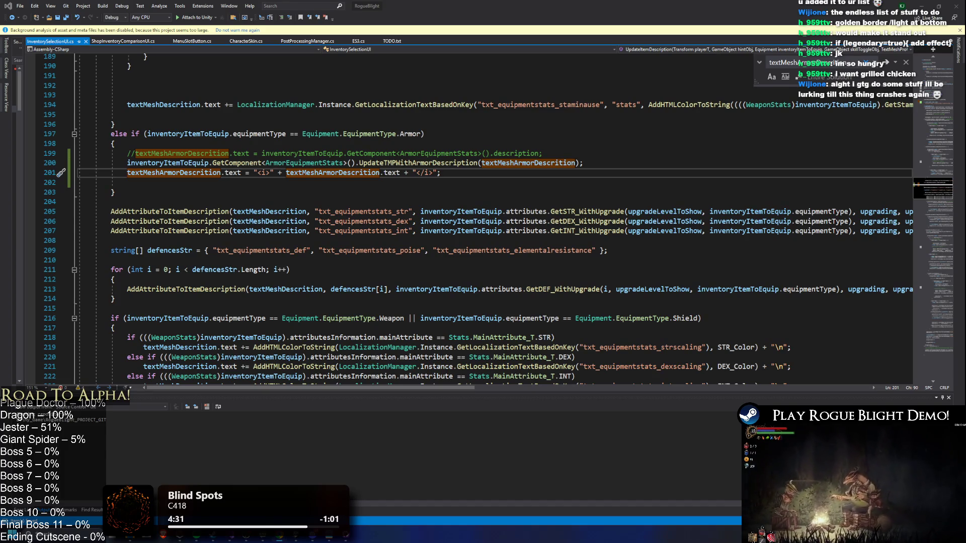
click(473, 221)
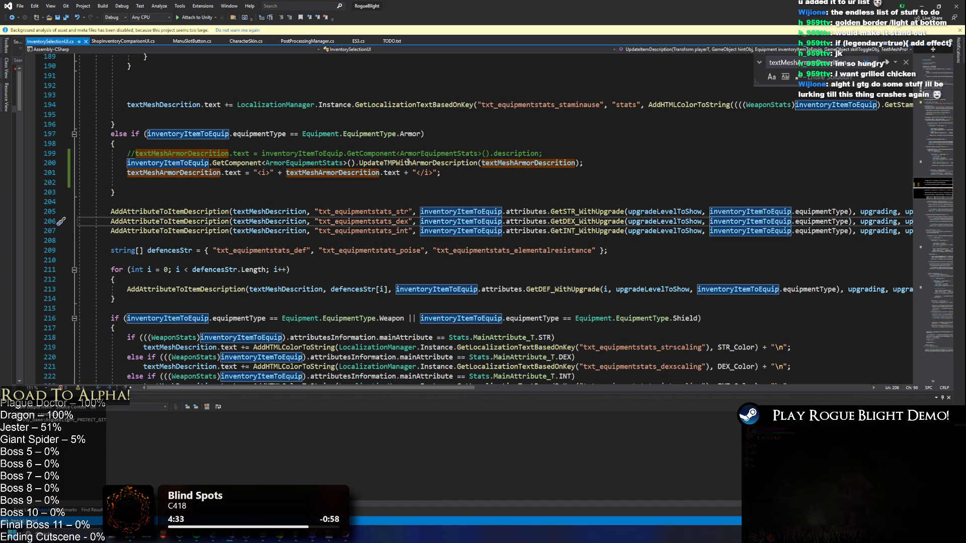
click(447, 171)
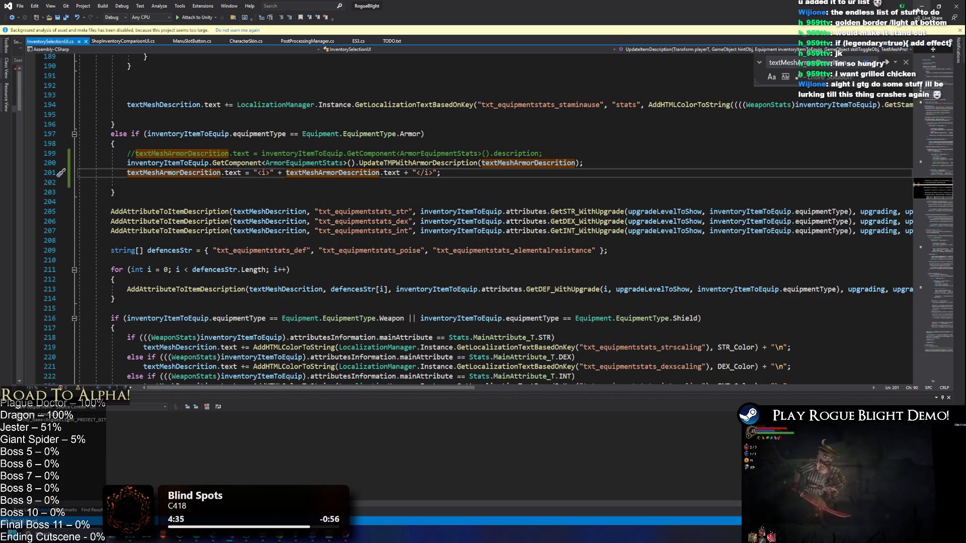
key(alt+Tab)
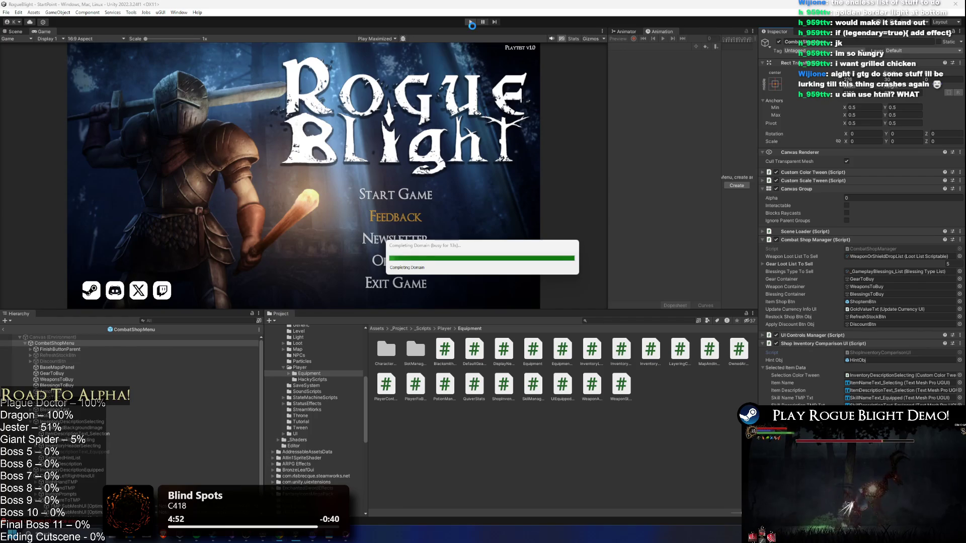
Enter Play mode, choose Start Game and load a save slot into CombatScene1
click(470, 23)
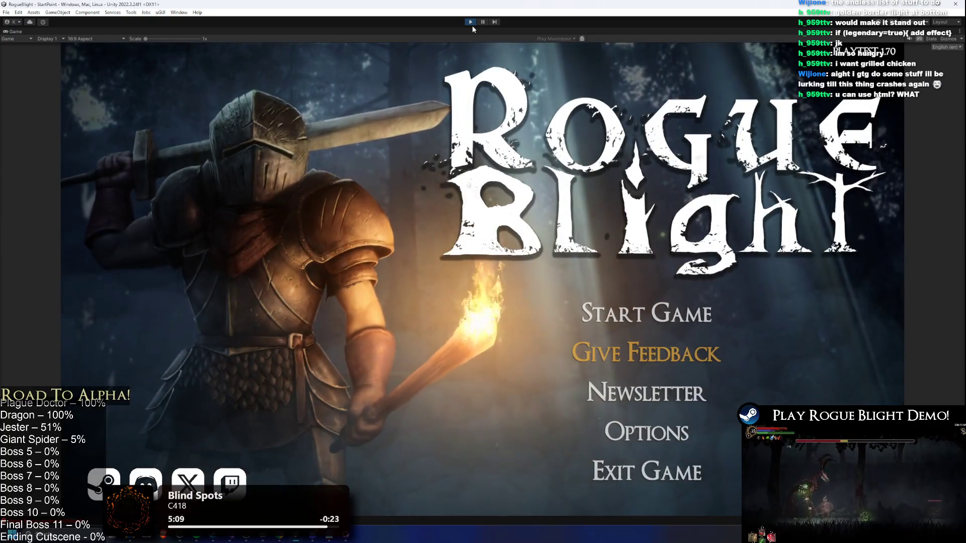
click(682, 312)
click(684, 286)
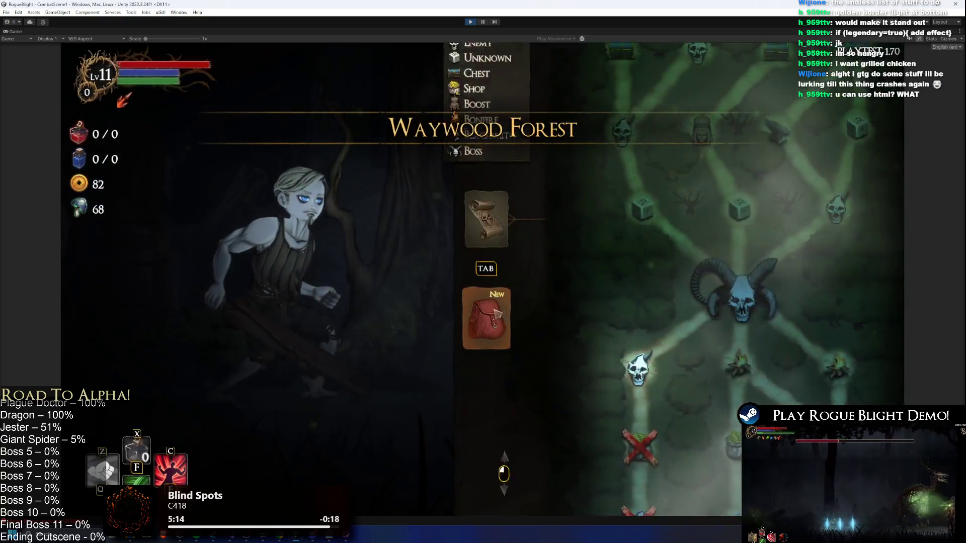
Check weapon, helmet, body armor and glove tooltips for italic descriptions, then return to Visual Studio
click(497, 315)
click(572, 231)
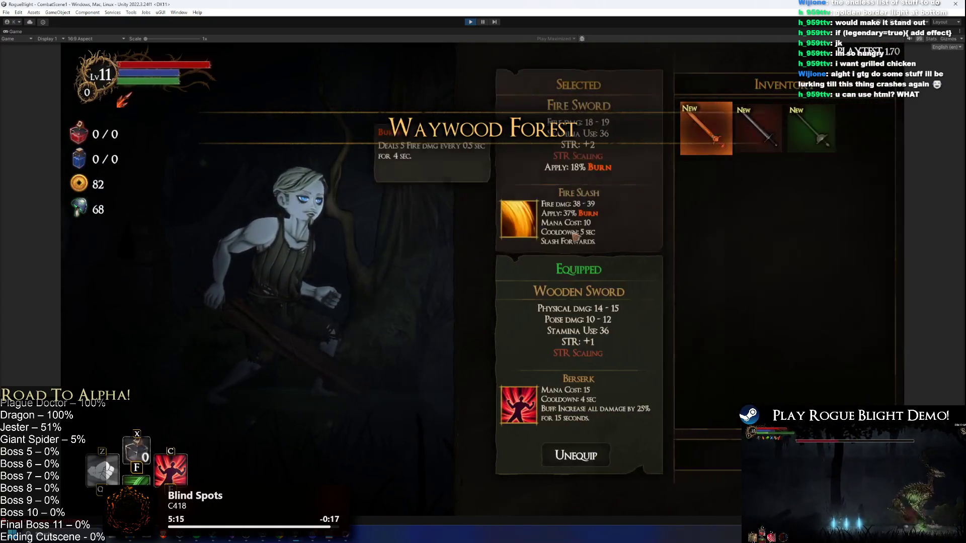
key(Escape)
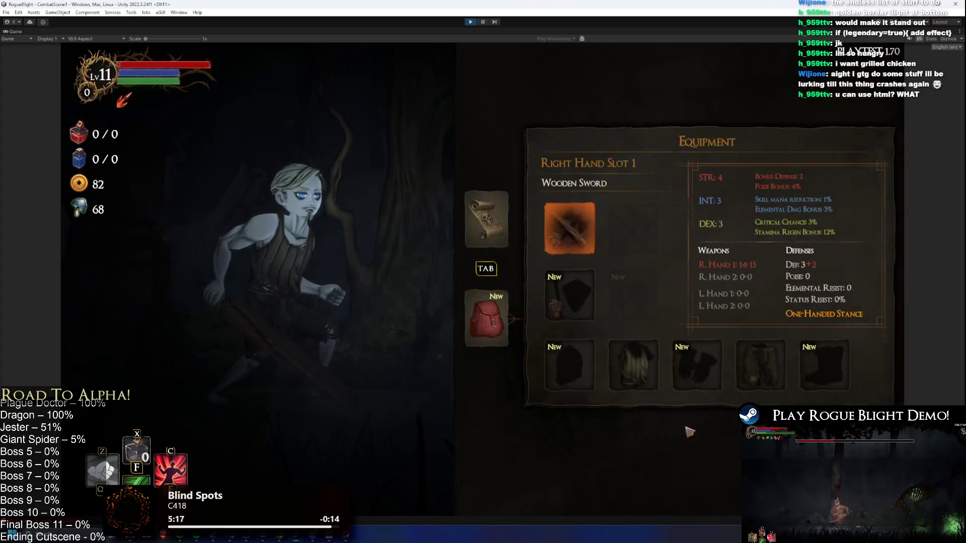
click(567, 365)
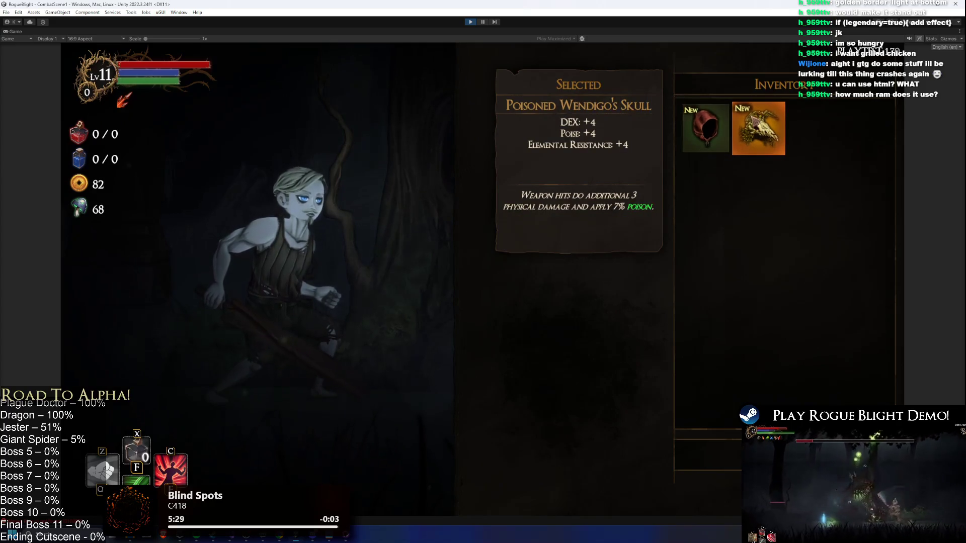
key(Tab)
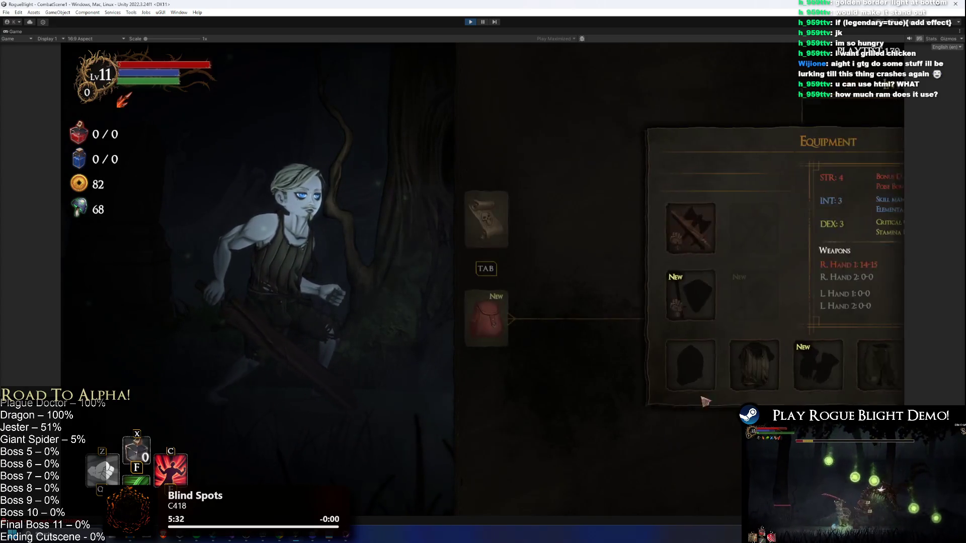
click(615, 377)
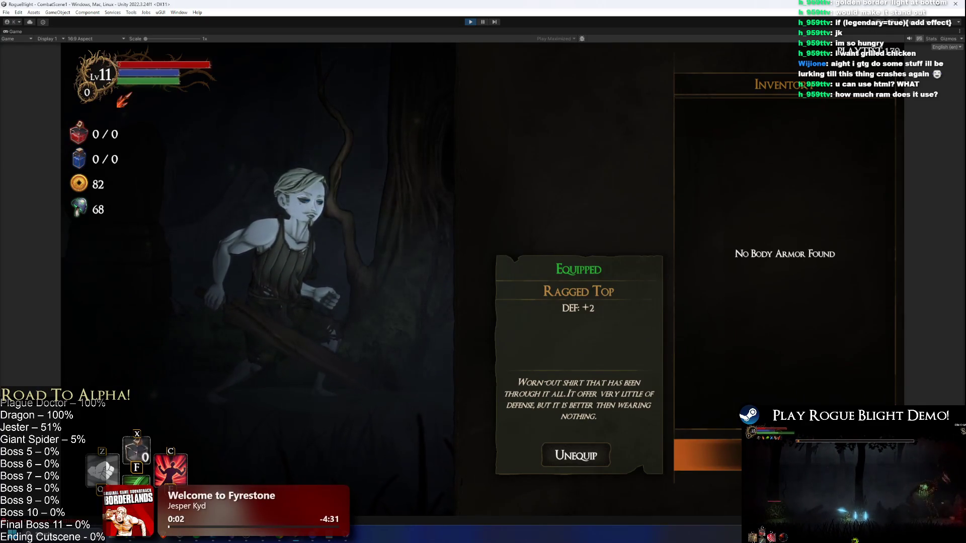
key(Escape)
click(708, 365)
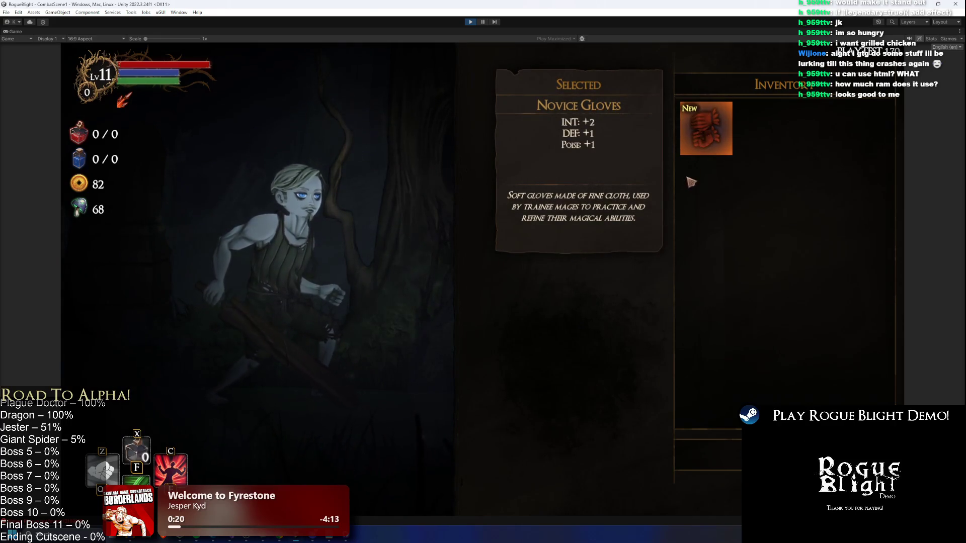
key(alt+Tab)
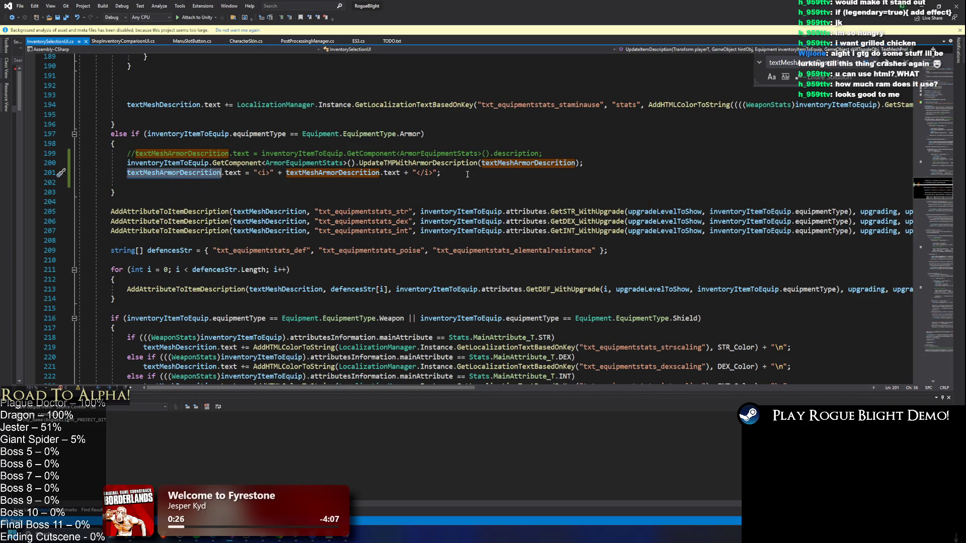
Search the code for COLOR to see how AddHTMLColorToString is used
key(ctrl+f)
text(COLOR)
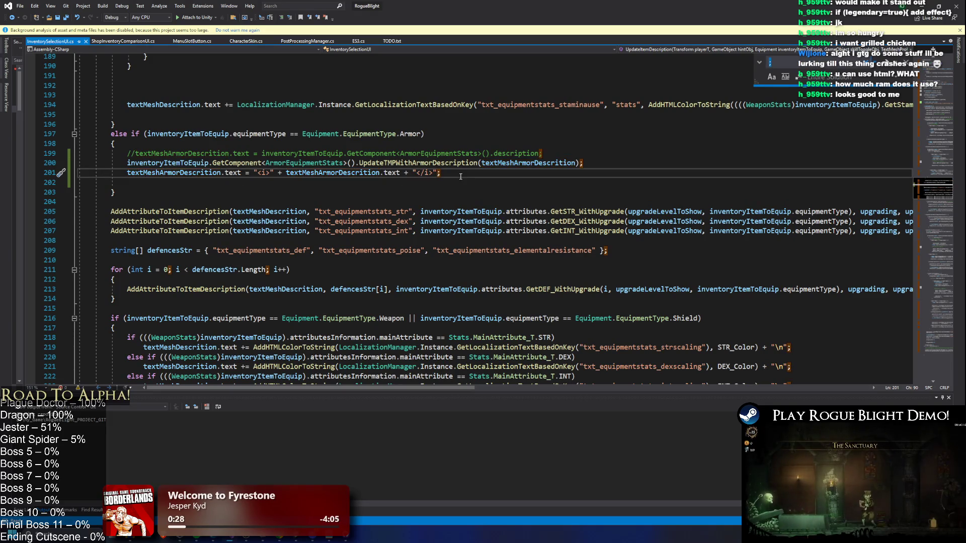
click(305, 348)
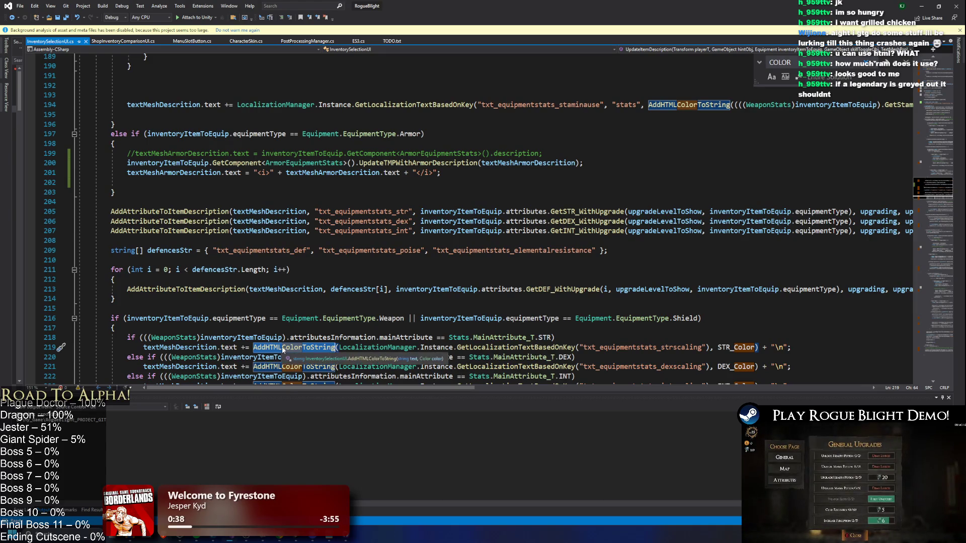
Start an AddHTMLColorToString( call on a new line below the italic armor description line
click(465, 163)
click(461, 175)
key(Return)
key(Return)
text(AddHTMLColorToString)
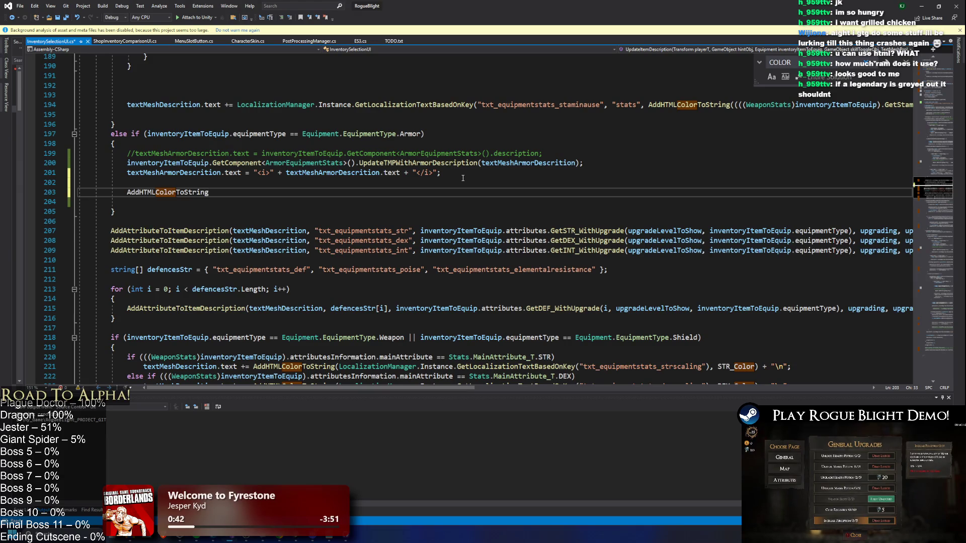
text(()
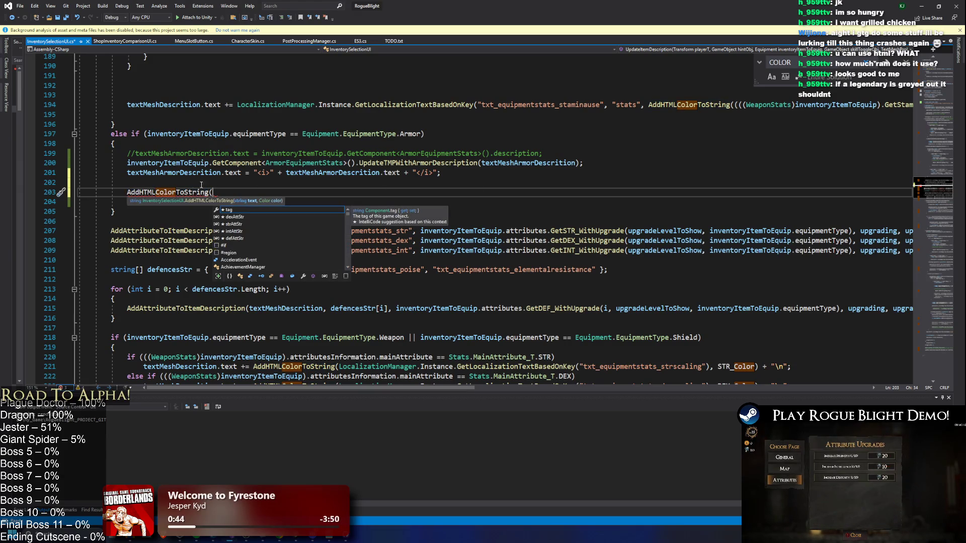
click(147, 187)
key(Up)
key(Return)
key(Down)
key(BackSpace)
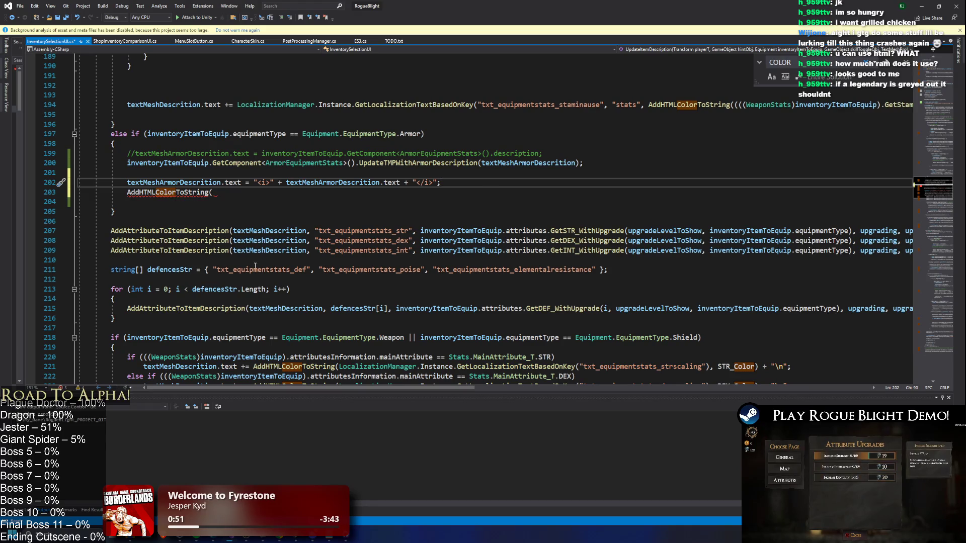
Complete it as AddHTMLColorToString(textMeshArmorDescrition.text, Color.grey); and return to Unity
mouse_move(142, 369)
mouse_down()
mouse_move(577, 378)
mouse_move(621, 367)
mouse_move(280, 361)
mouse_move(248, 369)
mouse_up()
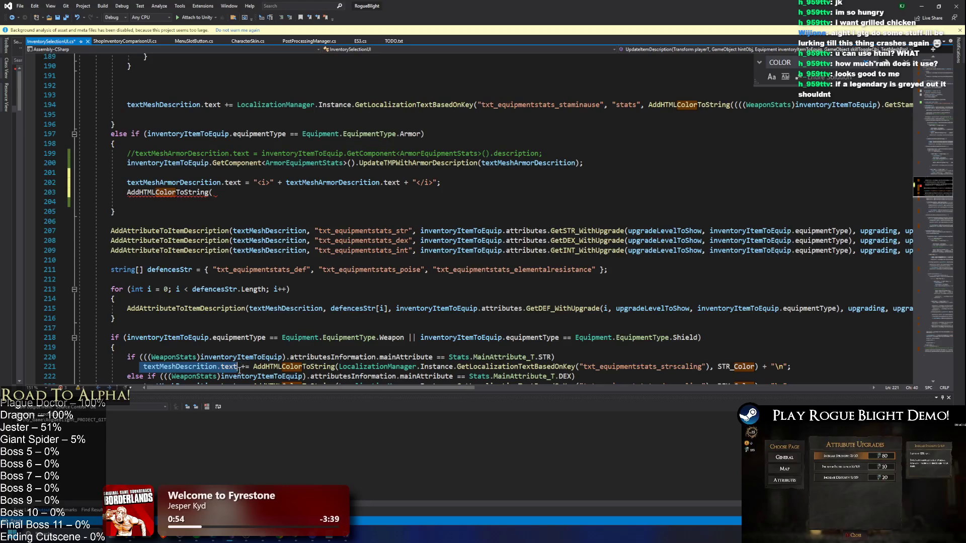
double_click(332, 367)
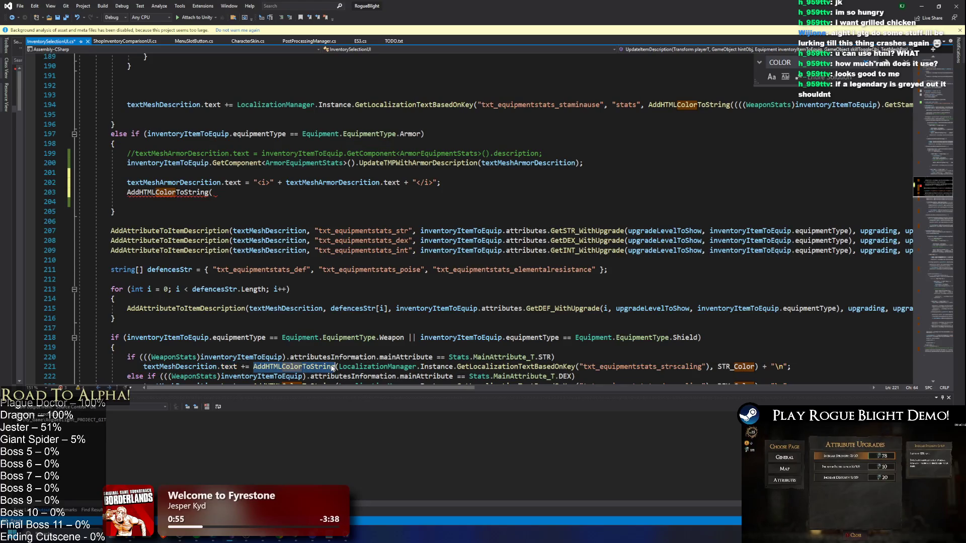
click(220, 182)
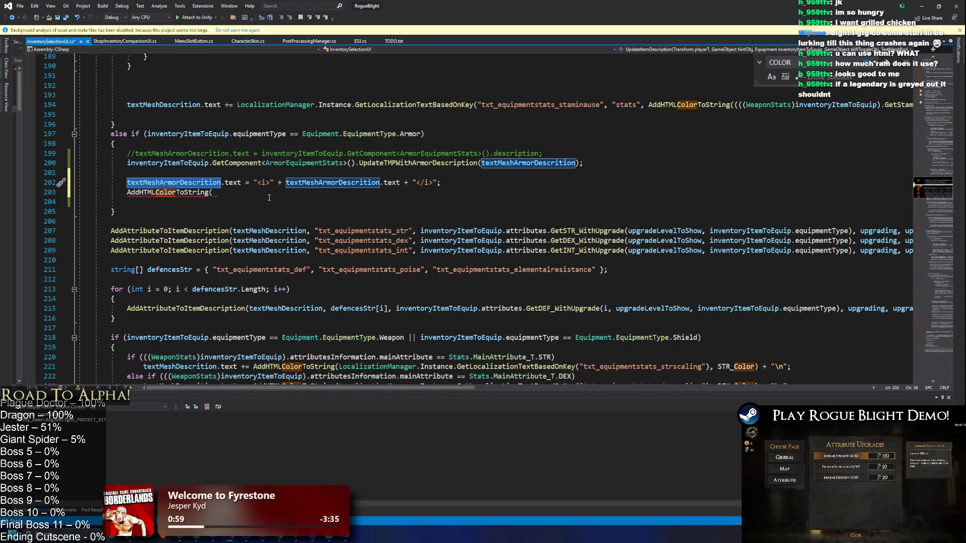
click(322, 203)
click(294, 190)
text(textMeshArmorDescrition.text, )
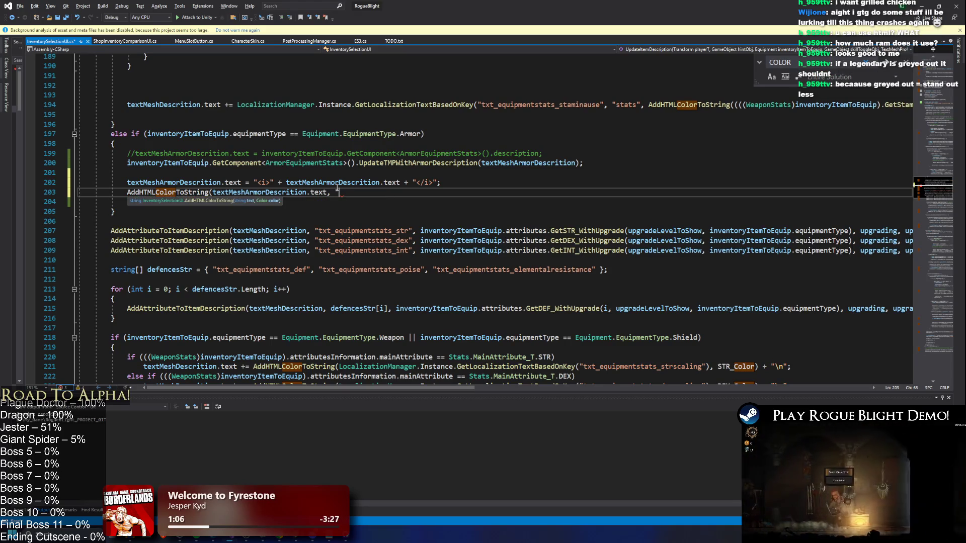
text(nwe)
key(BackSpace)
key(BackSpace)
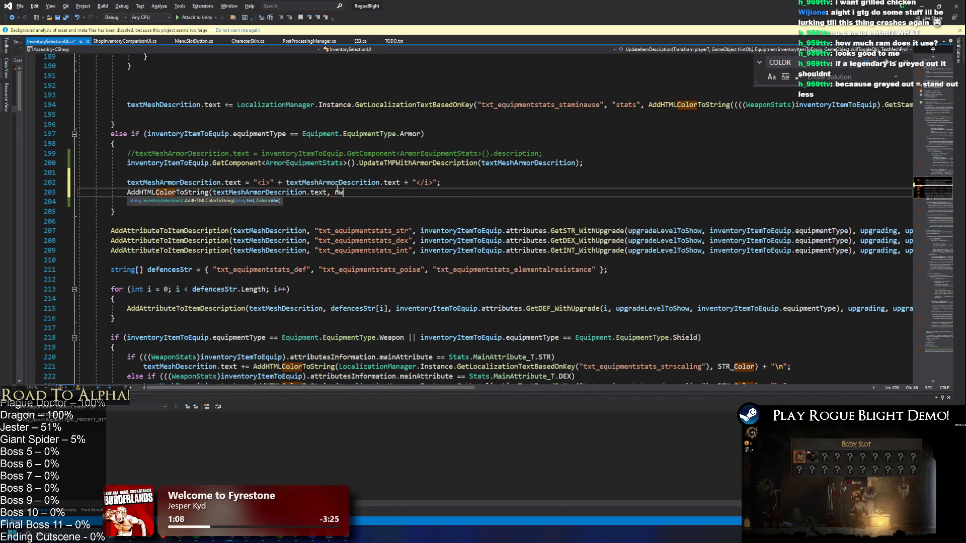
text(Color.gre)
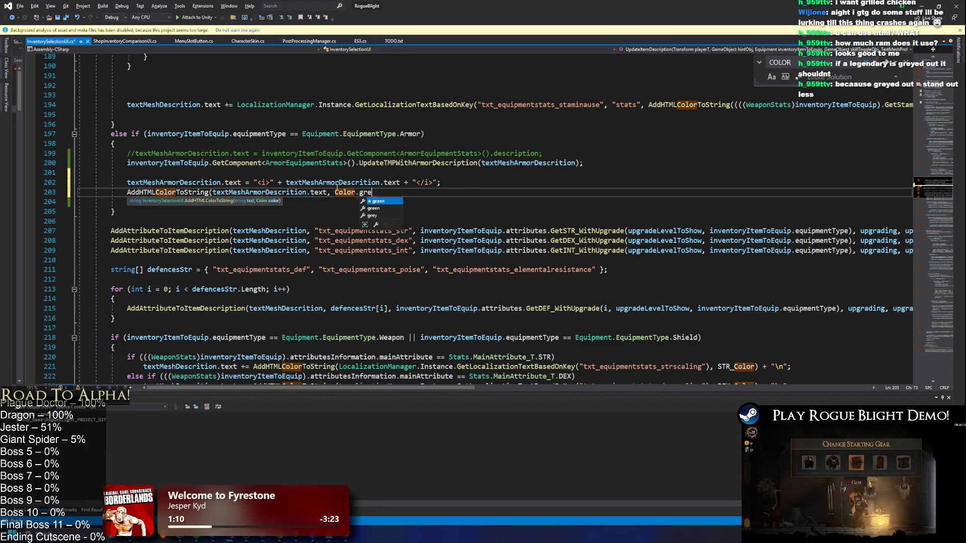
text(y)()
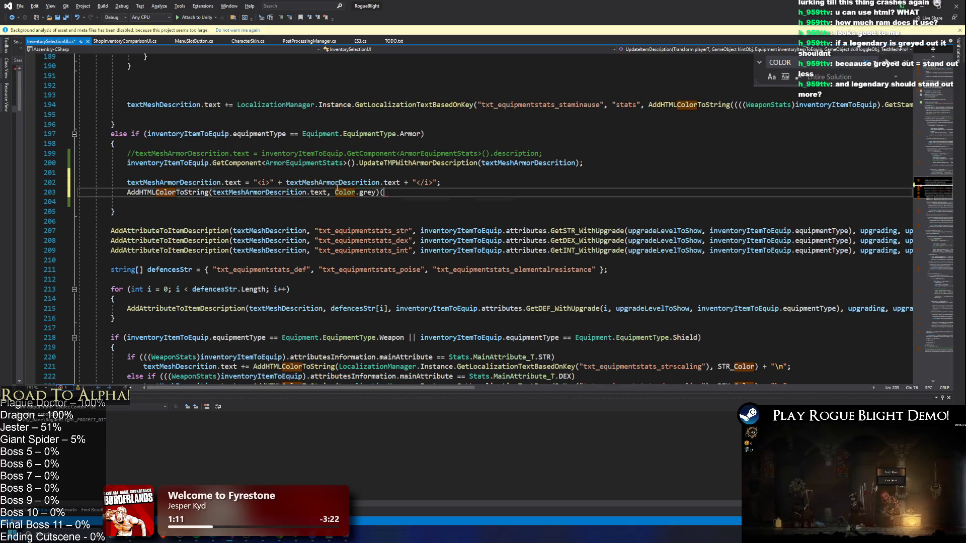
key(BackSpace)
text(;)
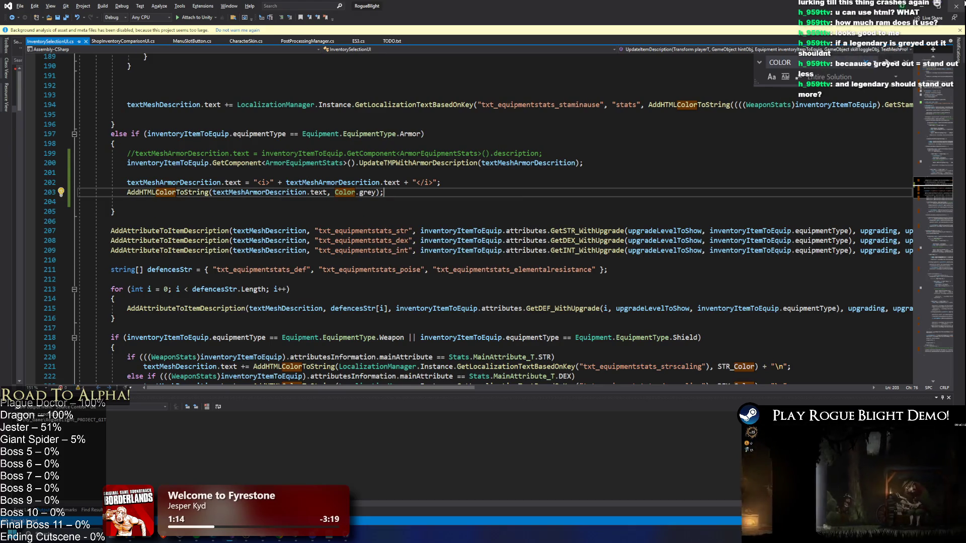
double_click(918, 6)
click(917, 6)
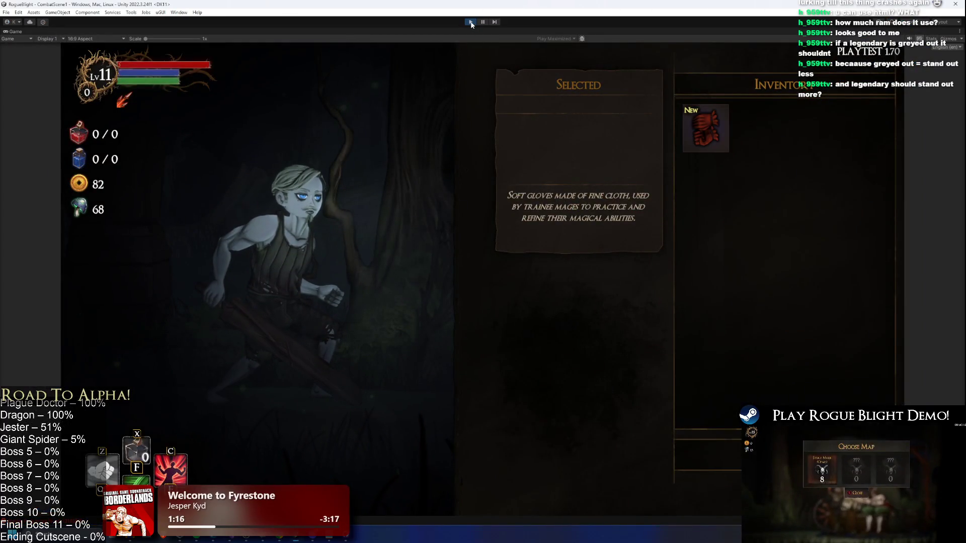
Restart Play mode, load a save, and view the Ragged Top and Thief's Hood descriptions
click(471, 23)
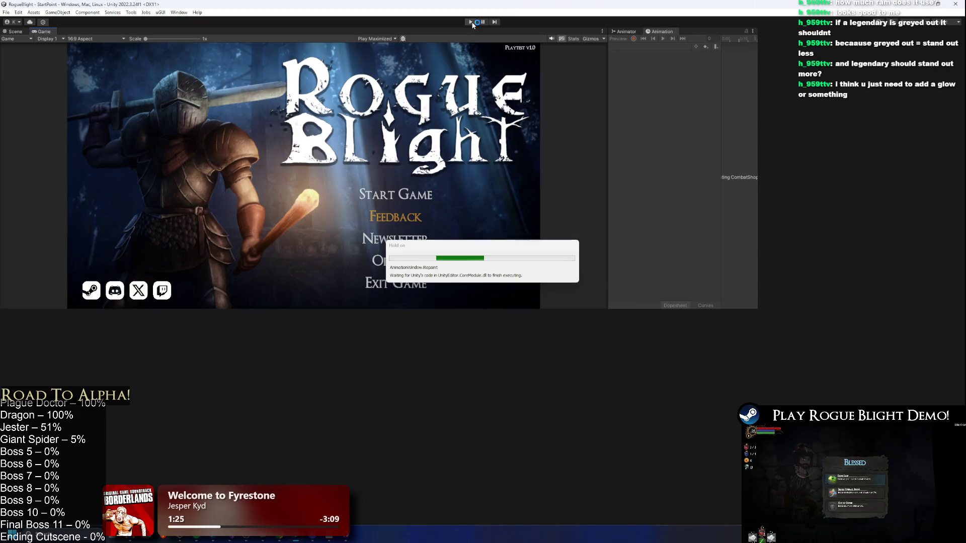
click(470, 23)
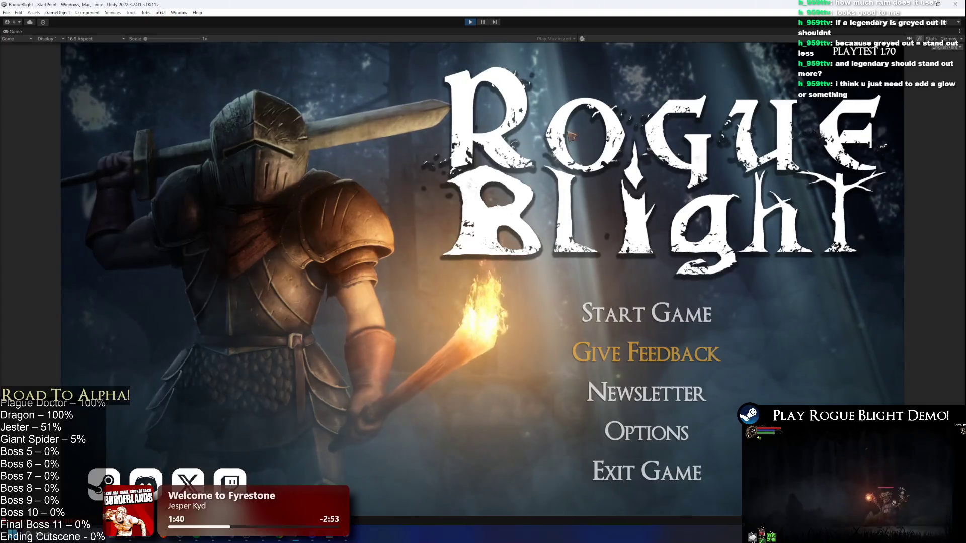
click(646, 313)
click(705, 259)
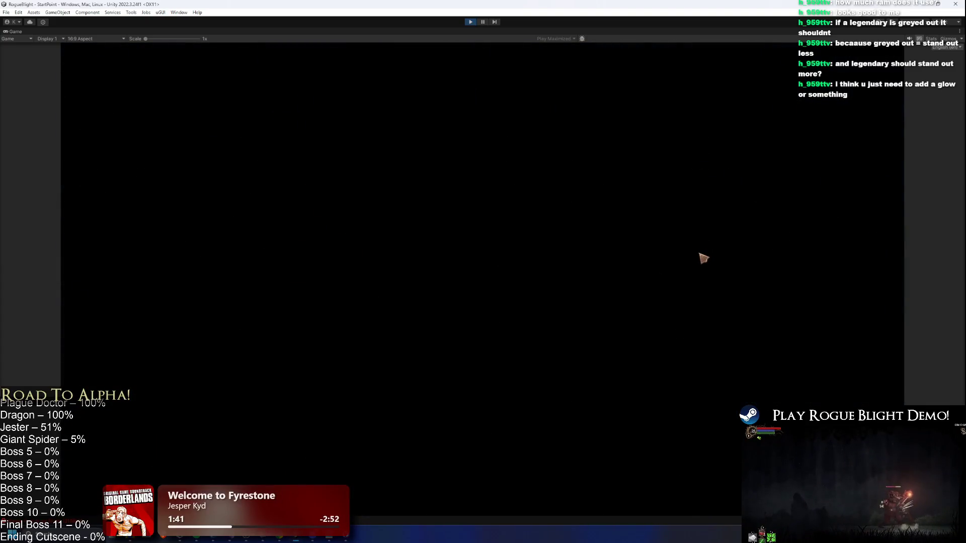
key(Tab)
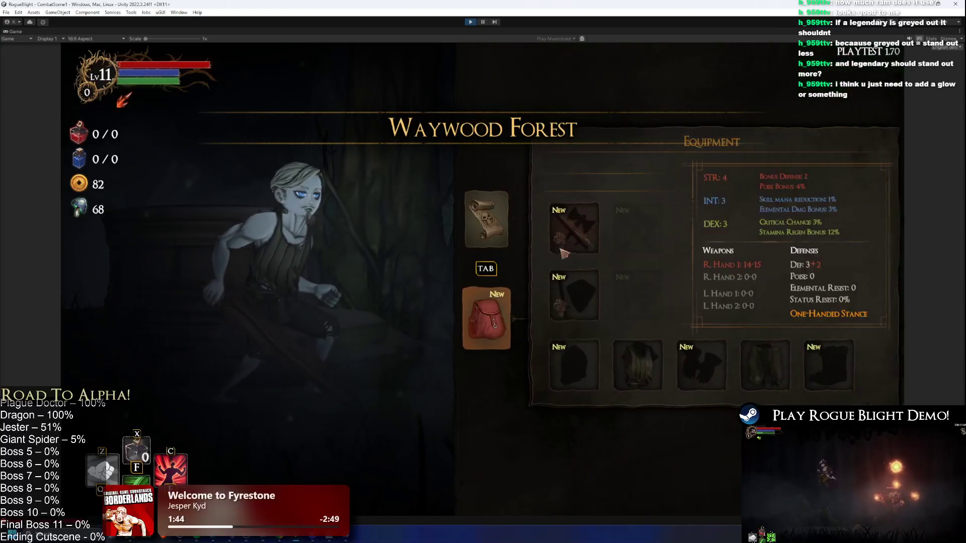
click(622, 370)
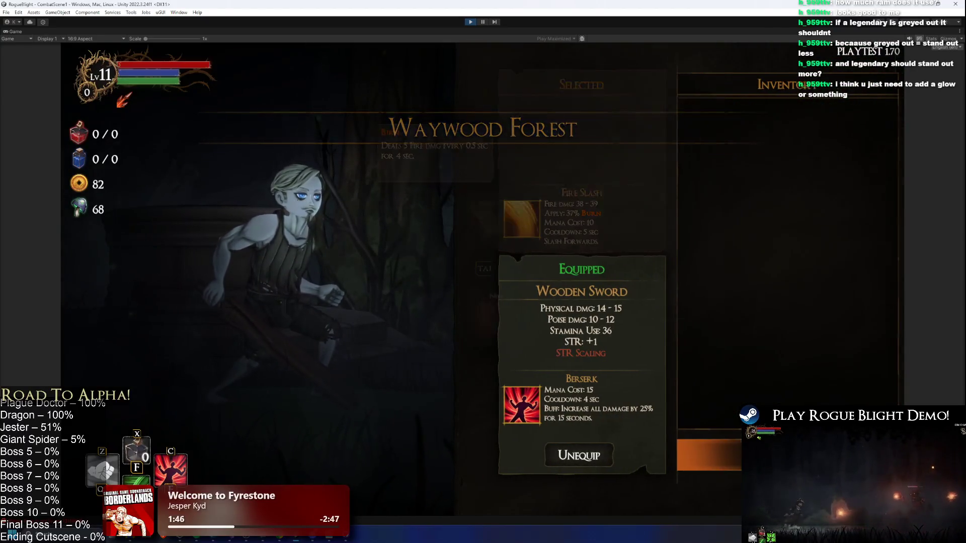
click(623, 371)
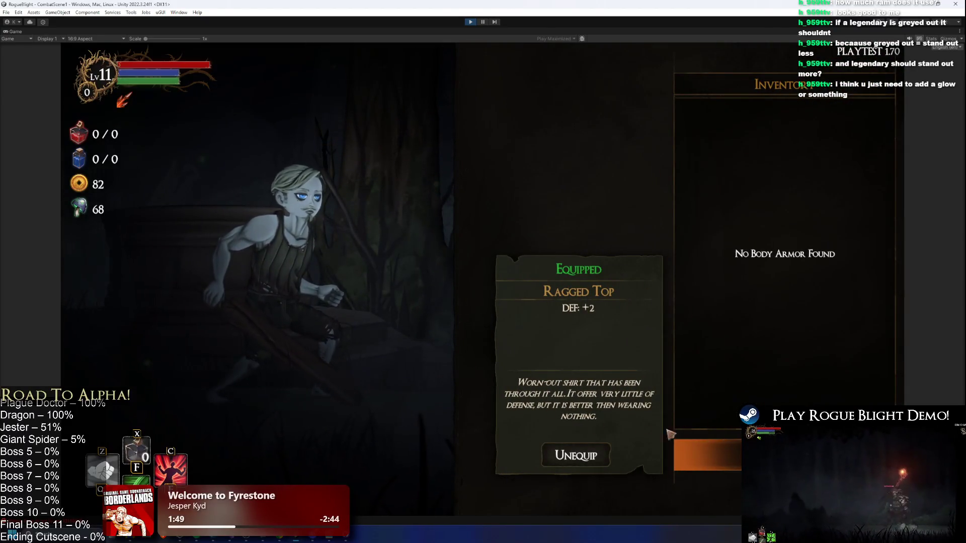
key(Escape)
click(564, 301)
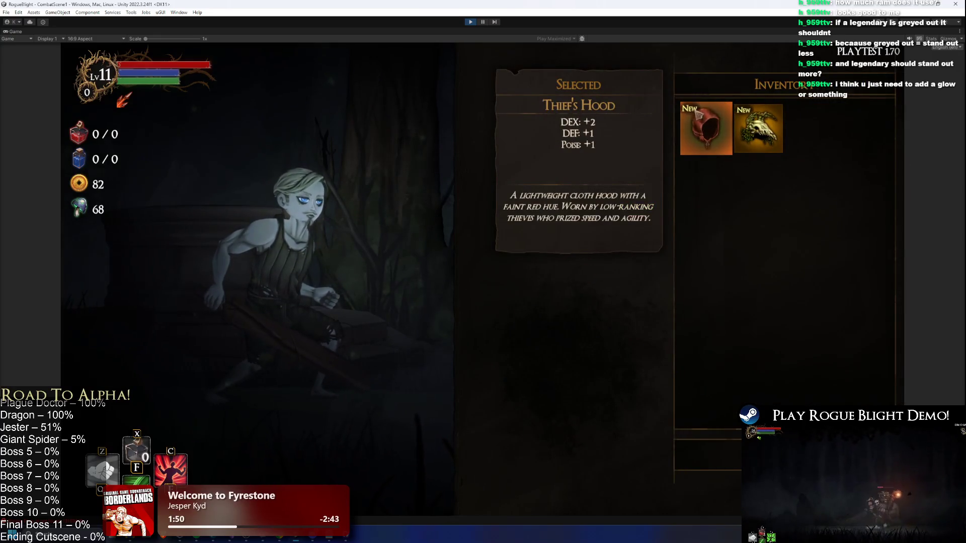
key(alt+Tab)
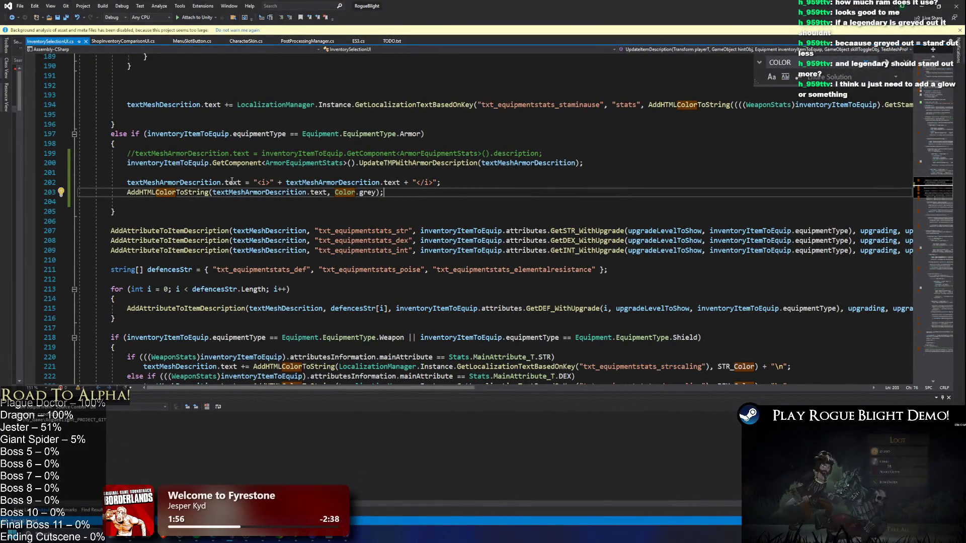
Prefix line 203 with 'textMeshArmorDescrition.text =' so the grey-coloured result is stored
double_click(172, 182)
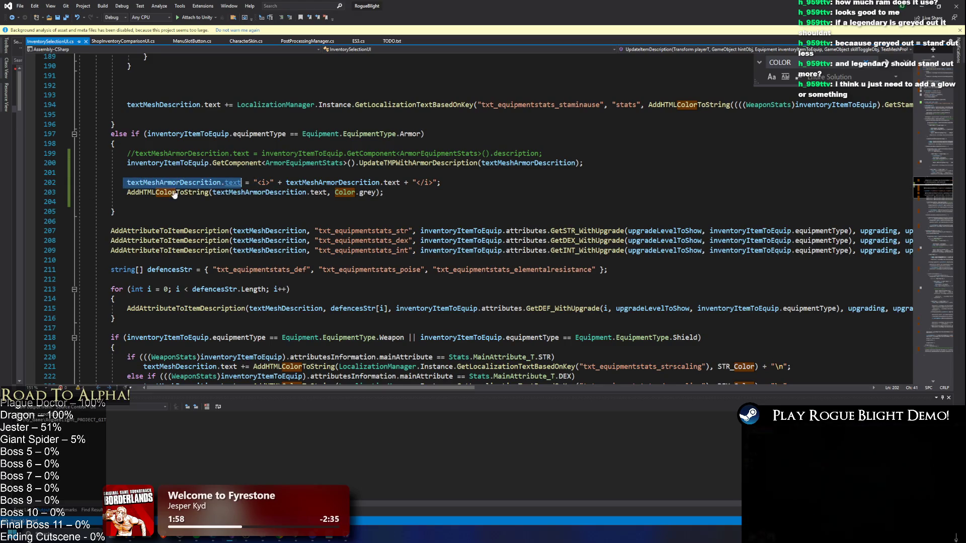
click(129, 191)
text(textMeshArmorDescrition)
text(.text =)
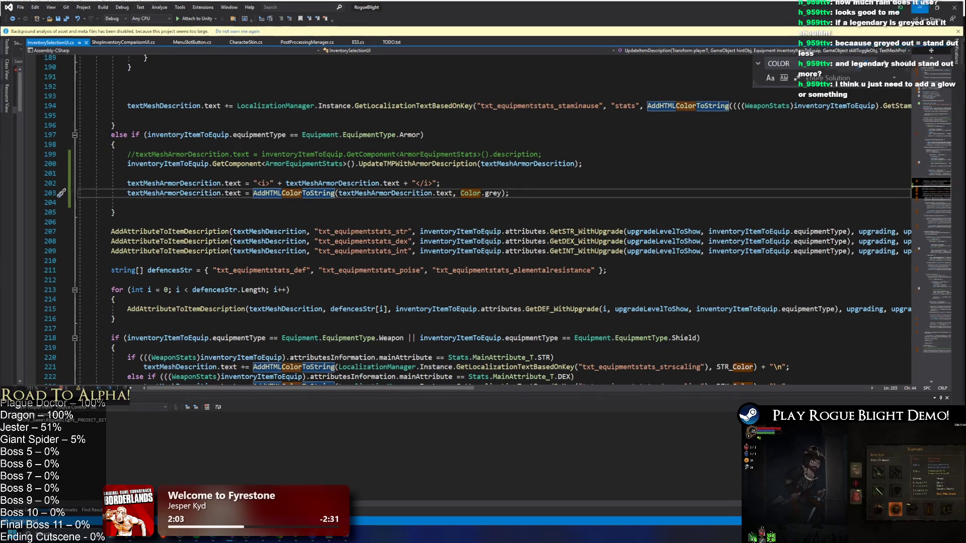
click(923, 6)
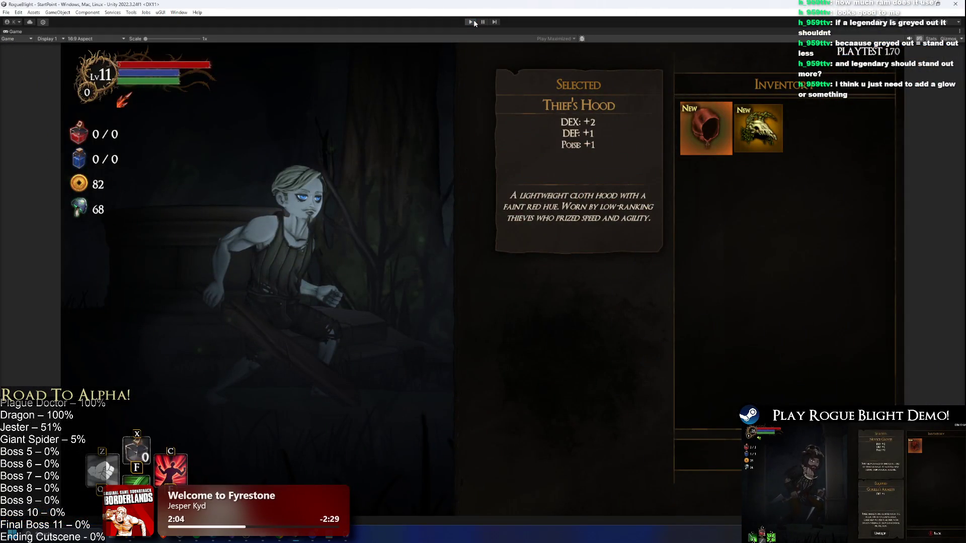
Restart Play mode, start the game from the save slot, and open the equipment screen
click(473, 21)
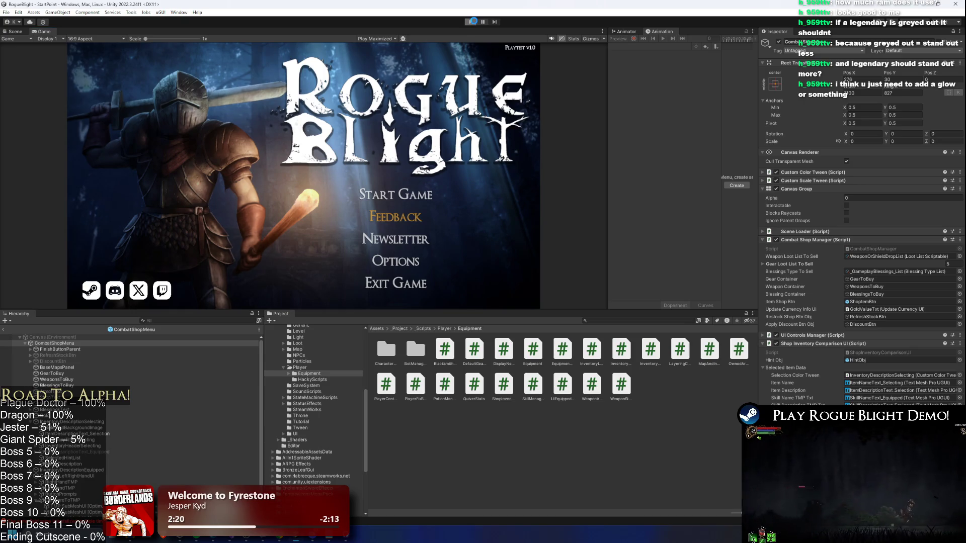
click(474, 23)
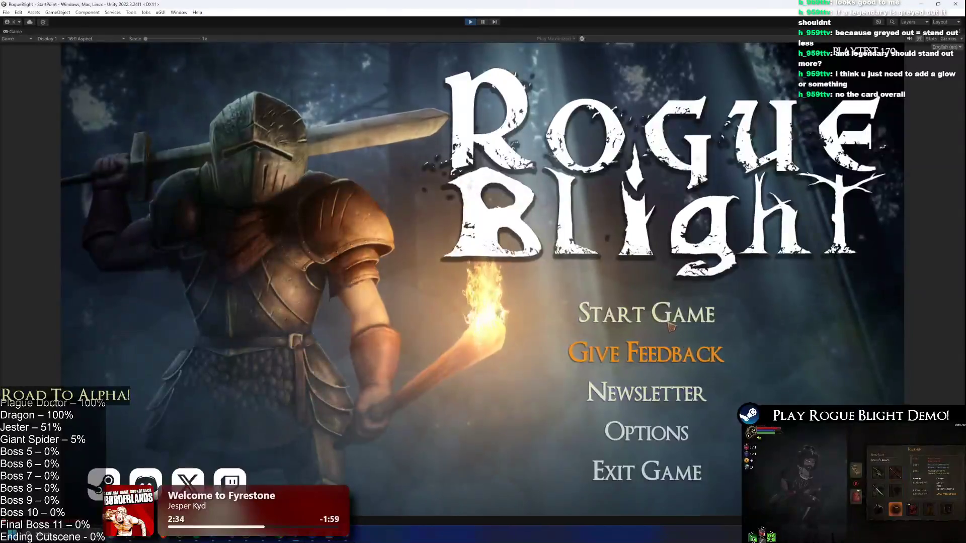
click(642, 309)
click(683, 272)
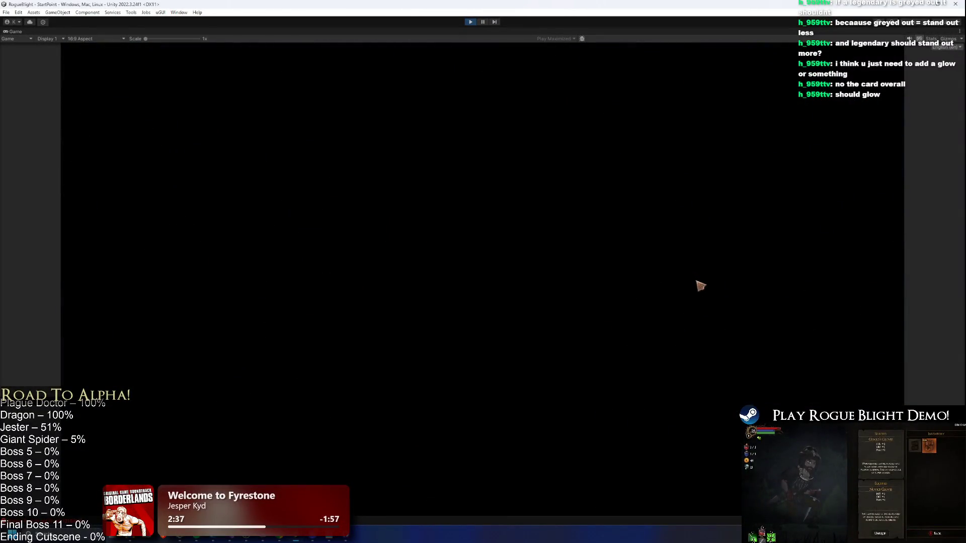
key(Tab)
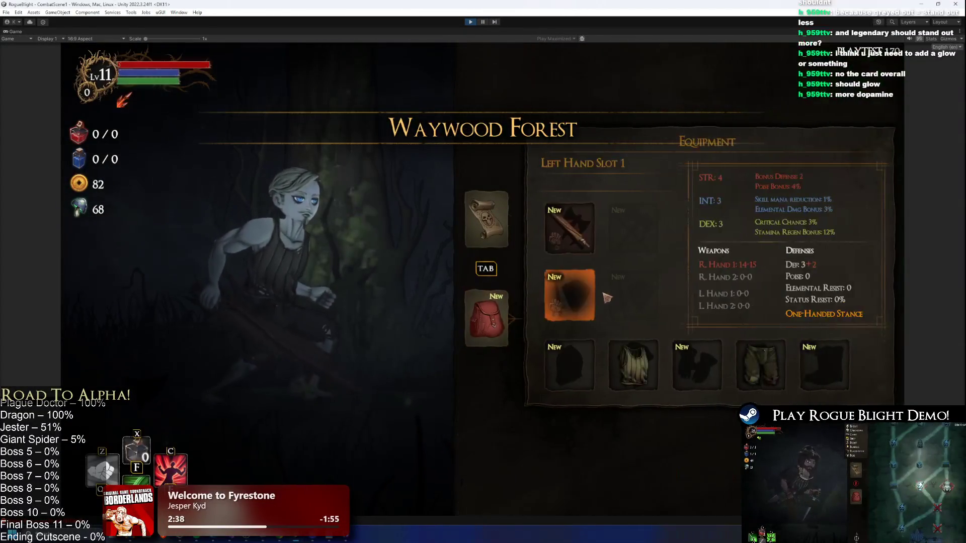
Compare the Thief's Hood and Poisoned Wendigo's Skull tooltips in the head armor inventory
click(569, 228)
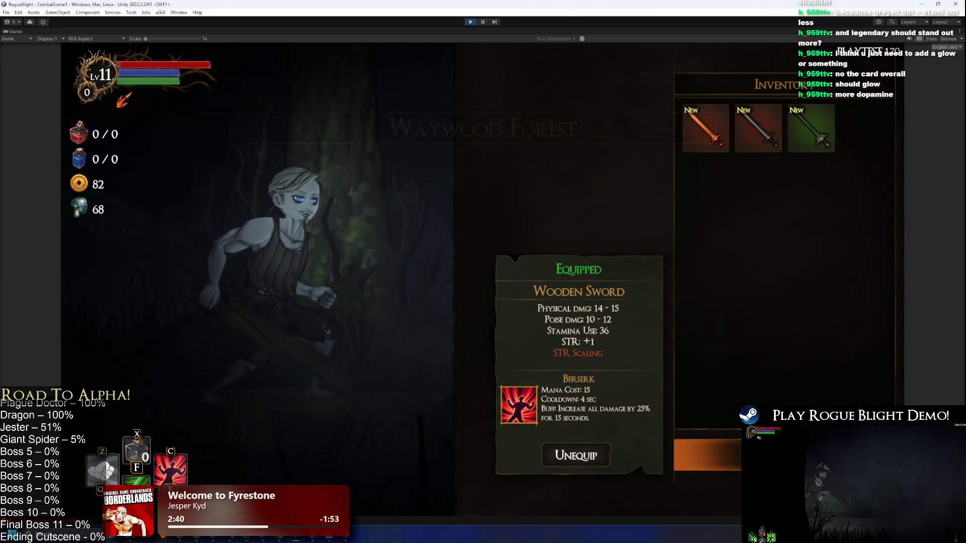
key(Escape)
key(Down)
key(Return)
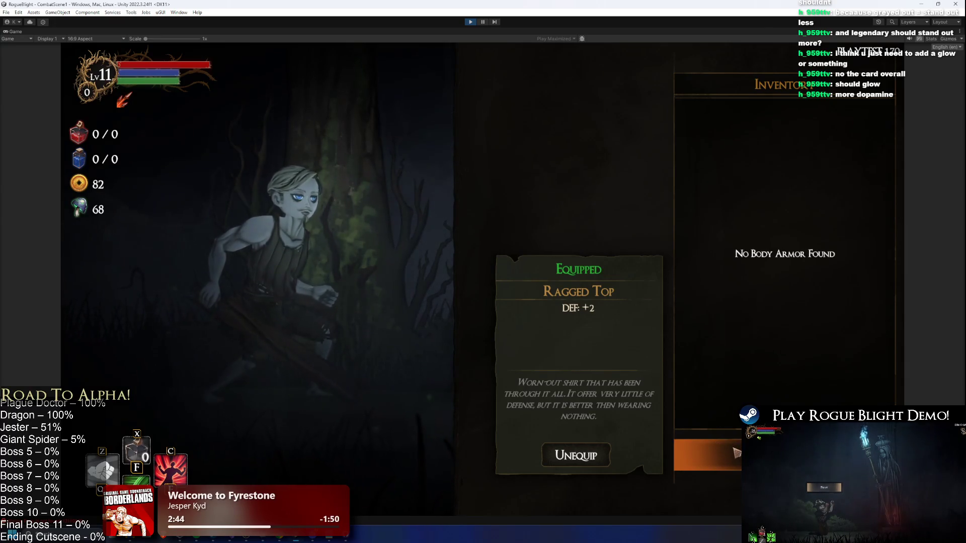
key(Escape)
click(577, 386)
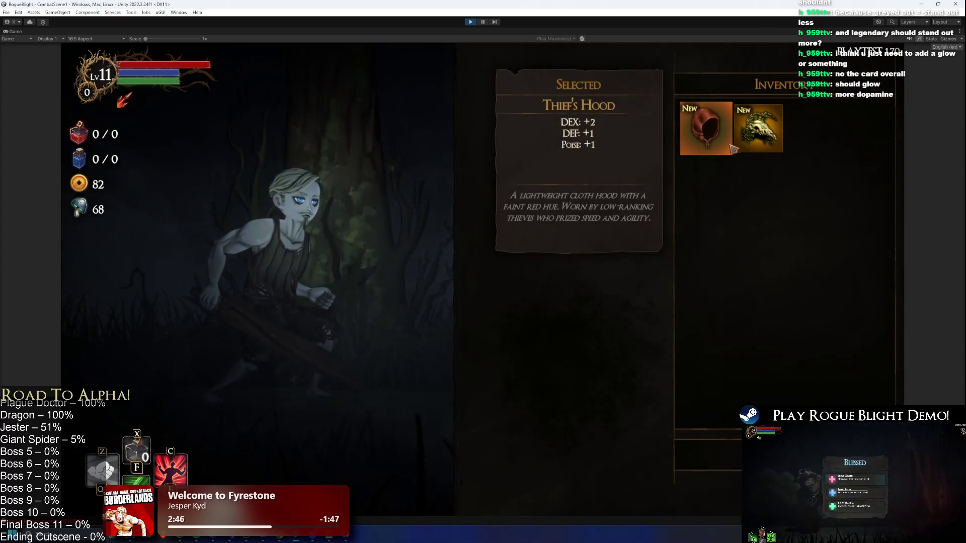
key(Right)
click(692, 141)
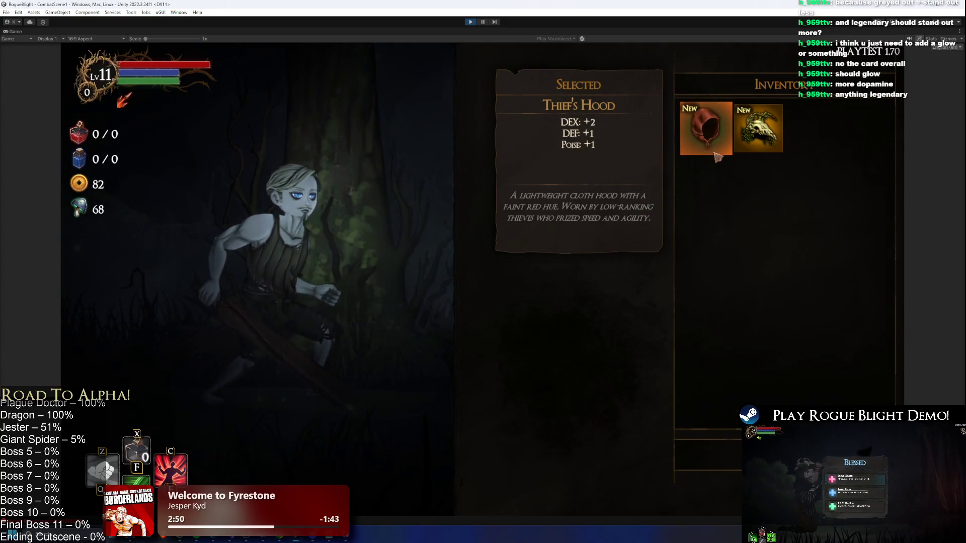
key(Right)
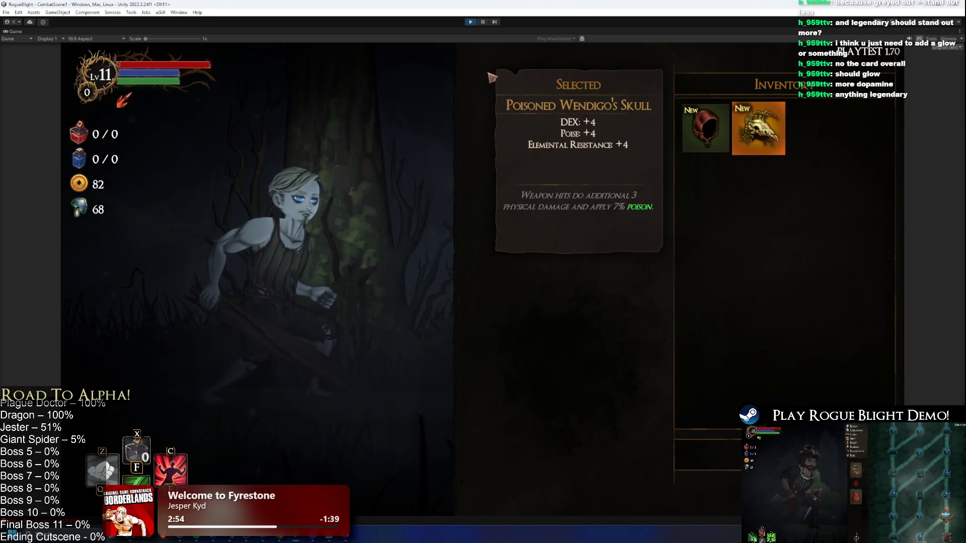
click(713, 114)
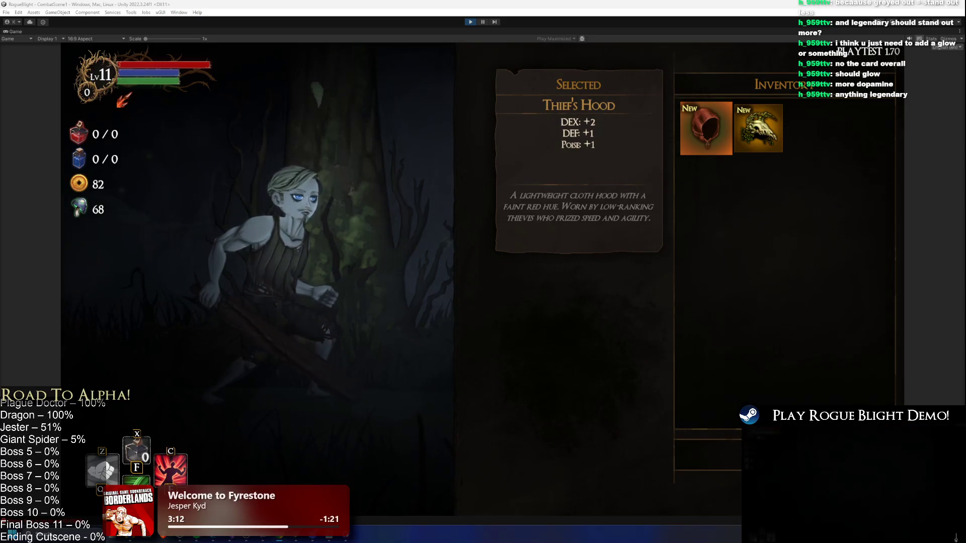
key(alt+Tab)
key(Tab)
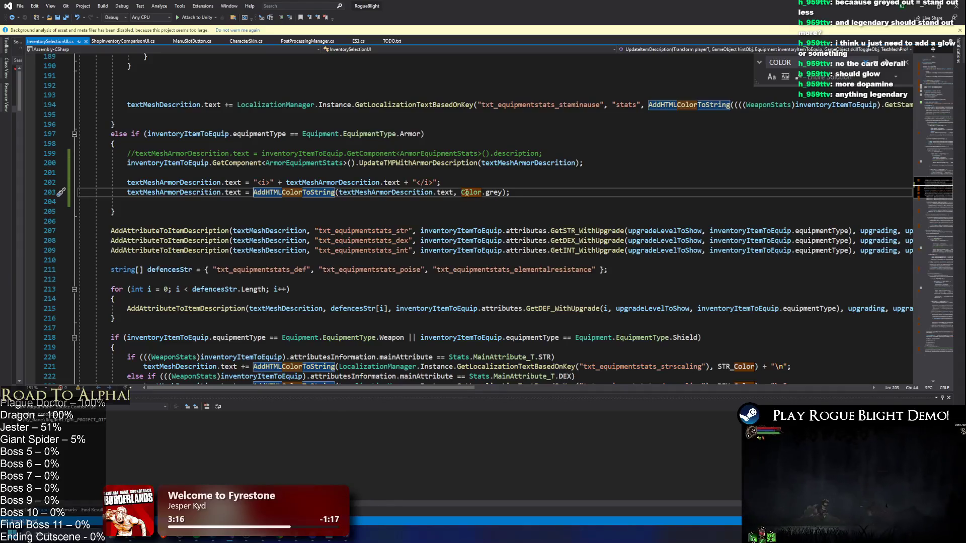
Replace Color.grey on line 203 with new Color(0.7f,0.7f,0.7f)
click(466, 192)
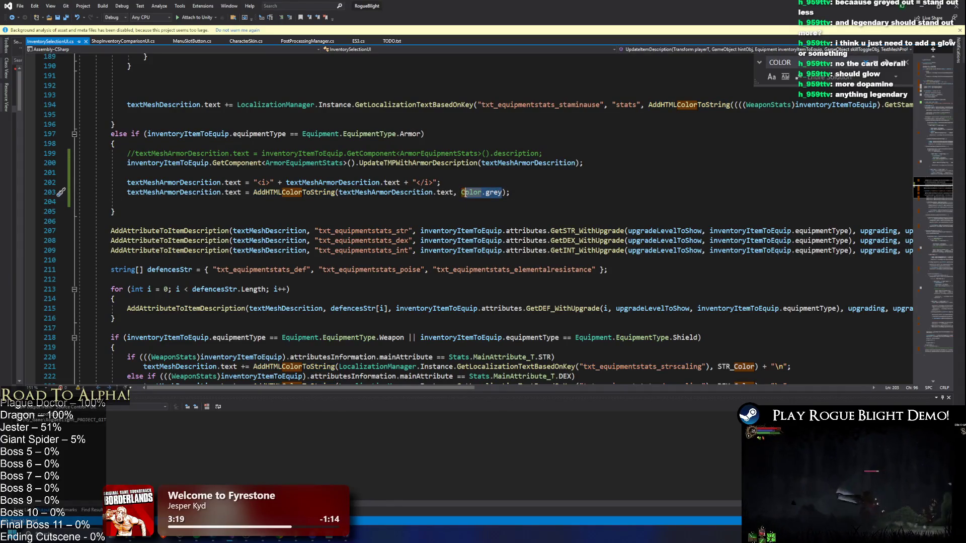
text(mew)
key(BackSpace)
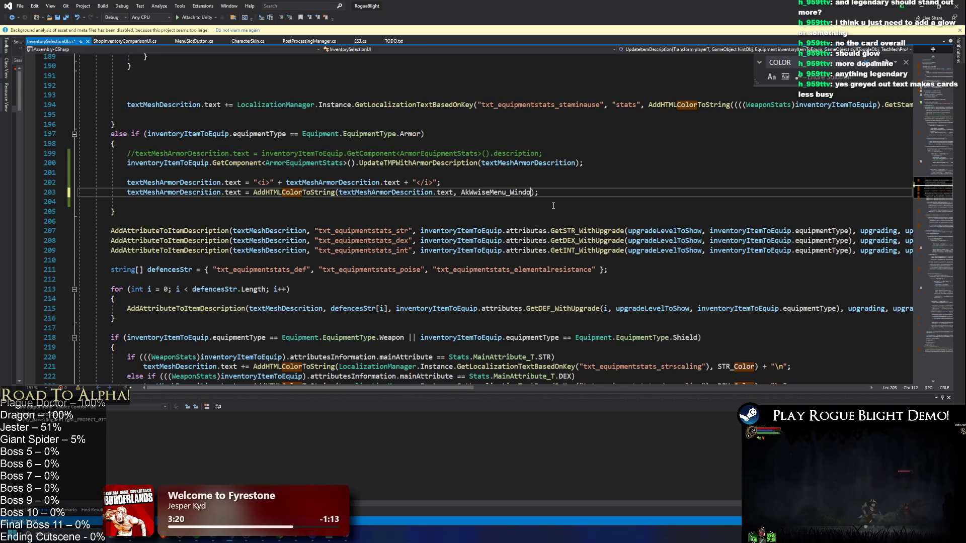
text(Color()
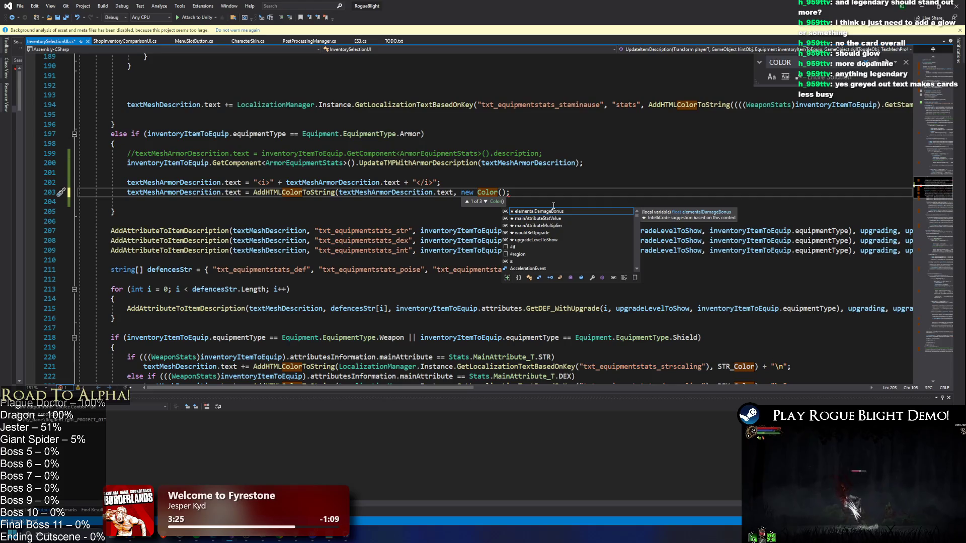
text(1)
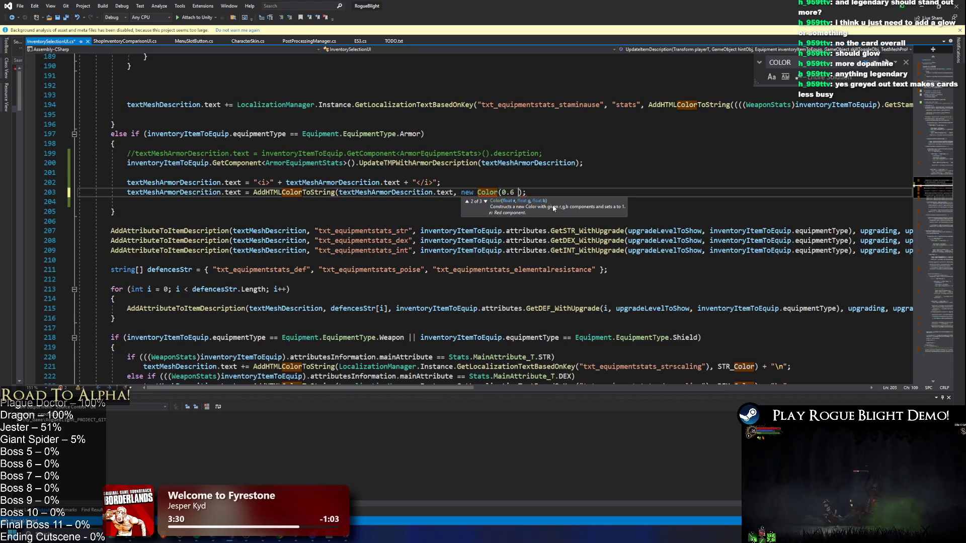
key(BackSpace)
key(BackSpace)
text(f,0)
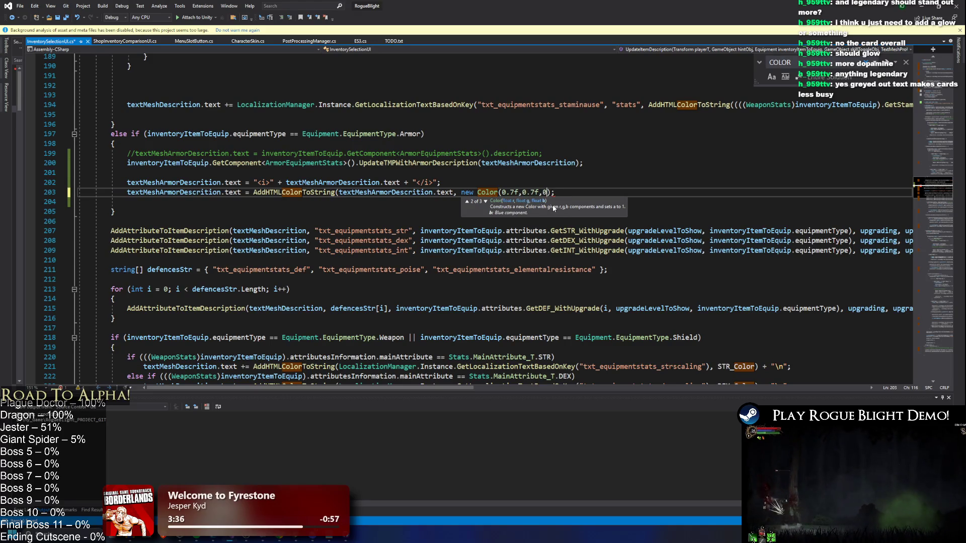
text(.7f))
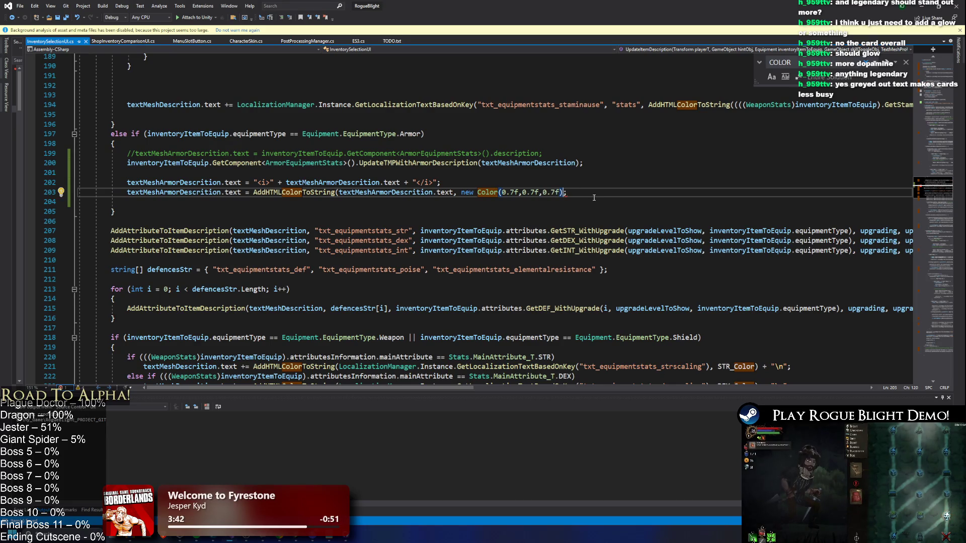
text())
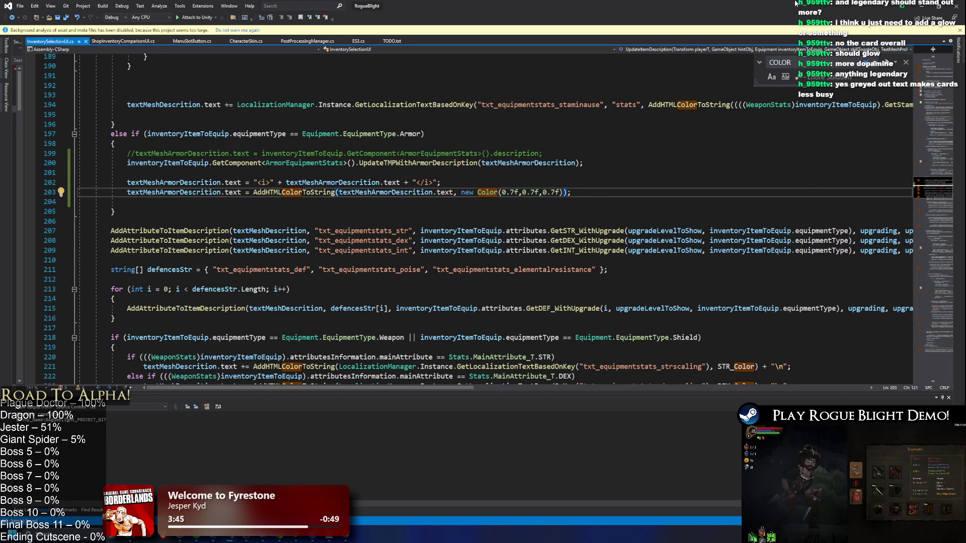
click(916, 9)
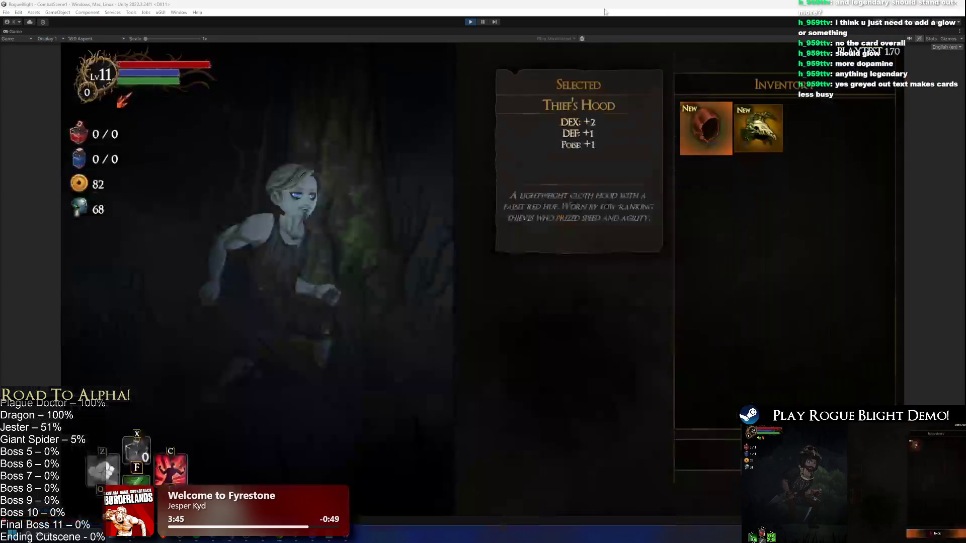
Restart the game, load the save, and view the head armor descriptions in lighter grey
click(470, 23)
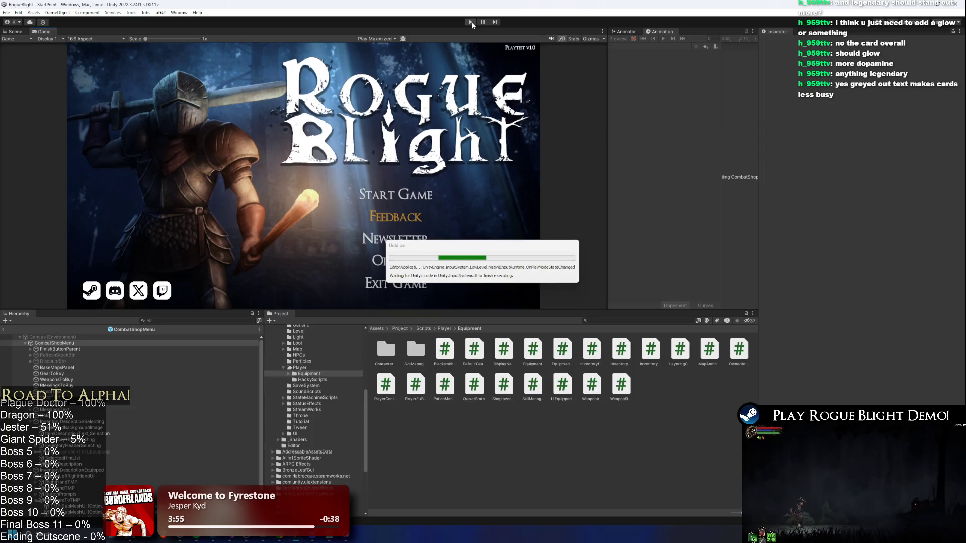
click(472, 22)
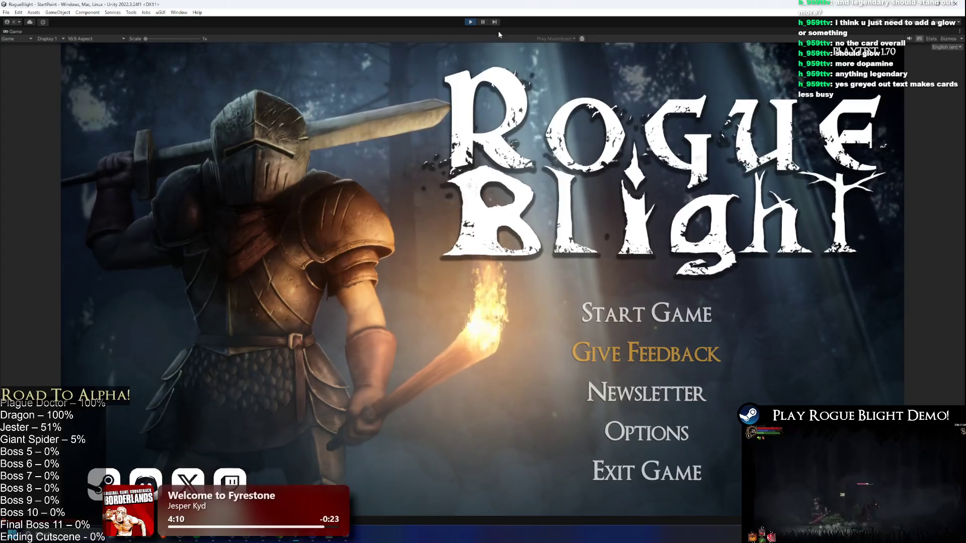
click(632, 312)
click(689, 275)
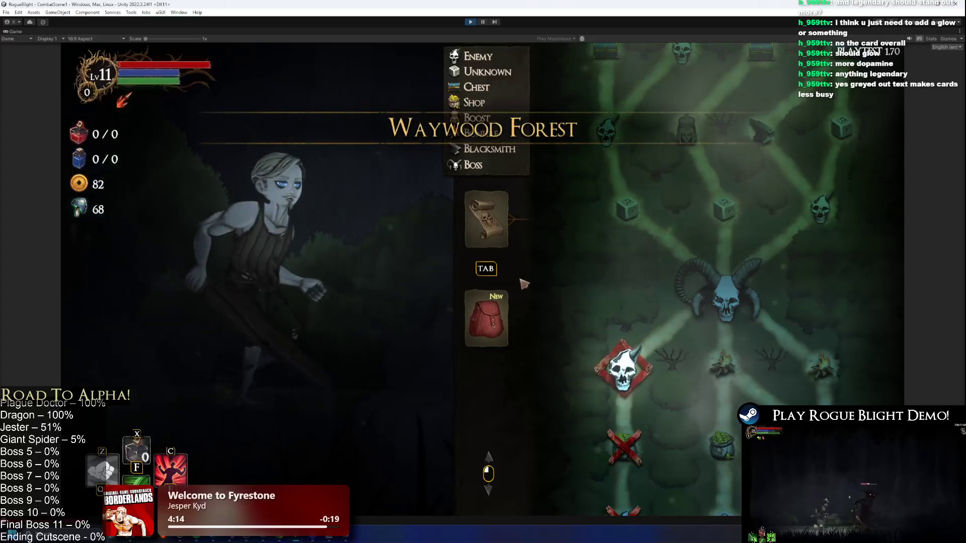
key(Tab)
click(569, 228)
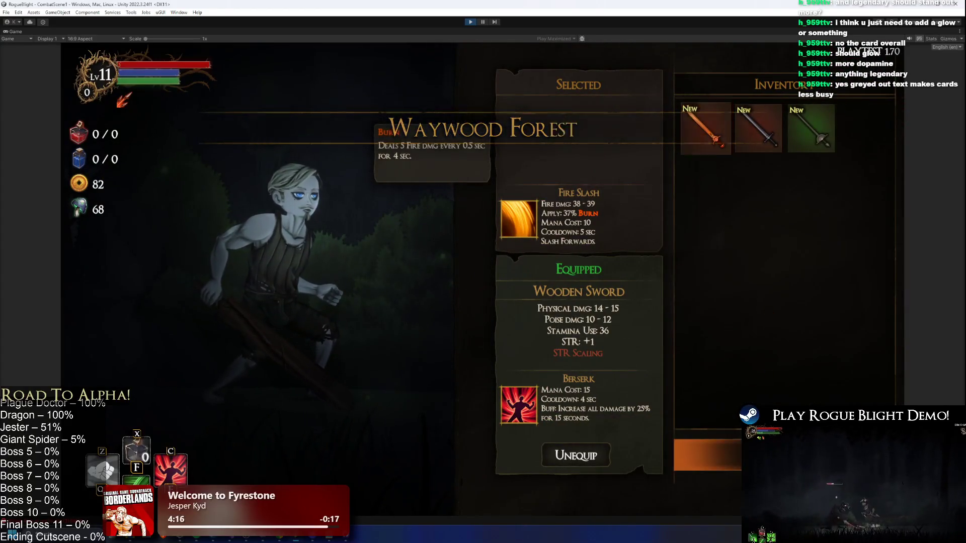
key(Escape)
click(573, 365)
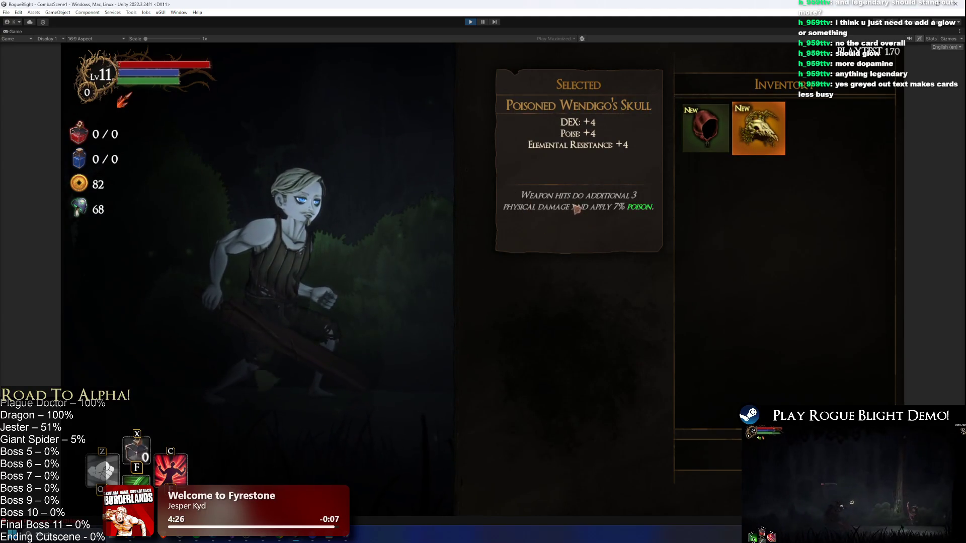
key(alt+Tab)
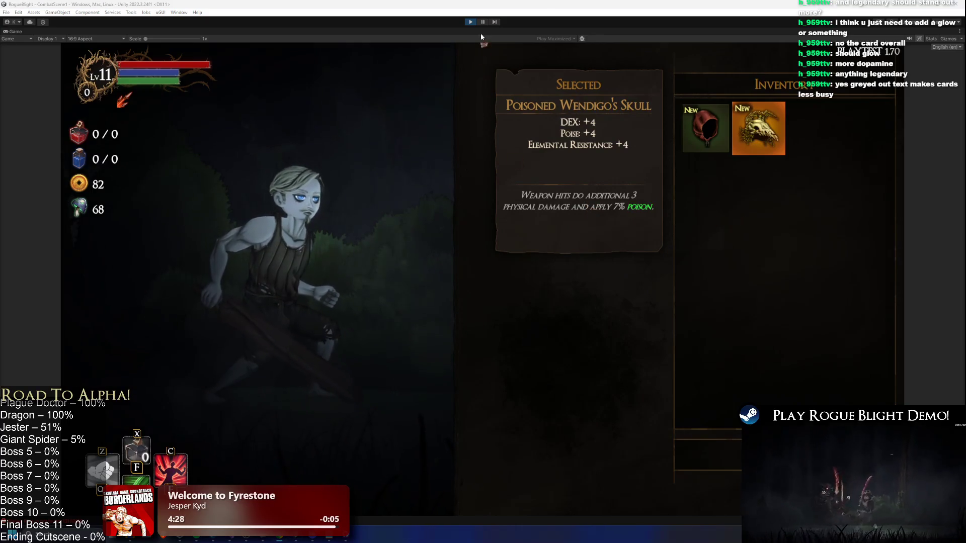
key(alt+Tab)
key(alt+Tab)
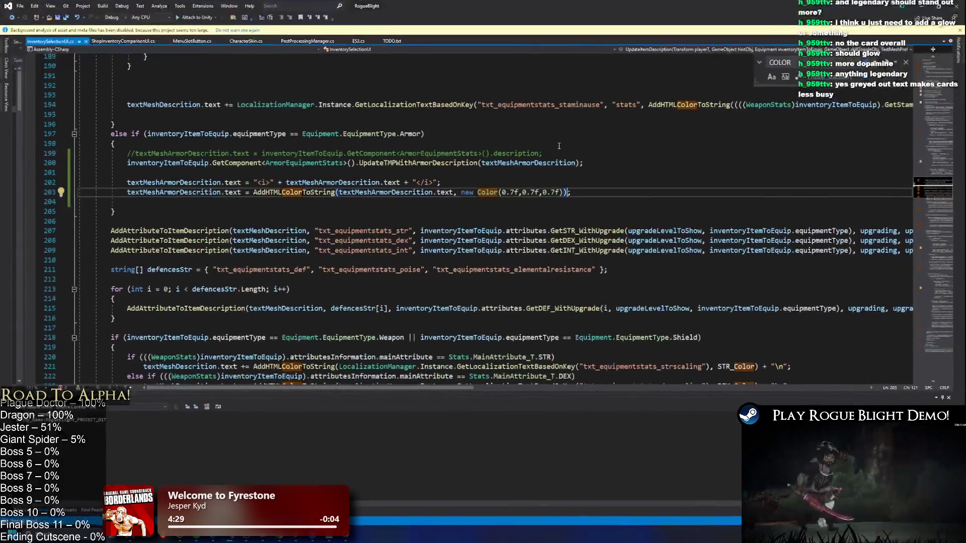
Start an if condition above the styling lines checking inventoryItemToEquip.isUnique
click(350, 177)
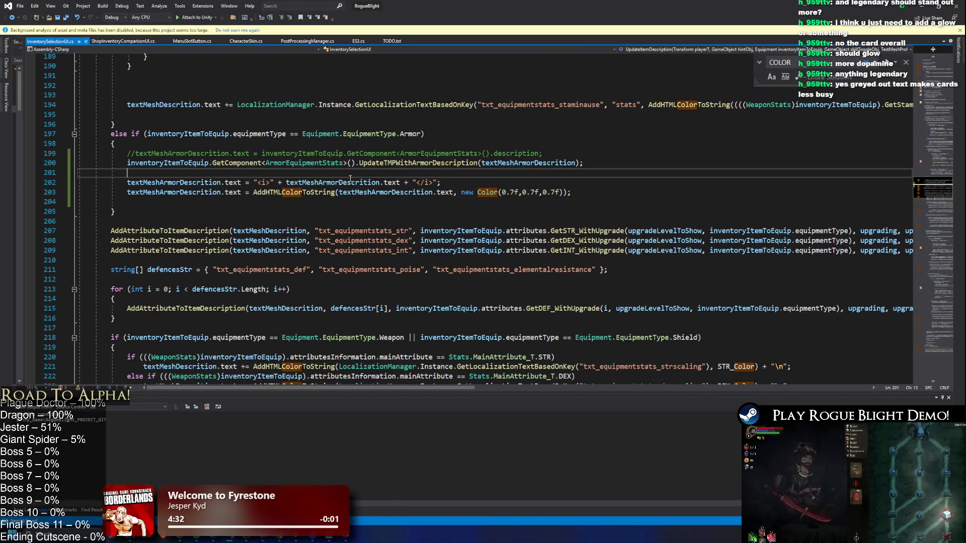
key(Return)
key(Return)
key(BackSpace)
text(if)
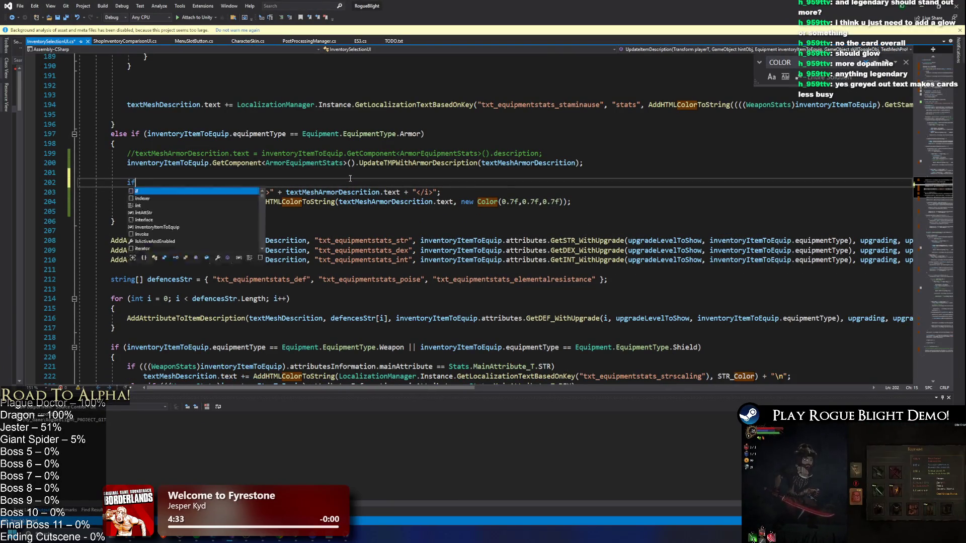
drag(285, 134, 148, 136)
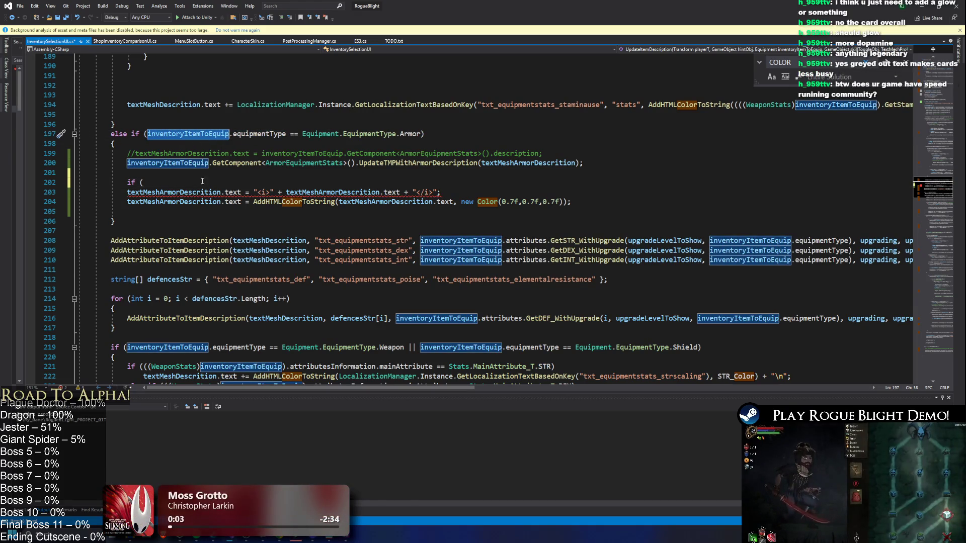
click(187, 185)
text(inventoryItemToEquip.lege)
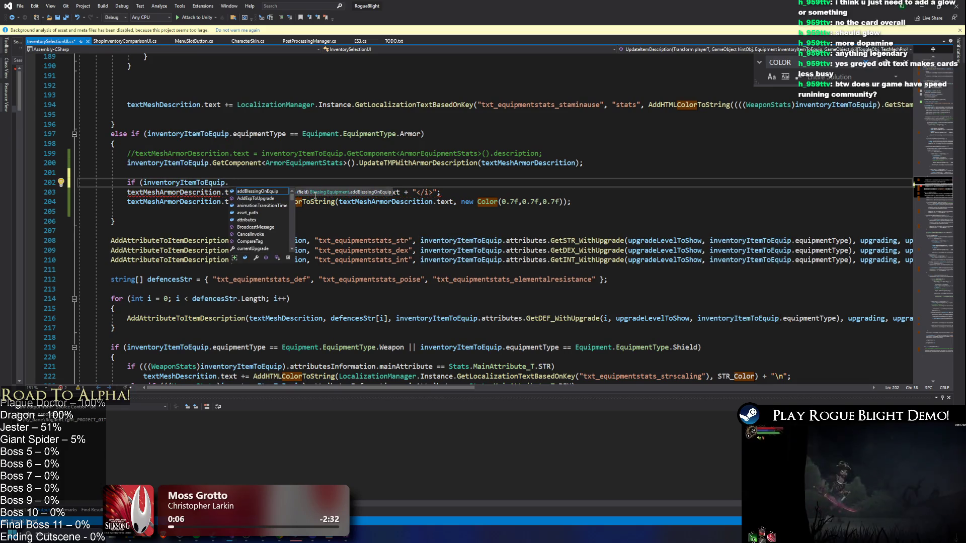
key(BackSpace)
key(BackSpace)
key(BackSpace)
text(is)
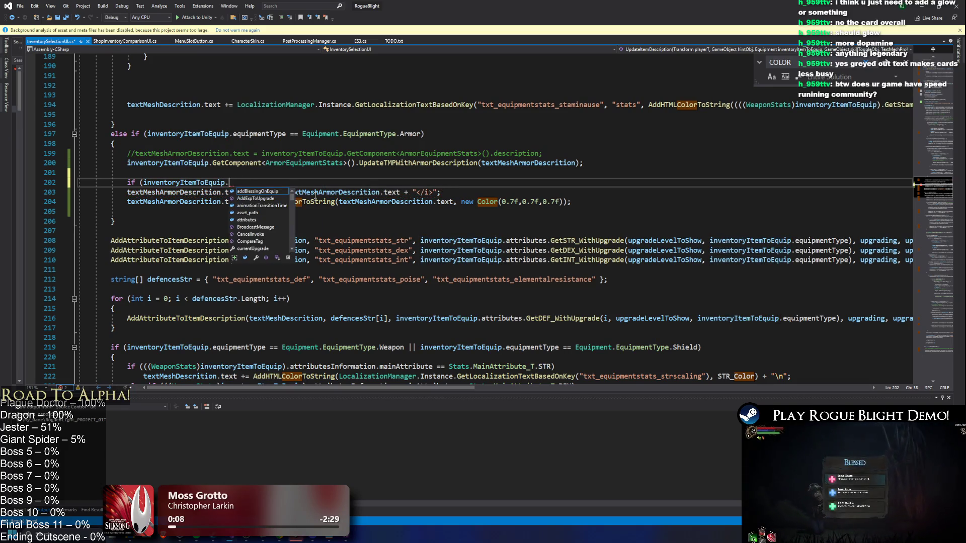
text(U)
key(Tab)
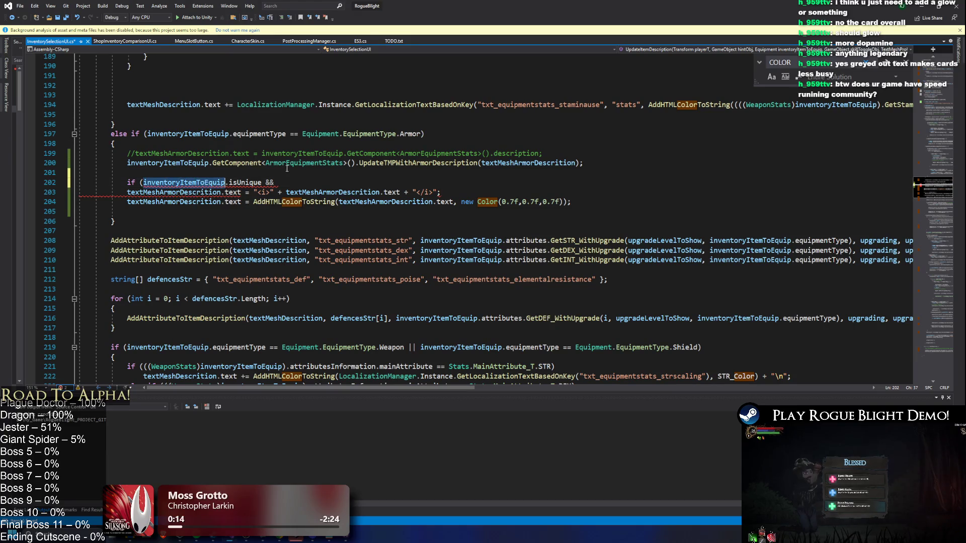
Add '&& inventoryItemToEquip.addBlessingOnEquip != null' and wrap the styling lines in braces
text(inventoryItemToEquip.)
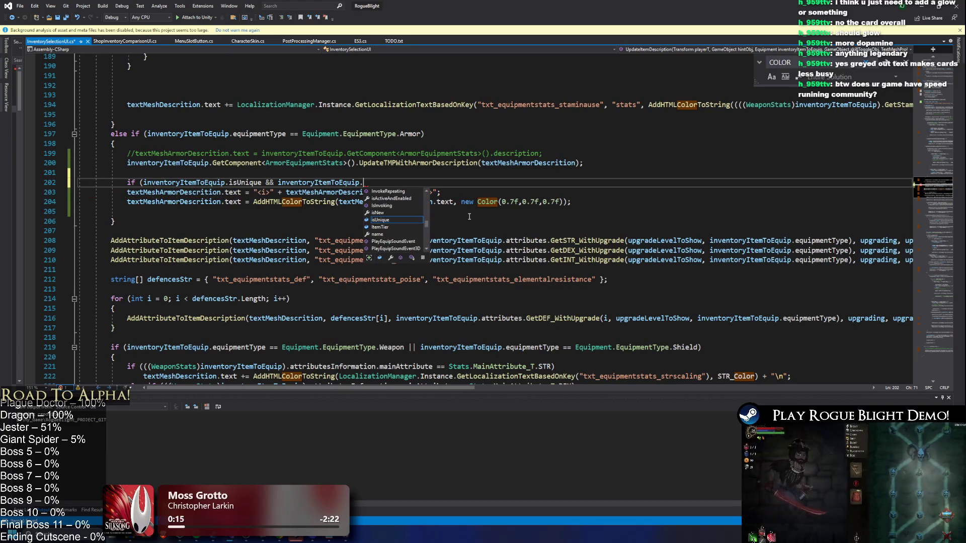
key(Down)
key(Down)
key(Down)
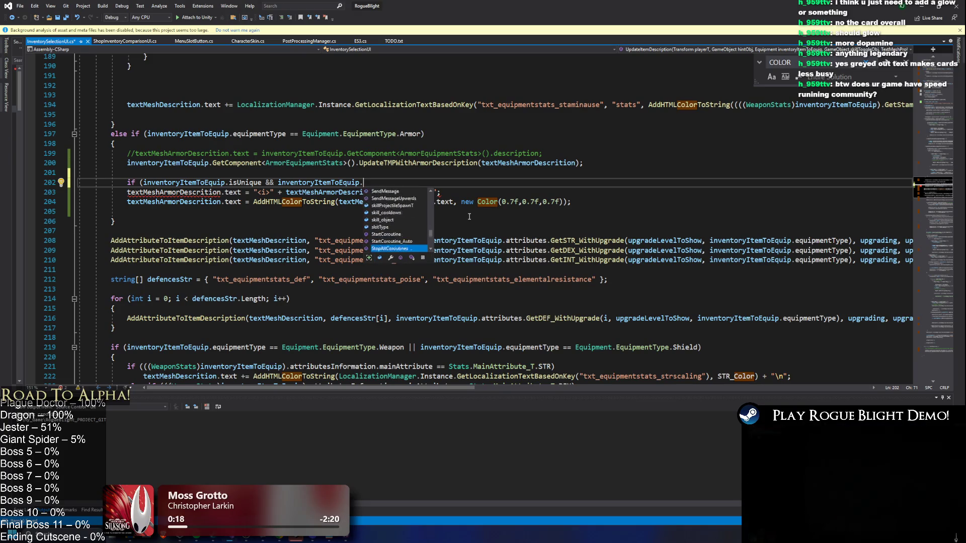
key(Up)
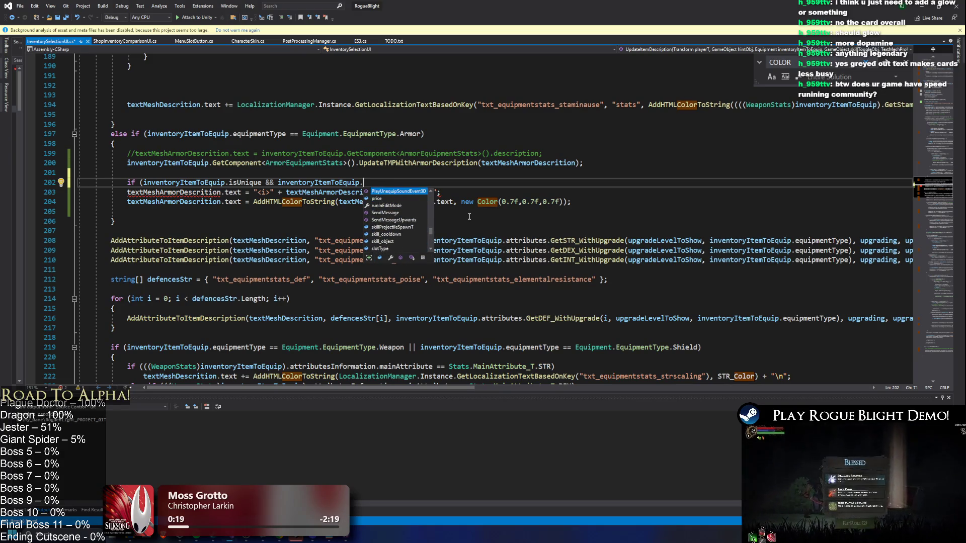
key(Down)
key(Up)
key(Up)
key(Up)
key(Down)
key(Down)
key(Down)
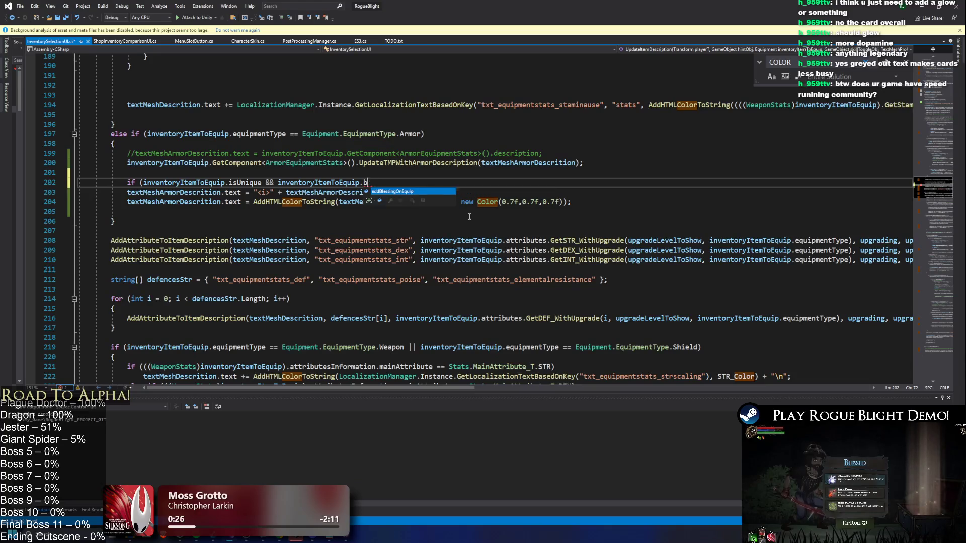
text(le)
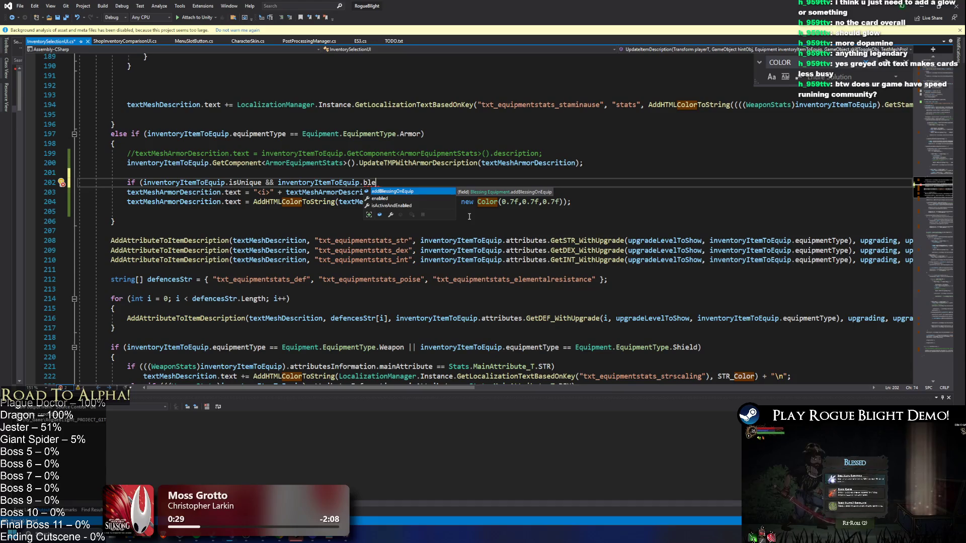
text( != null)
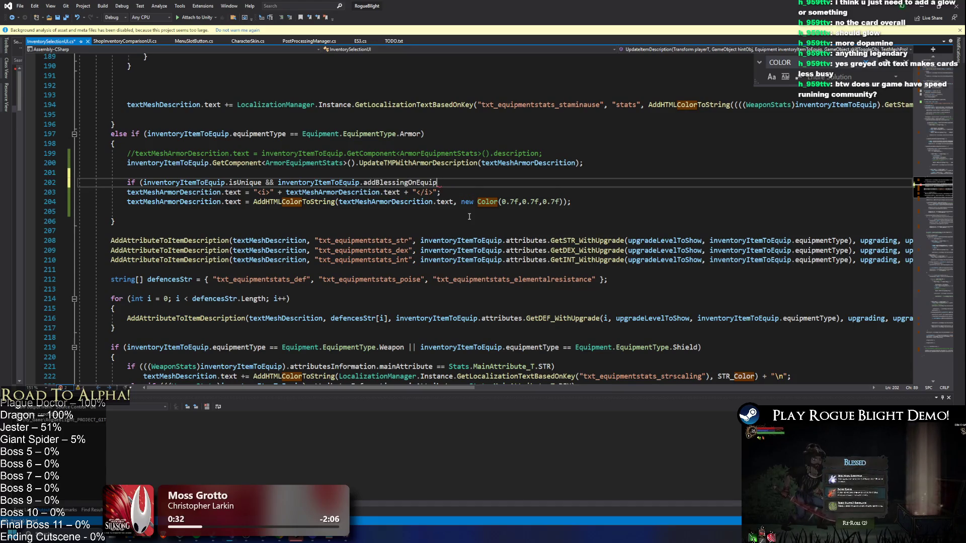
text())
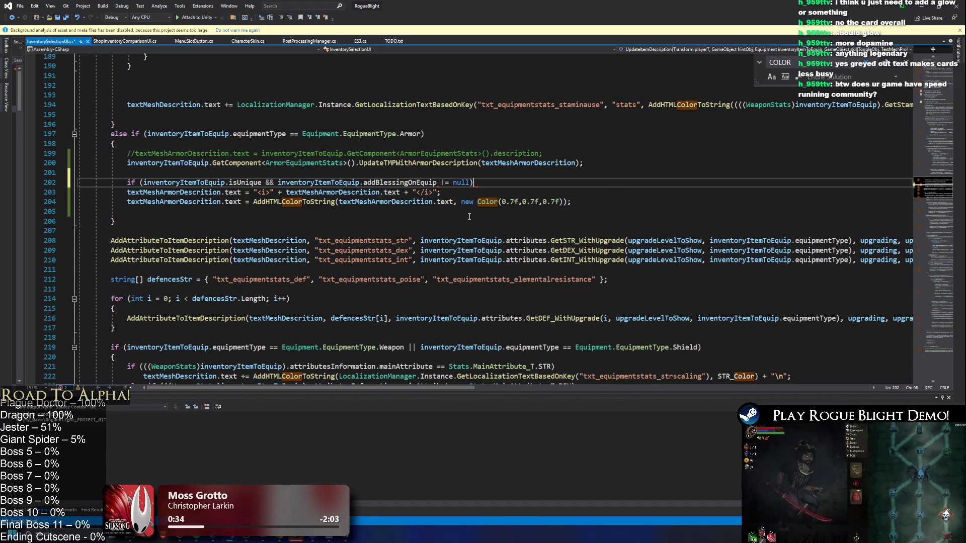
key(Return)
click(469, 217)
text(})
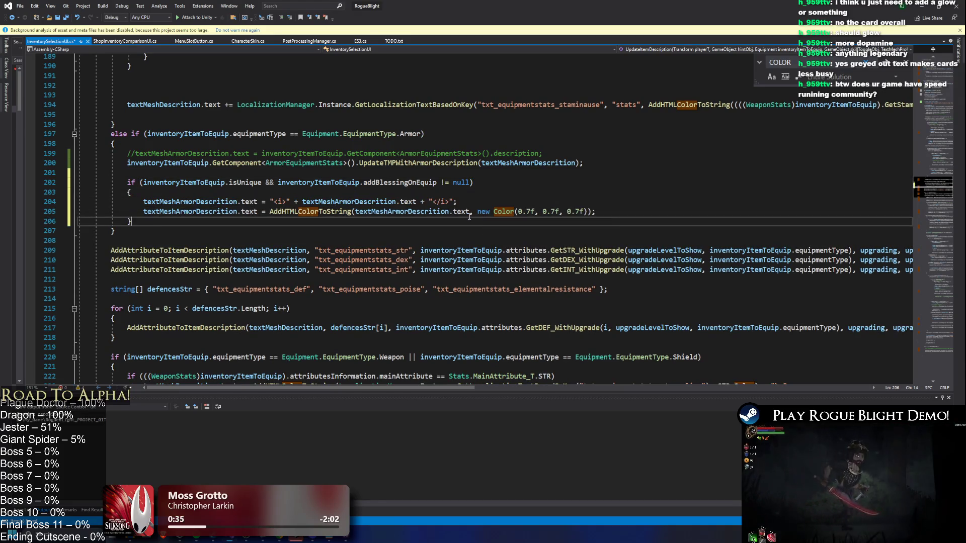
click(687, 142)
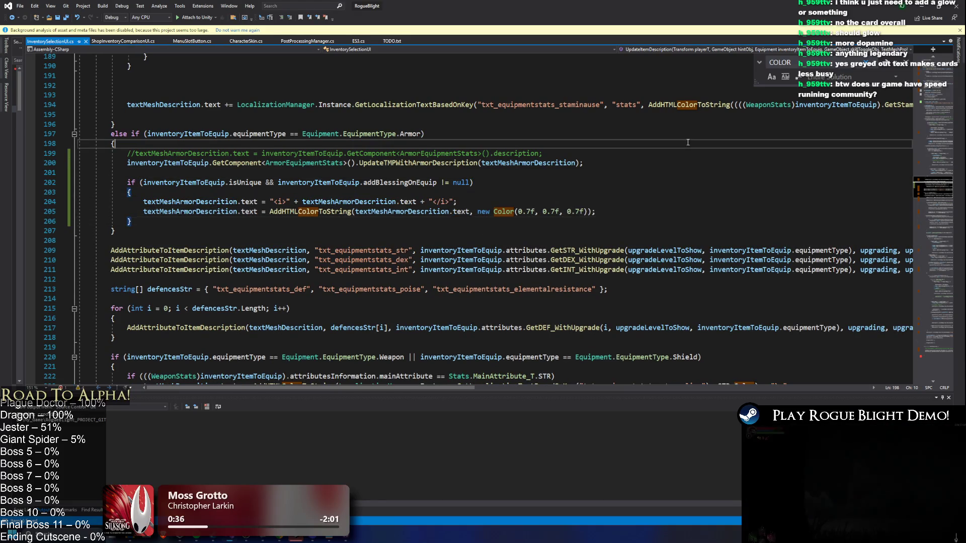
click(920, 7)
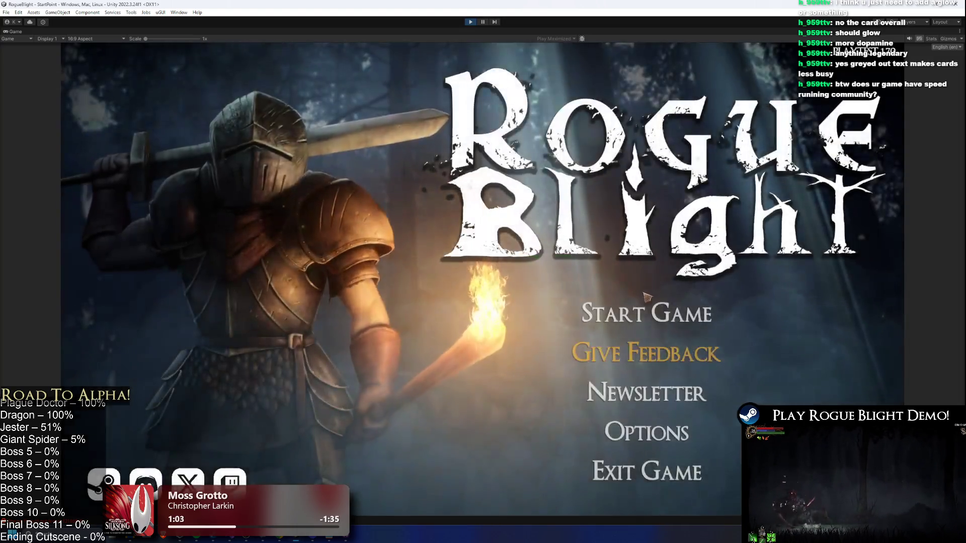
Load the save slot and open the equipment slot's items to see Thief's Hood's description
click(669, 308)
click(674, 277)
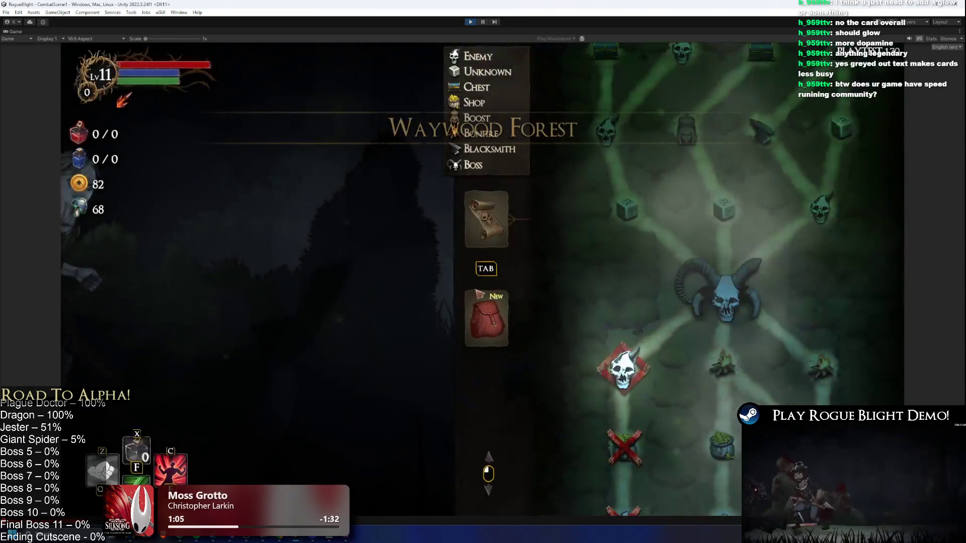
key(Tab)
click(577, 310)
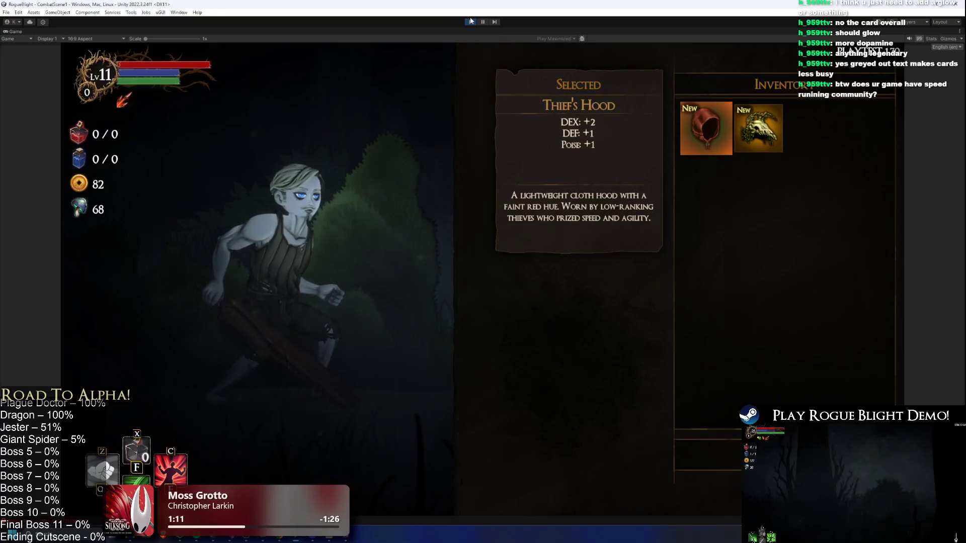
key(alt+Tab)
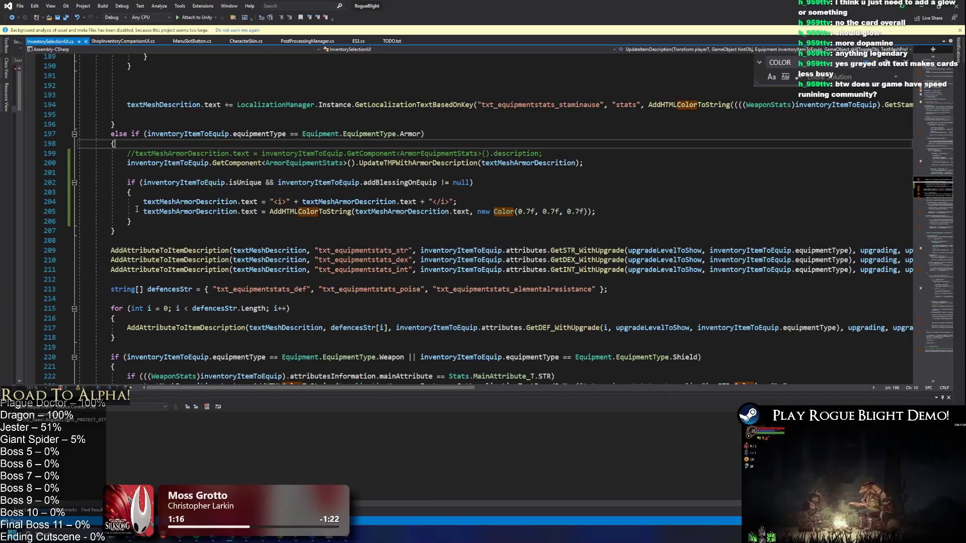
Move the two styling lines into a new else block and add a //MAKE IT GLOW note in the if
drag(141, 201, 596, 212)
key(ctrl+c)
key(Delete)
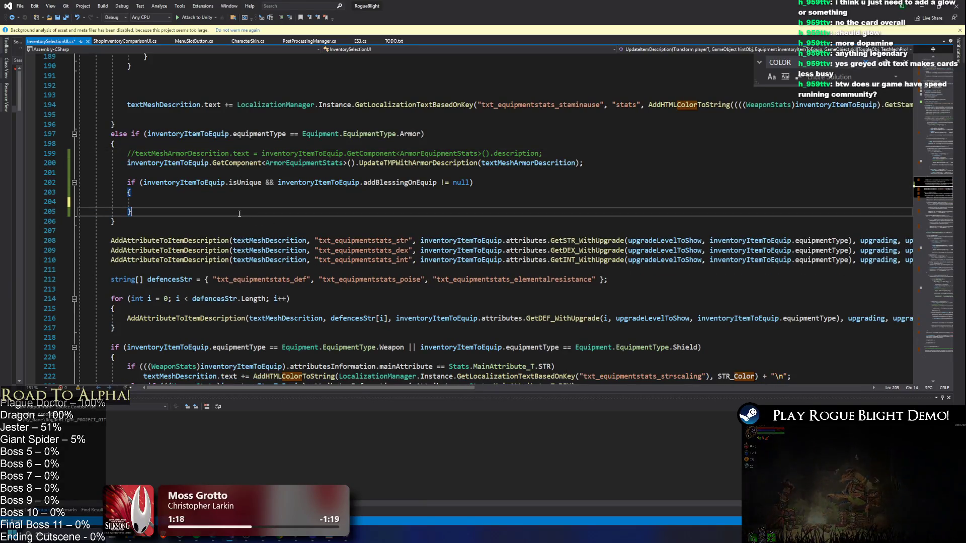
key(Return)
text(else)
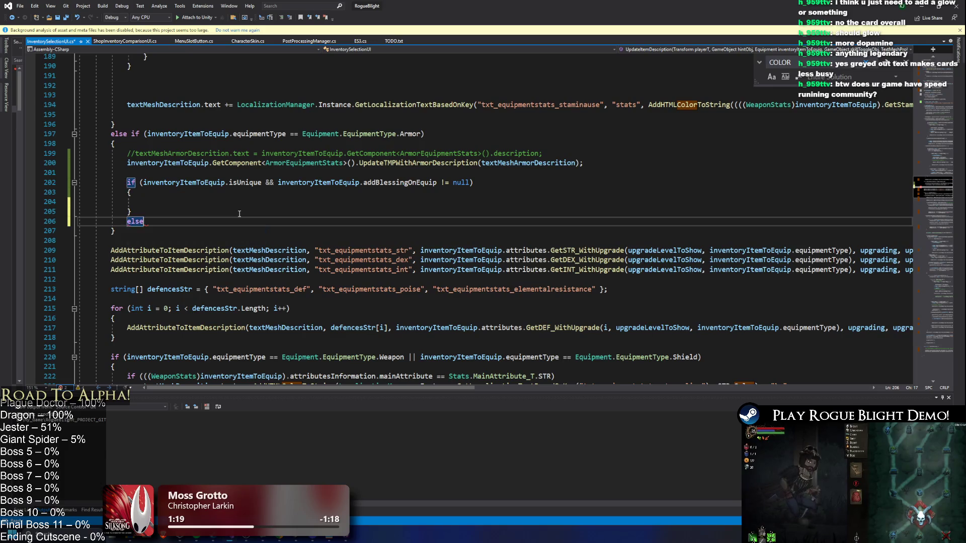
key(Return)
text({)
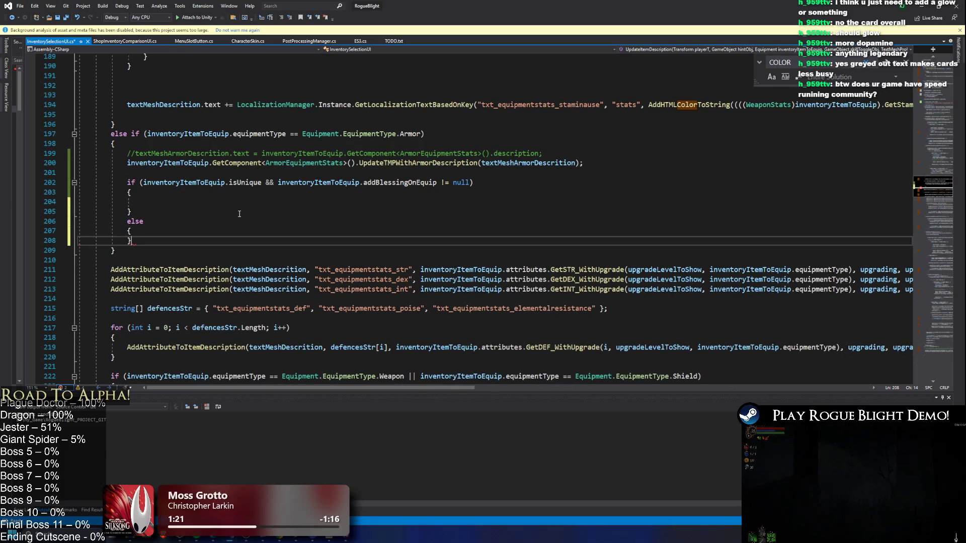
key(Return)
key(ctrl+v)
click(156, 202)
text(//MAKE IT)
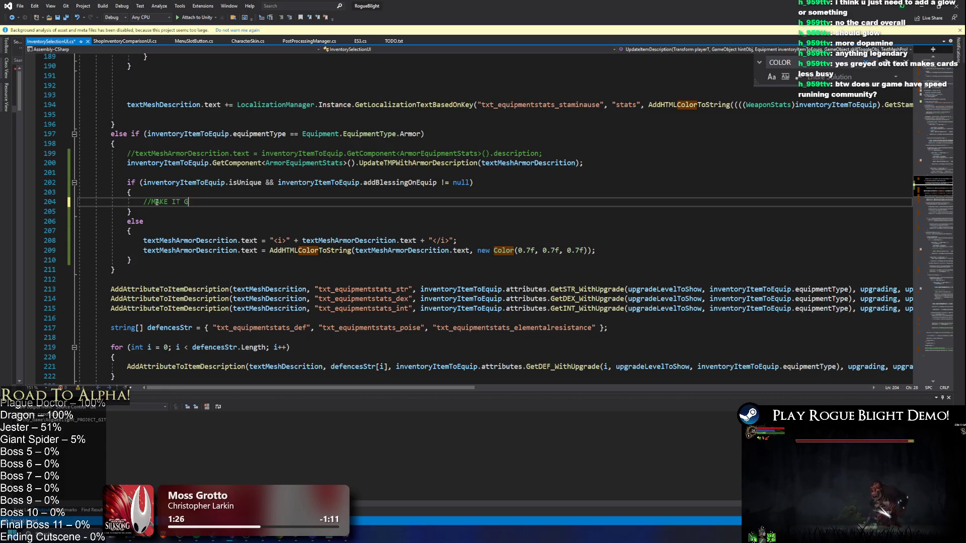
Stop the running game in Unity, then review the else-block colour line and the MAKE IT GLOW note
key(alt+Tab)
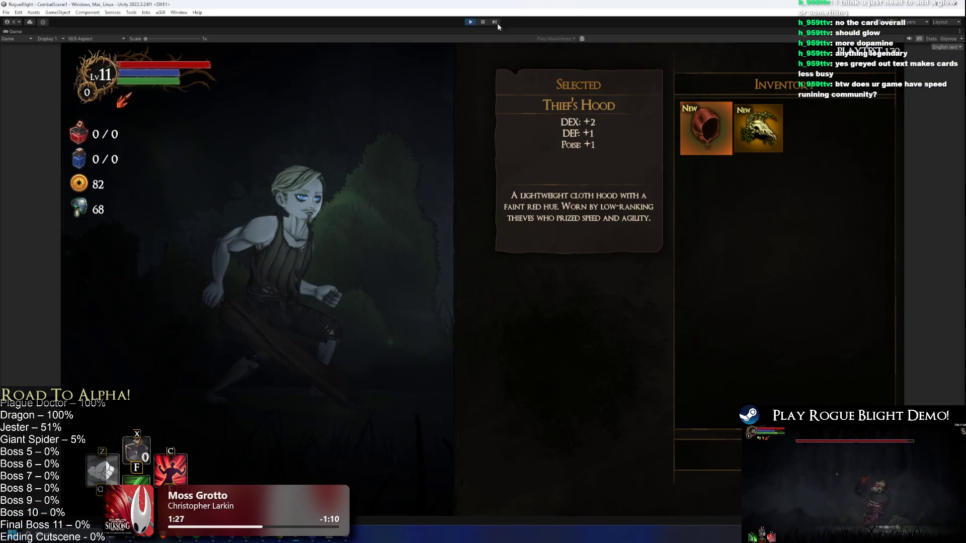
click(469, 22)
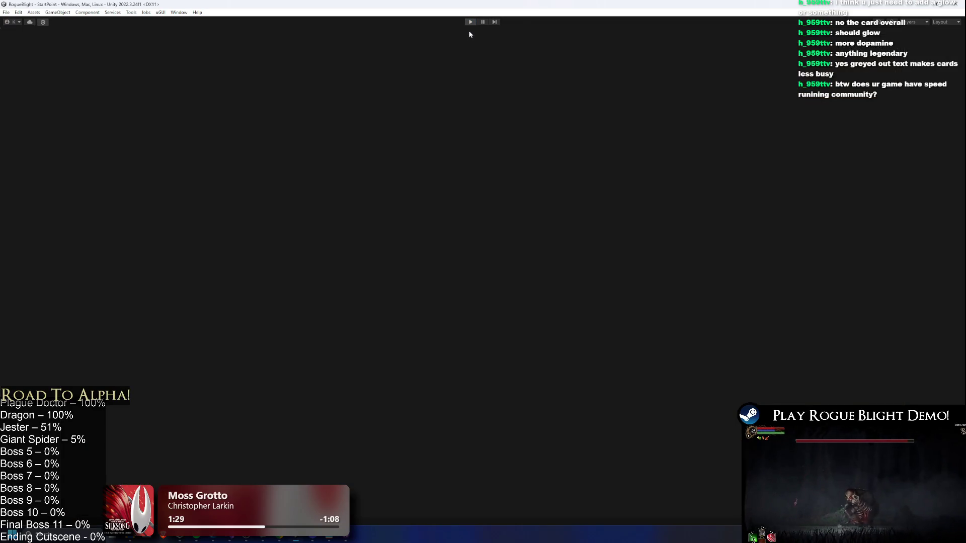
key(alt+Tab)
key(alt+Tab)
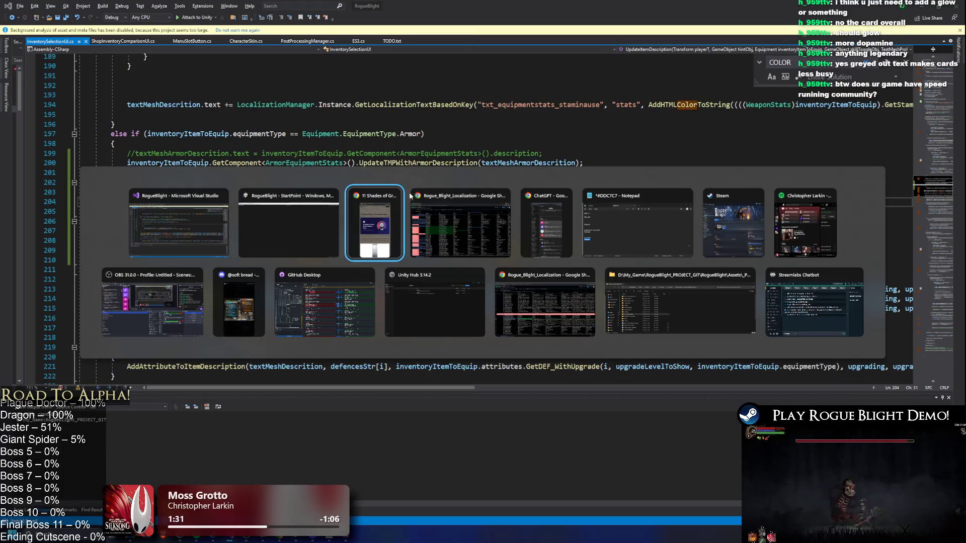
key(alt+Tab)
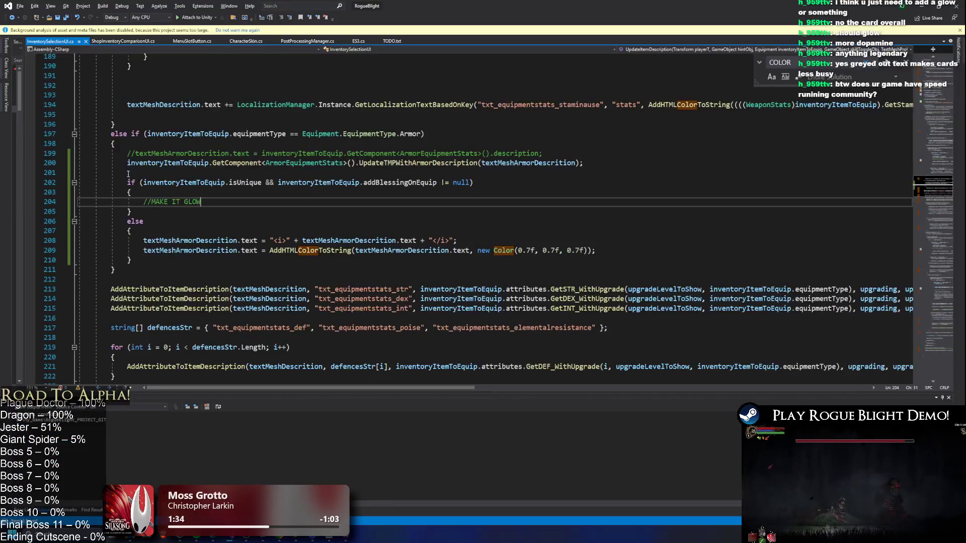
drag(143, 250, 679, 251)
drag(200, 201, 142, 207)
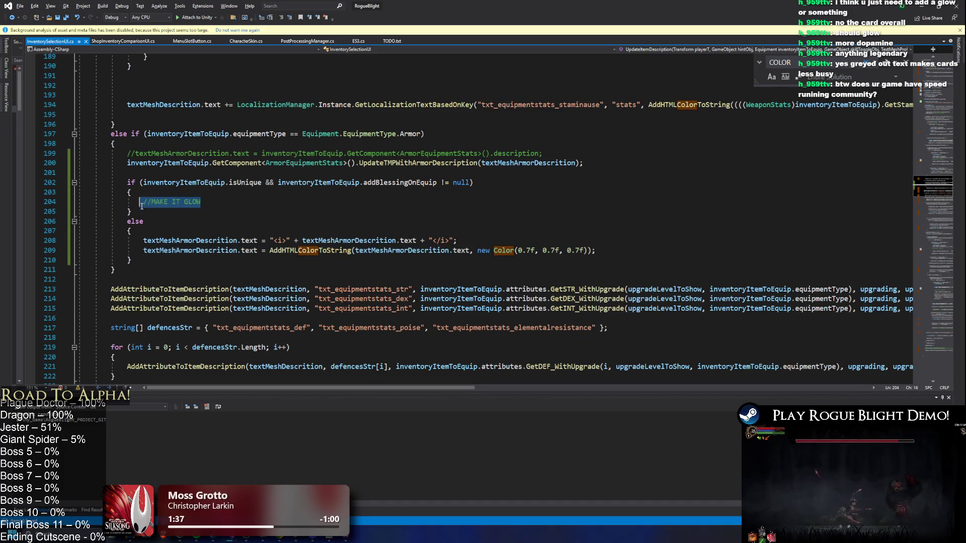
key(alt+Tab)
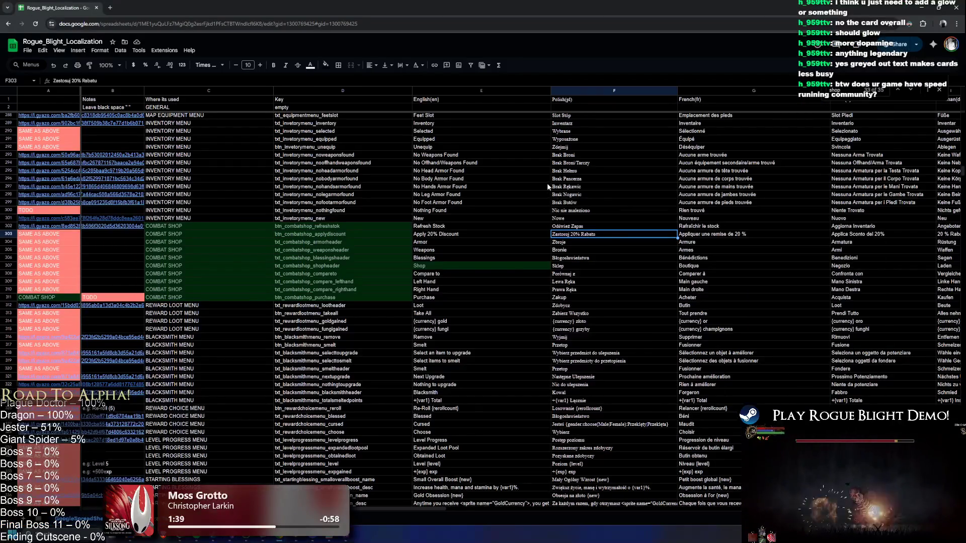
Leave the localization sheet and return to the armor description code in Visual Studio
key(alt+Tab)
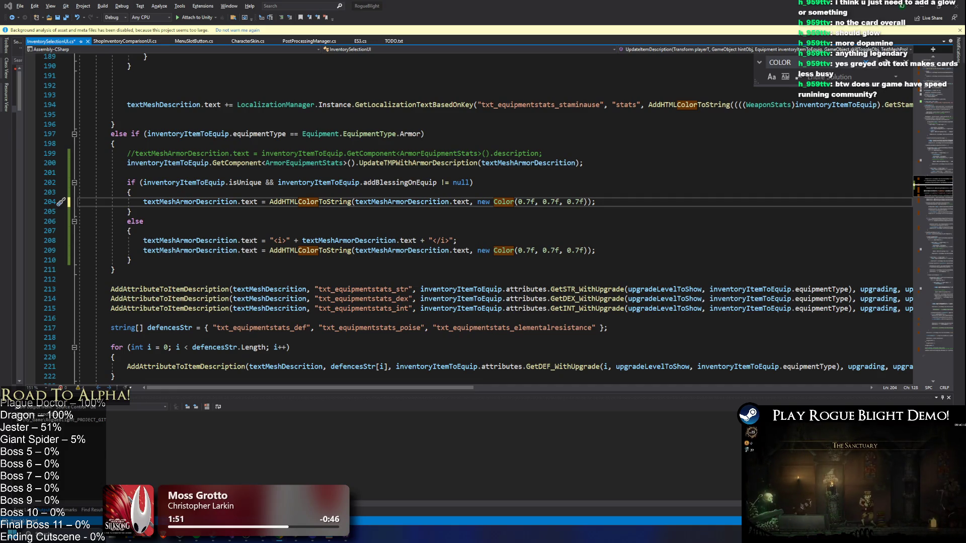
On line 204, set the description colour's red value to 1f, making it new Color(1f, 0.8f, 0.7f)
double_click(526, 201)
text(1)
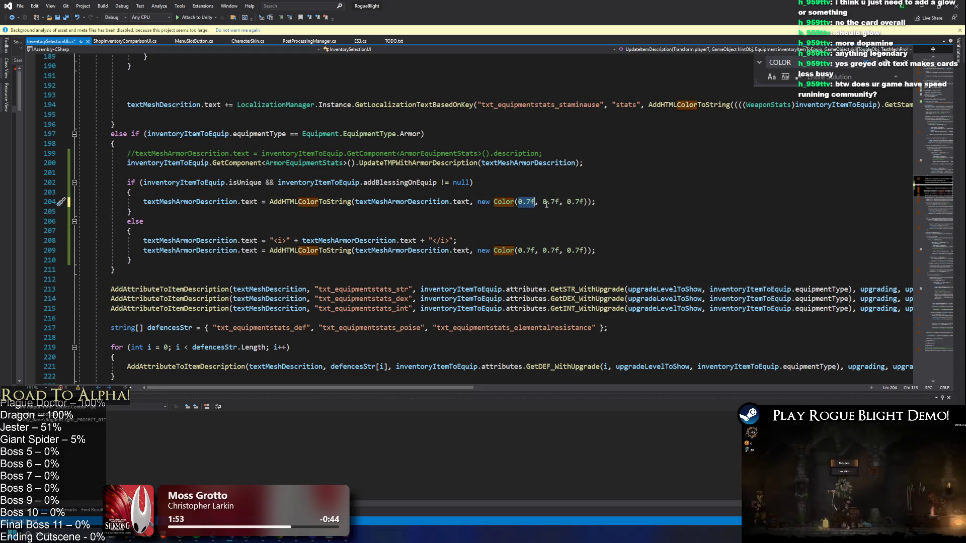
text(f)
key(Right)
key(Right)
key(Right)
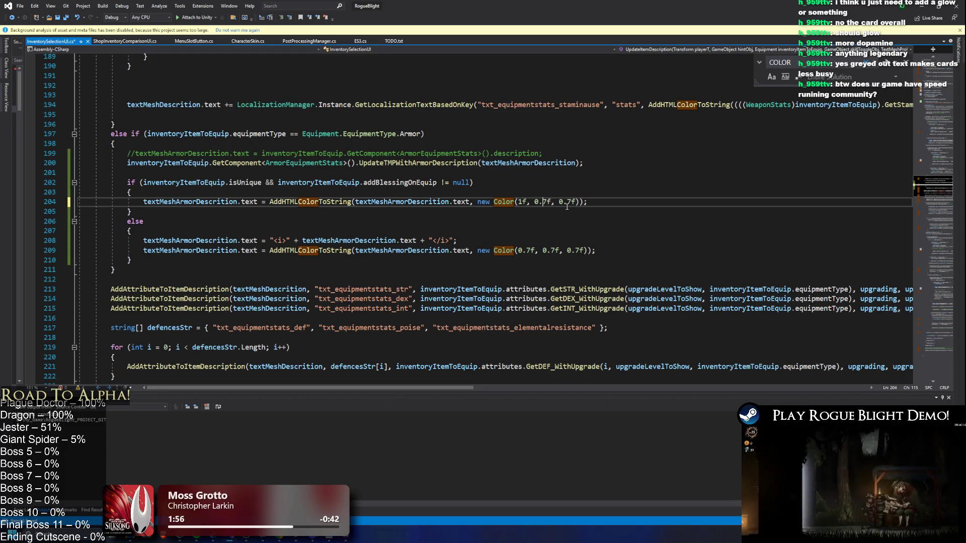
key(Right)
key(Right)
key(Right)
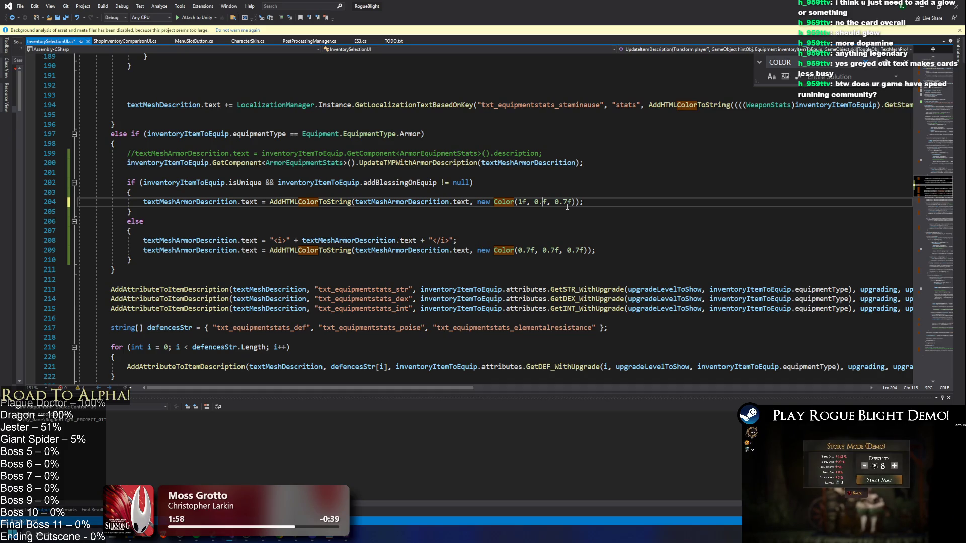
key(Right)
key(Right)
key(Right)
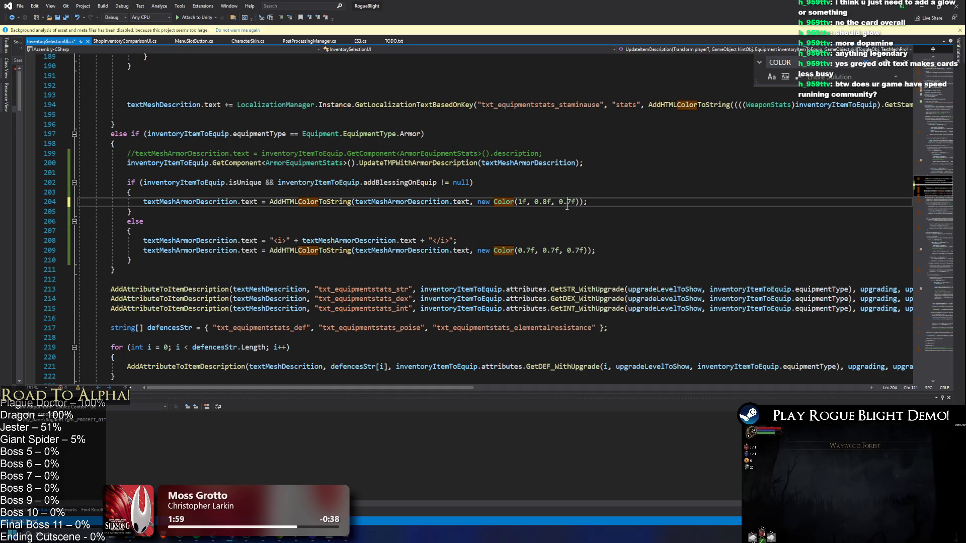